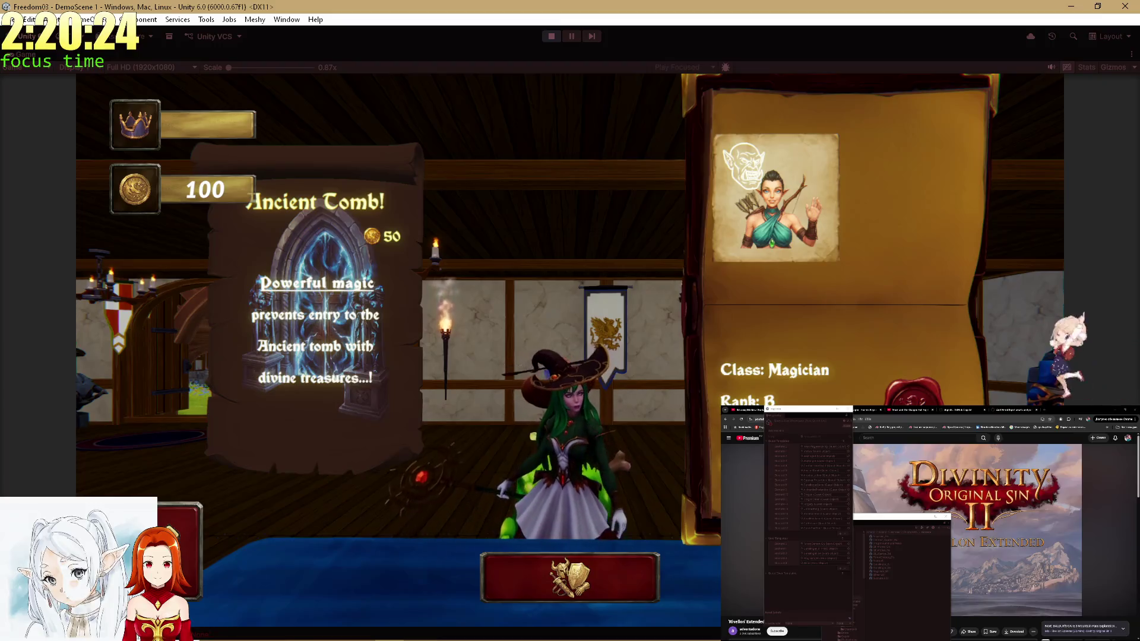
Auto-equip the Magician and send it on the Ancient Tomb quest.
{"action": "left_click", "coordinate": [601, 594]}
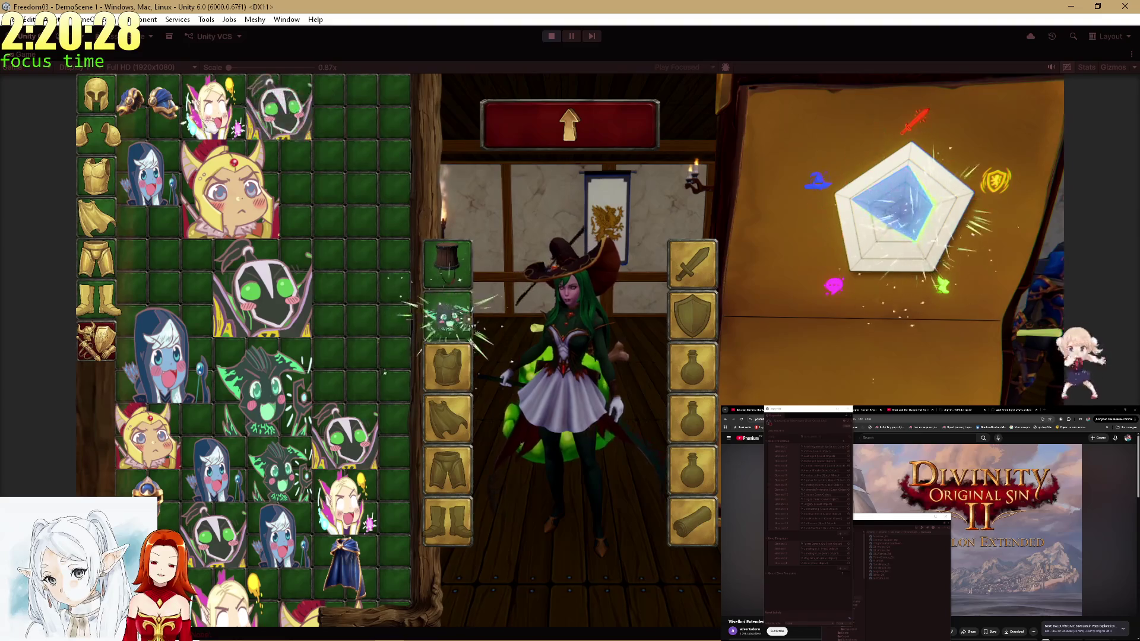
{"action": "left_click", "coordinate": [570, 123]}
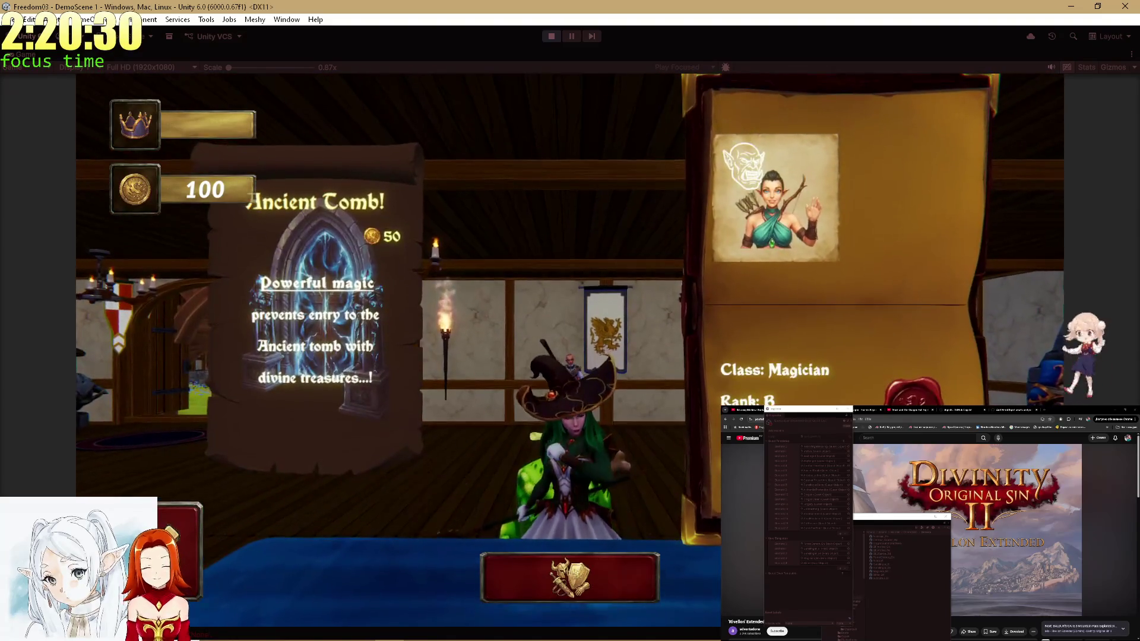
{"action": "left_click", "coordinate": [617, 569]}
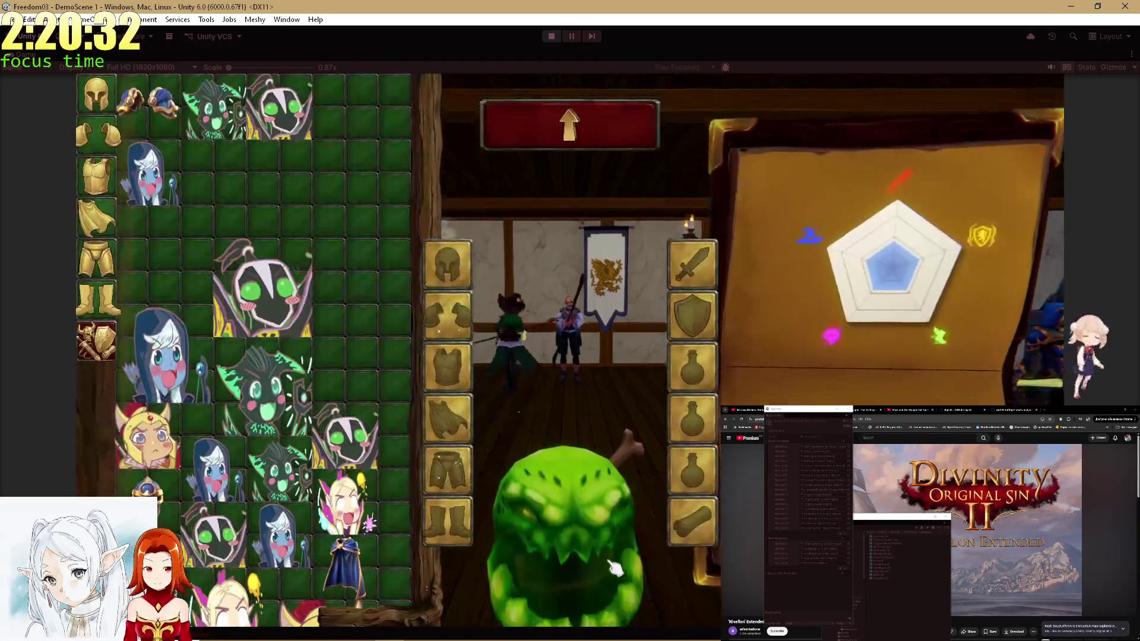
In the Slime hero's inventory, destroy unwanted items and unequip the green character item.
{"action": "left_click", "coordinate": [570, 123]}
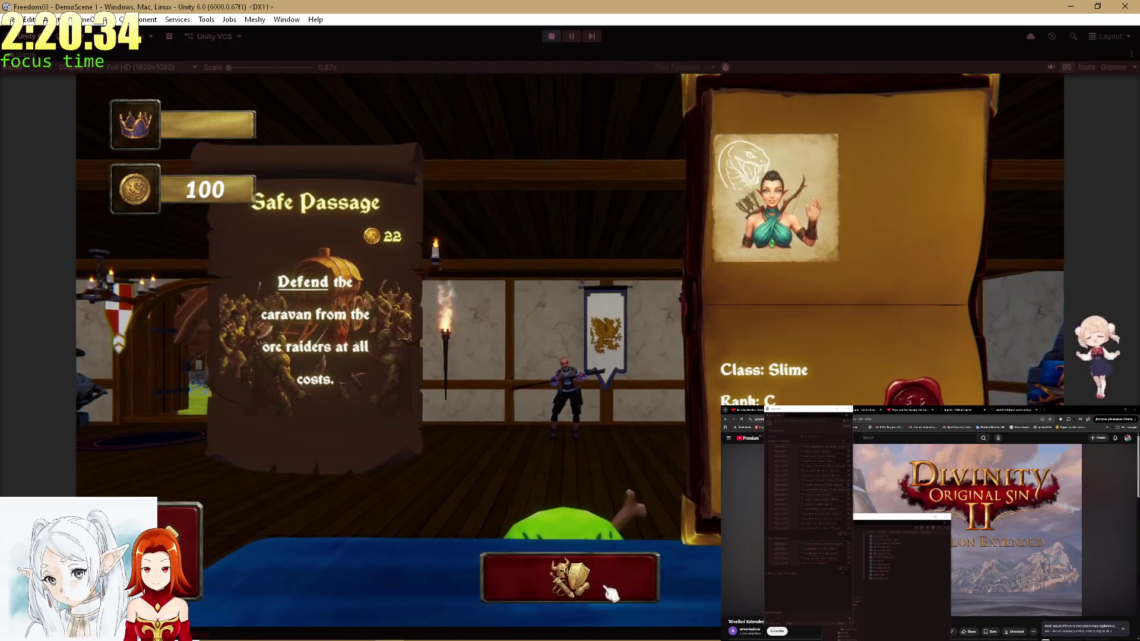
{"action": "left_click", "coordinate": [567, 570]}
{"action": "left_click", "coordinate": [267, 288]}
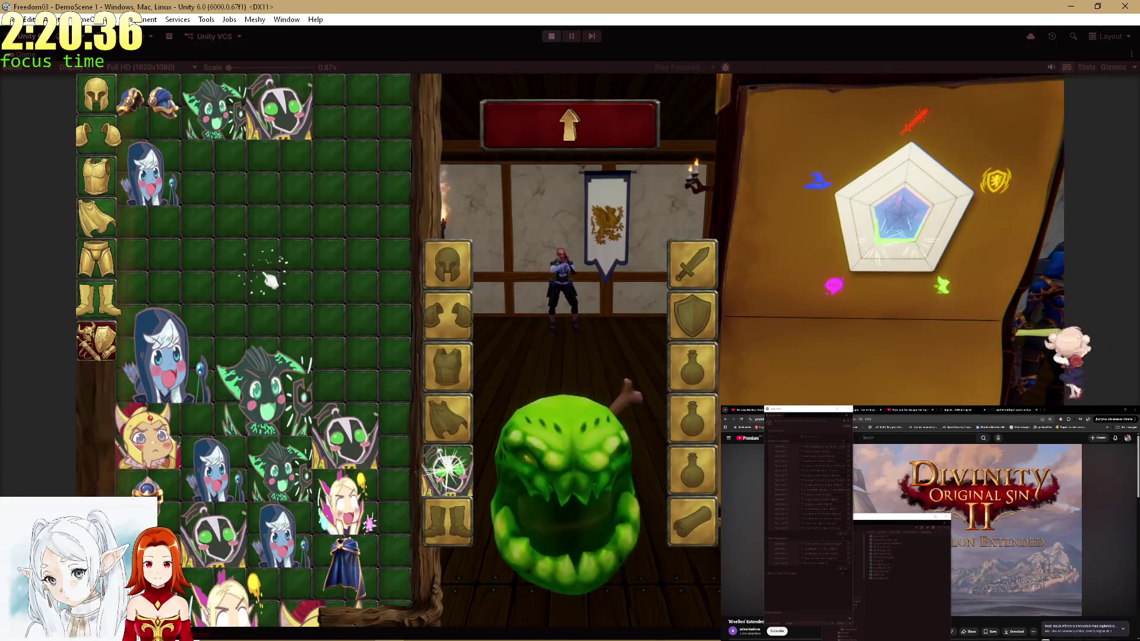
{"action": "left_click", "coordinate": [274, 389]}
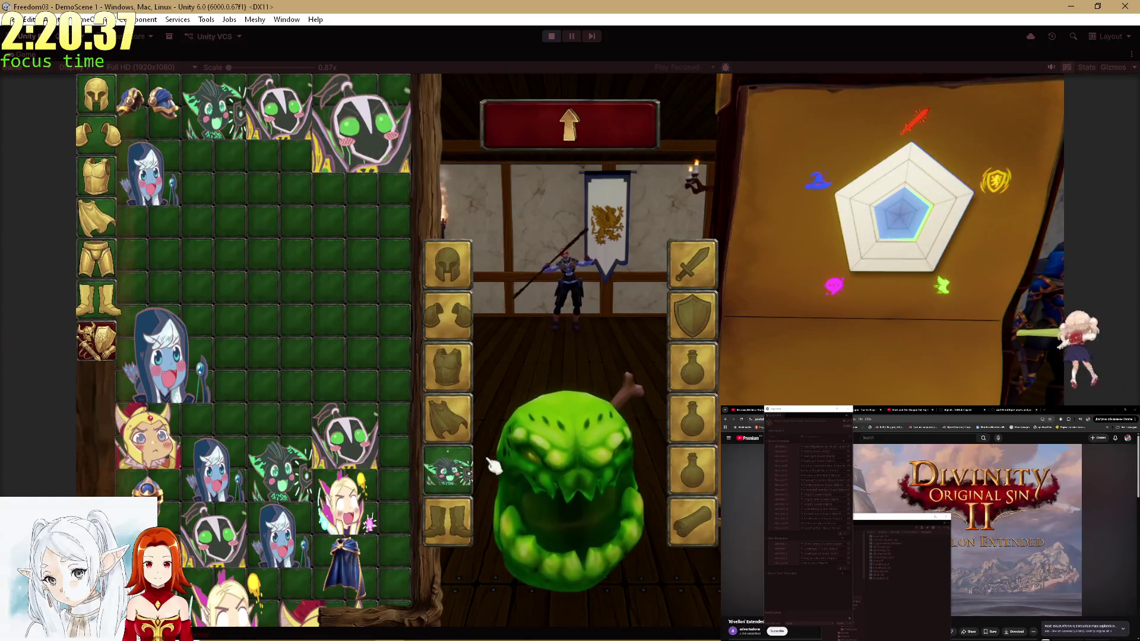
{"action": "left_click", "coordinate": [487, 463]}
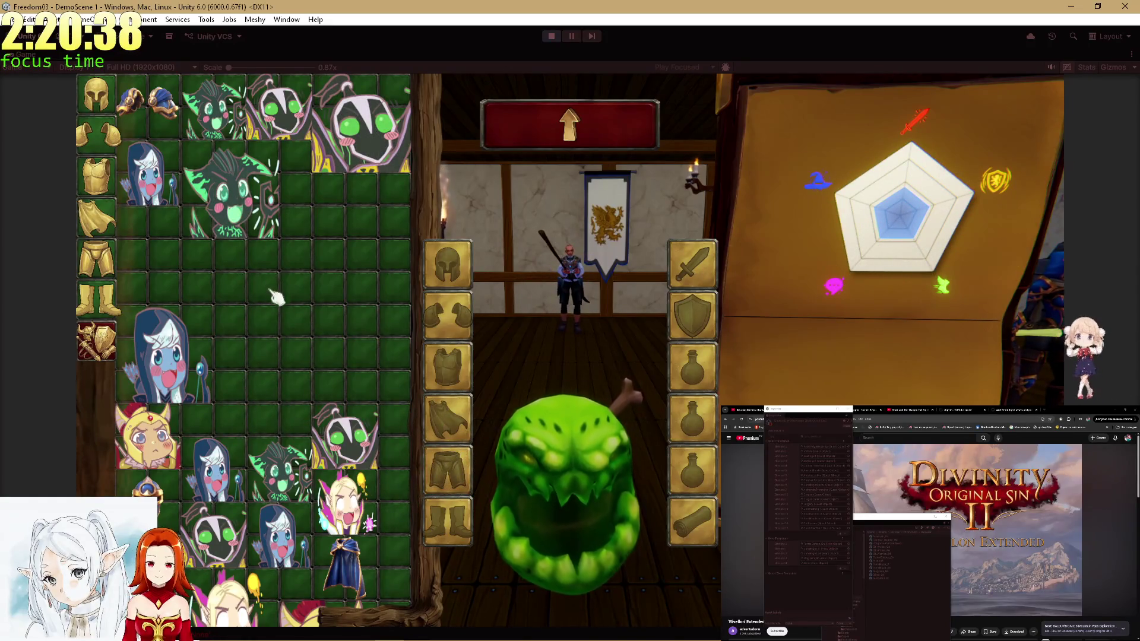
Fill the Slime's helm, shoulder, chest, pants and boots slots, then send it on its quest.
{"action": "left_click", "coordinate": [89, 181]}
{"action": "left_click", "coordinate": [95, 143]}
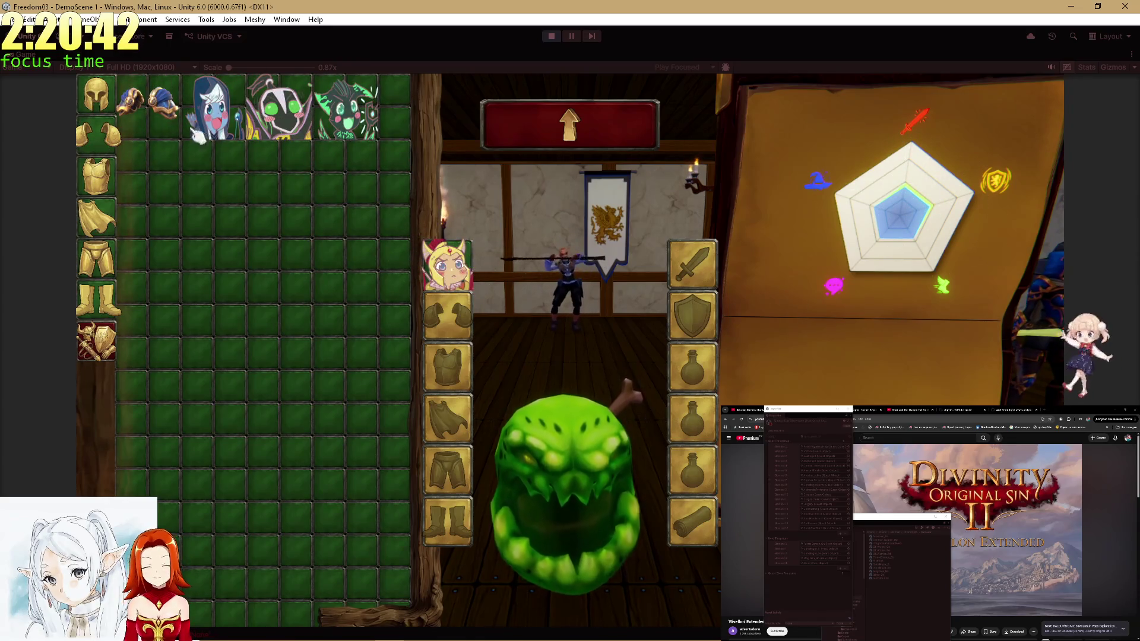
{"action": "left_click", "coordinate": [95, 92]}
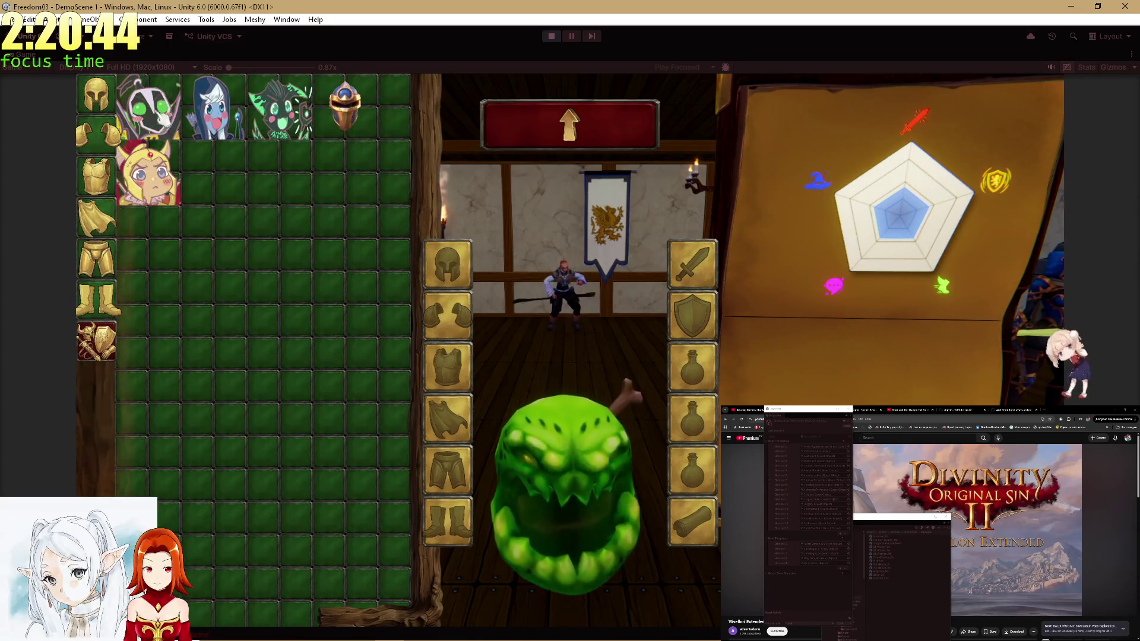
{"action": "left_click", "coordinate": [448, 315]}
{"action": "left_click", "coordinate": [100, 172]}
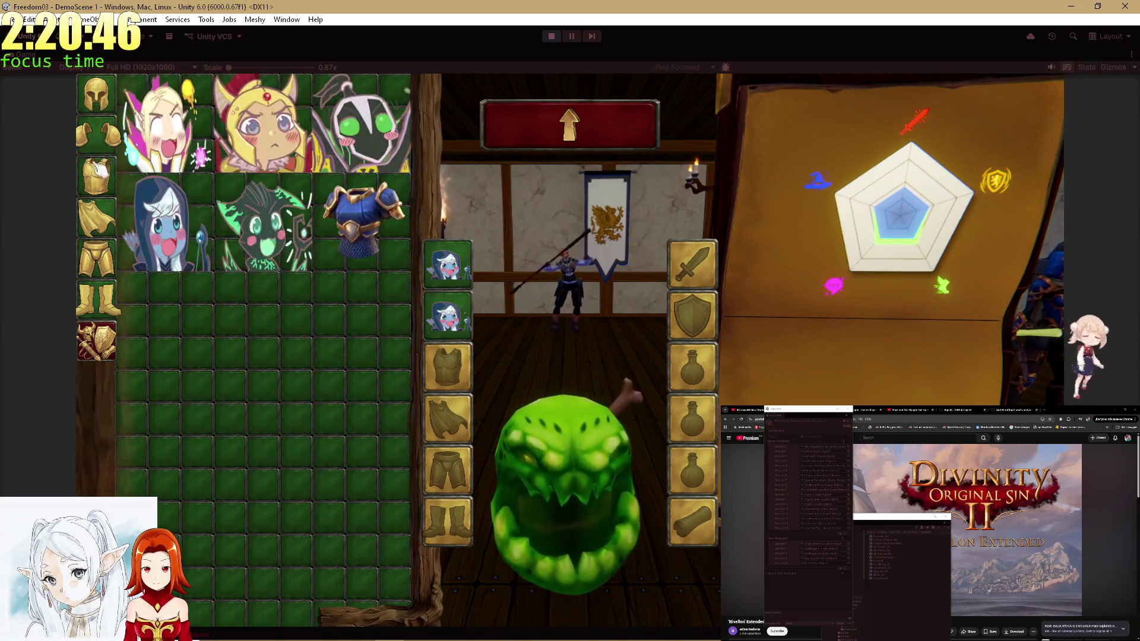
{"action": "left_click", "coordinate": [134, 187]}
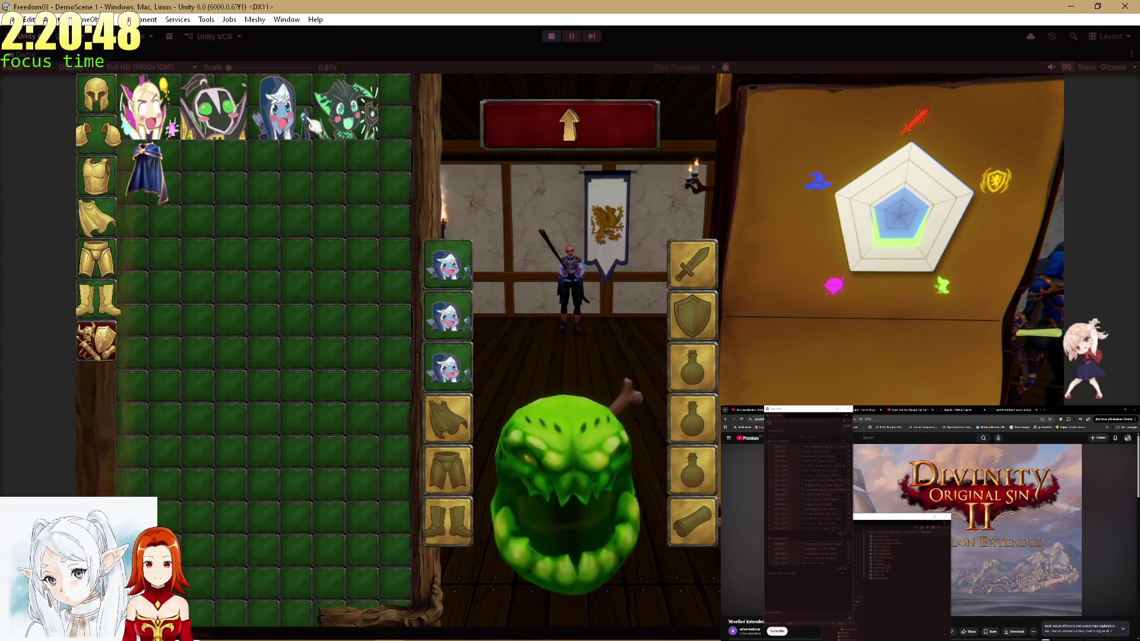
{"action": "left_click", "coordinate": [116, 278]}
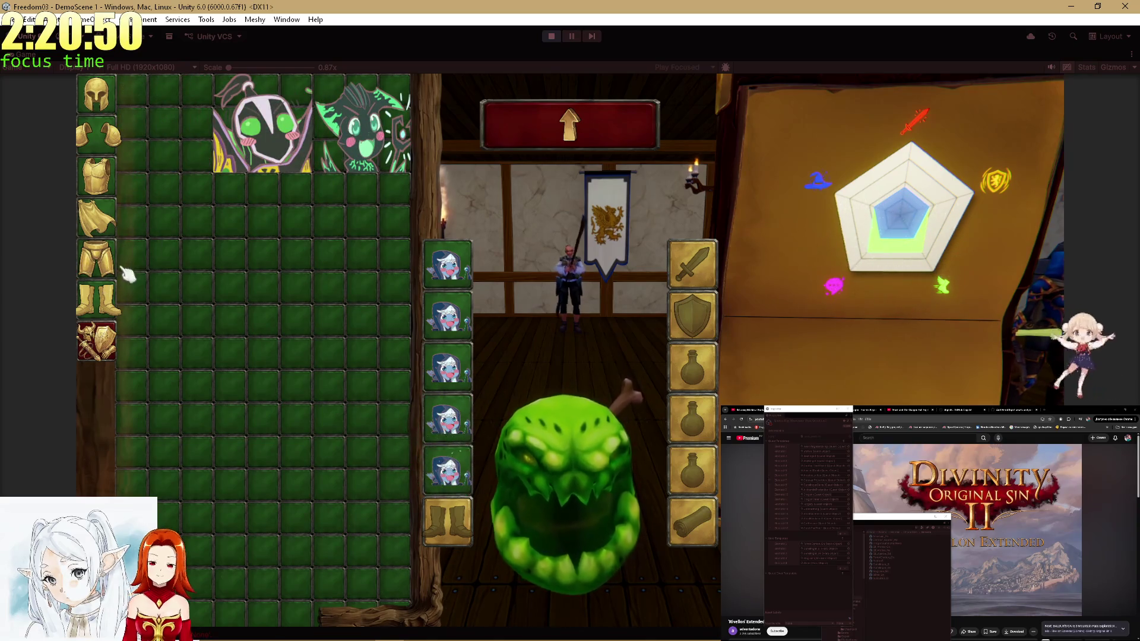
{"action": "left_click", "coordinate": [97, 315]}
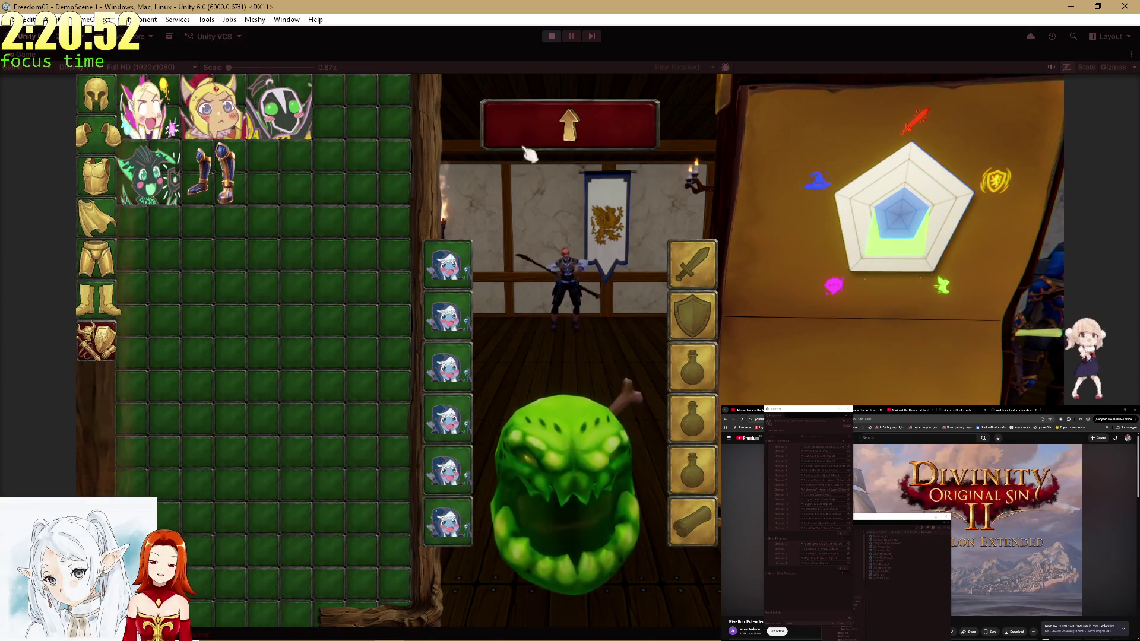
{"action": "left_click", "coordinate": [509, 145]}
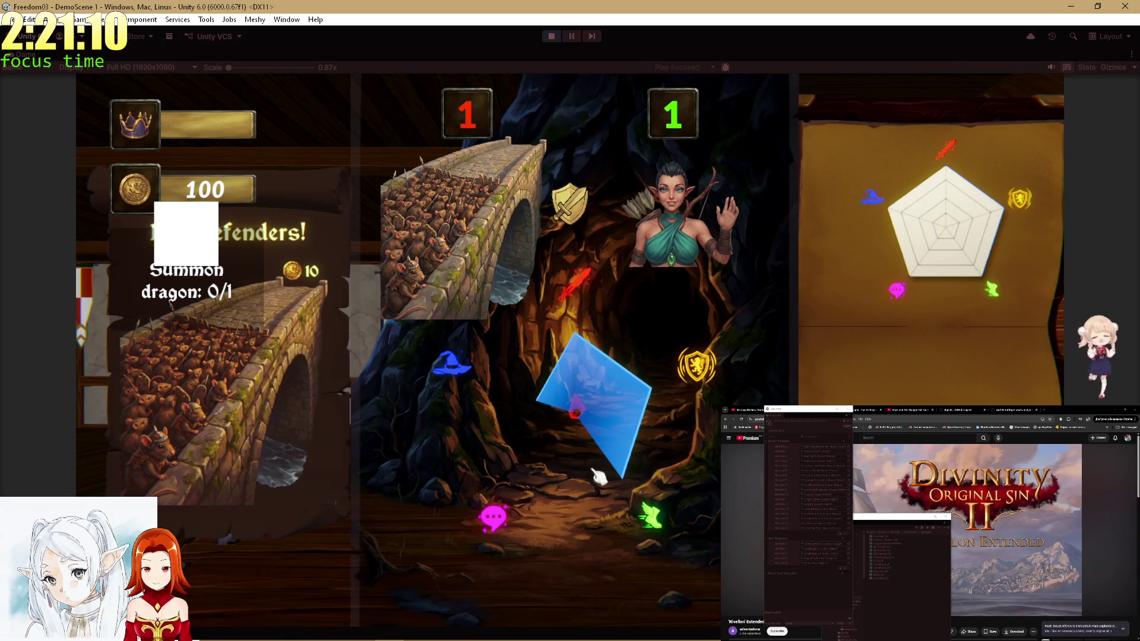
Accept the RatsBridgeBlocking quest result, leaving the coin offer at 20.
{"action": "left_click", "coordinate": [569, 579]}
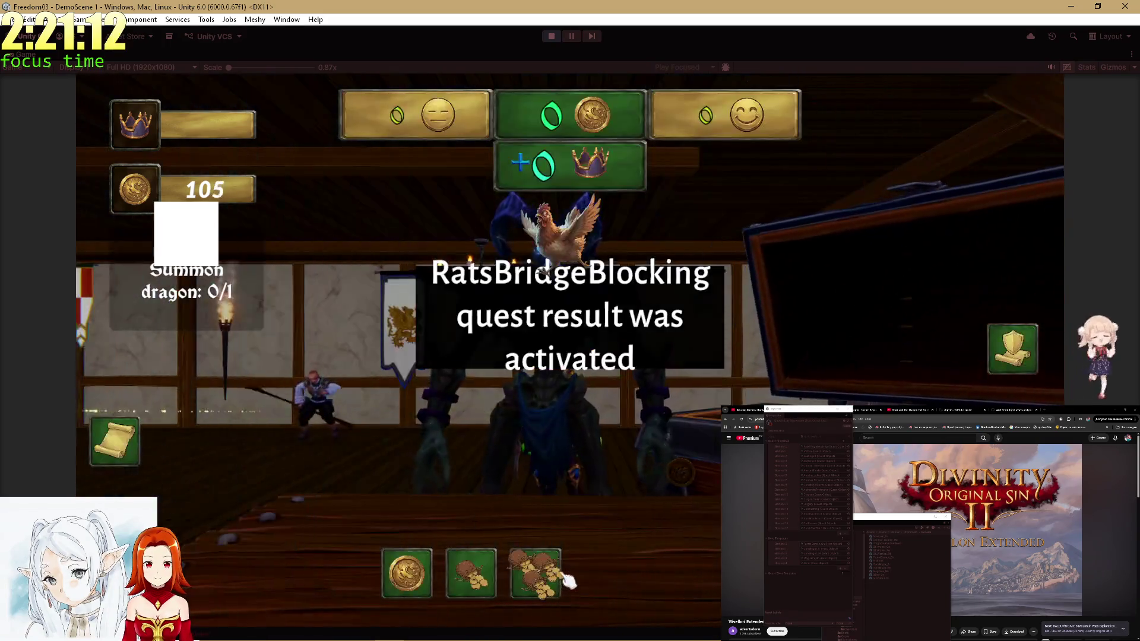
{"action": "left_click", "coordinate": [472, 594]}
{"action": "left_click", "coordinate": [472, 594]}
{"action": "right_click", "coordinate": [472, 593]}
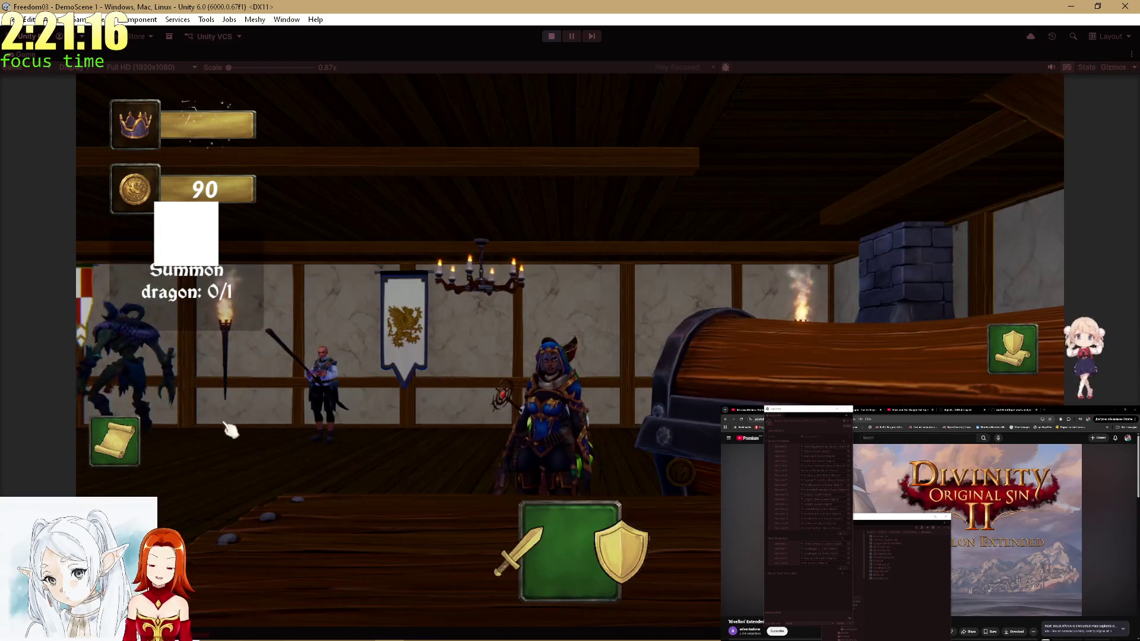
Check the hero's stats and send it on the Unlocked Statue quest.
{"action": "left_click", "coordinate": [114, 441]}
{"action": "left_click", "coordinate": [1012, 361]}
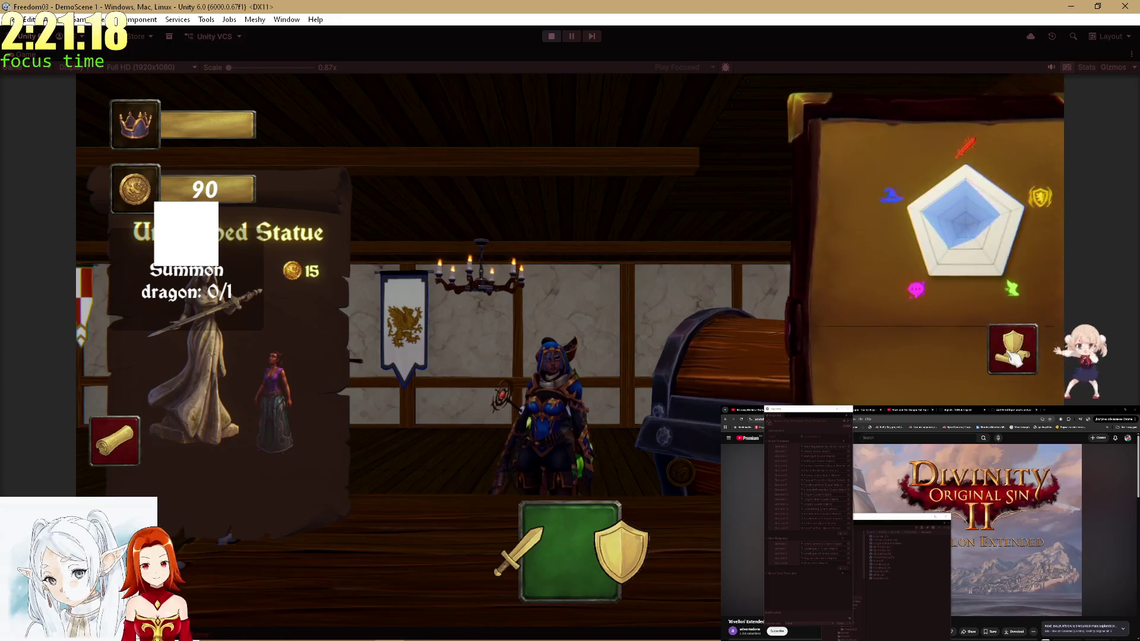
{"action": "left_click", "coordinate": [591, 527]}
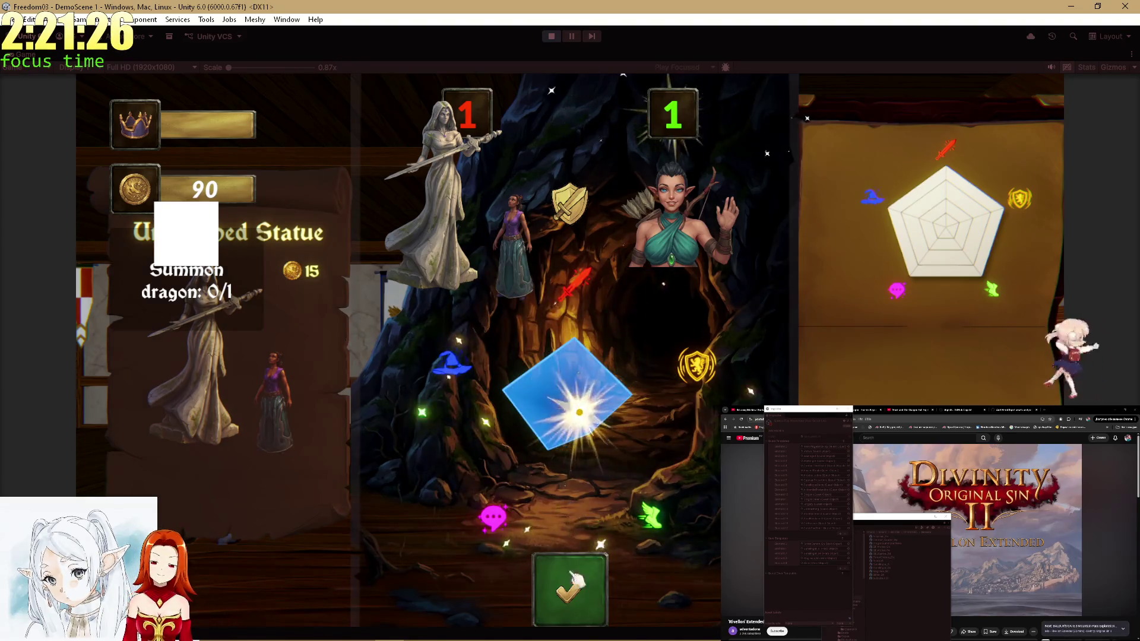
Accept the Statue quest result with a 20-coin offer and confirm the elf hero's action.
{"action": "left_click", "coordinate": [570, 585]}
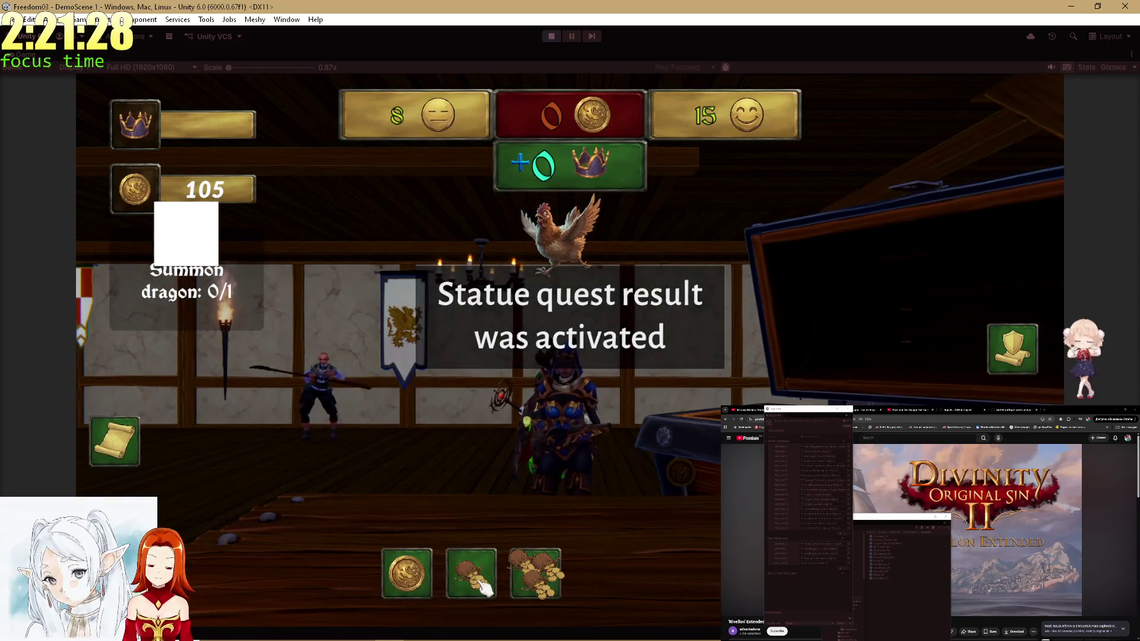
{"action": "left_click", "coordinate": [482, 587]}
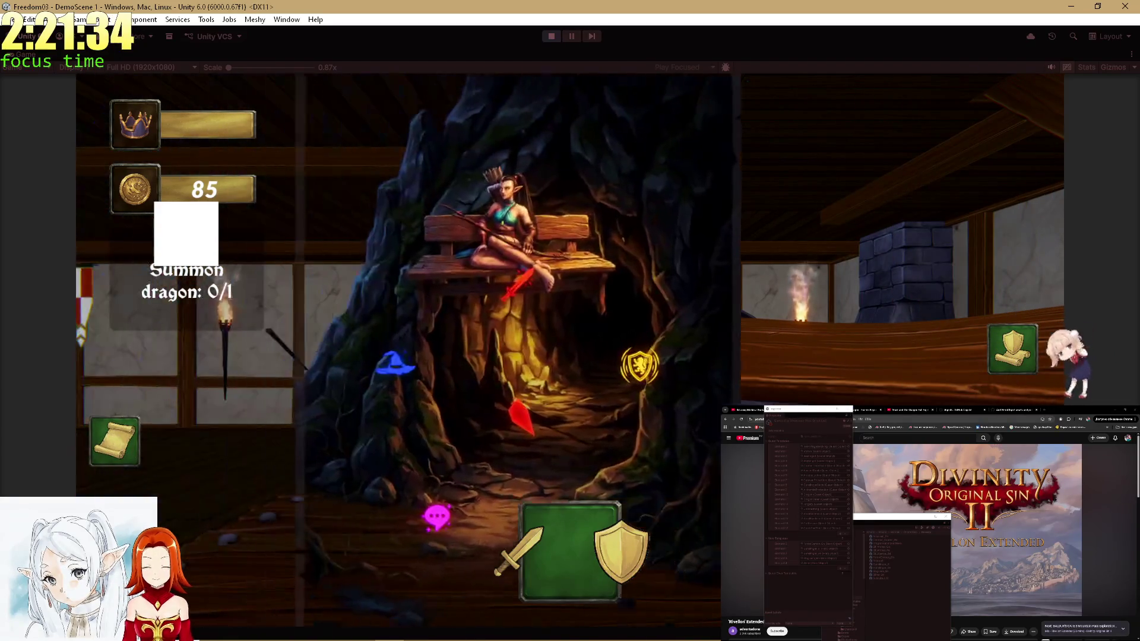
{"action": "left_click", "coordinate": [592, 557]}
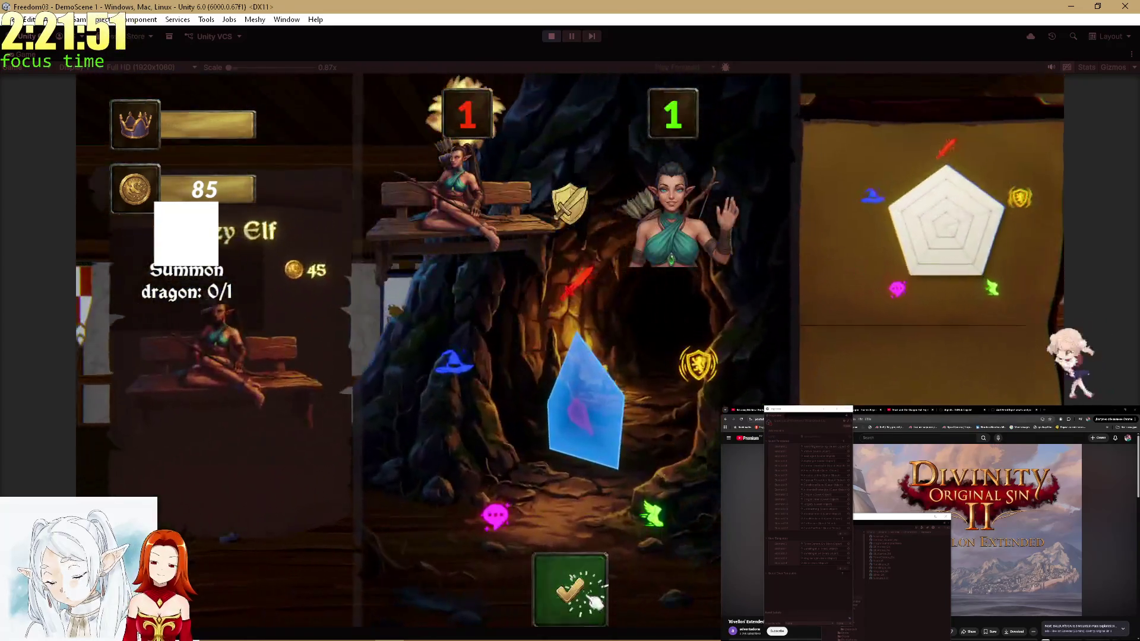
Close the Lazy Elf card and confirm the Ancient Tomb summon and village scenes.
{"action": "left_click", "coordinate": [593, 602]}
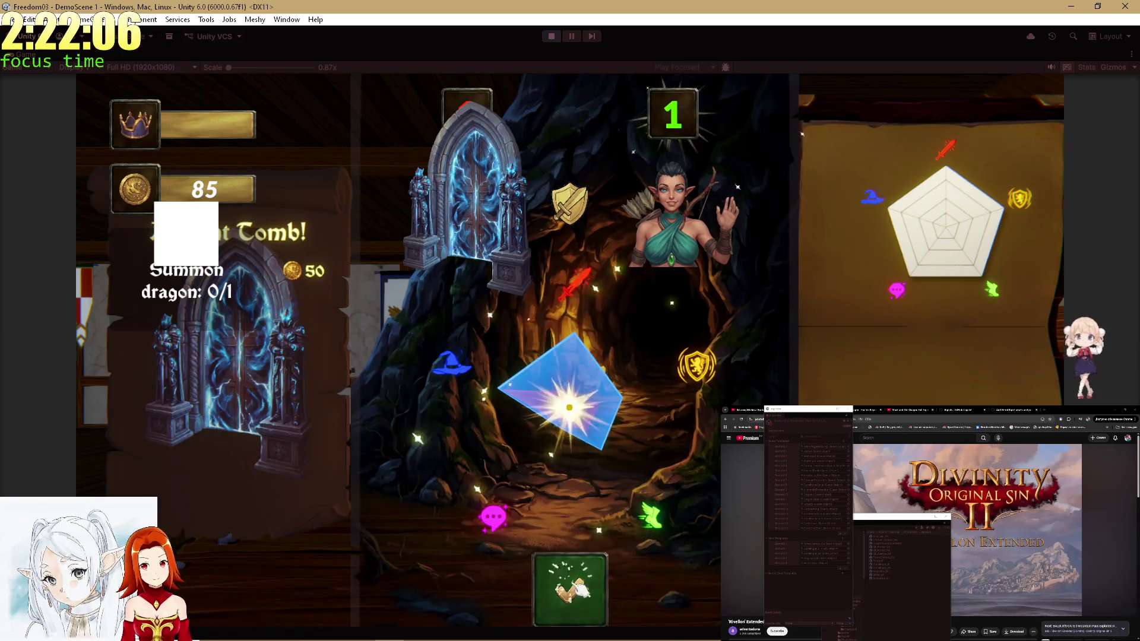
{"action": "left_click", "coordinate": [575, 585]}
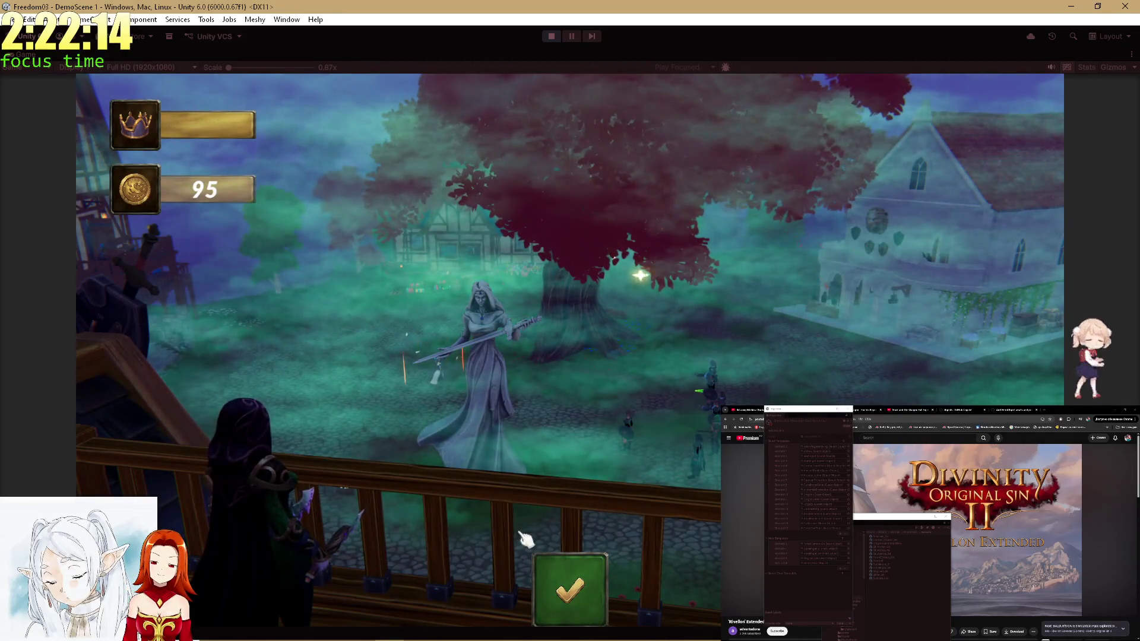
{"action": "left_click", "coordinate": [569, 597]}
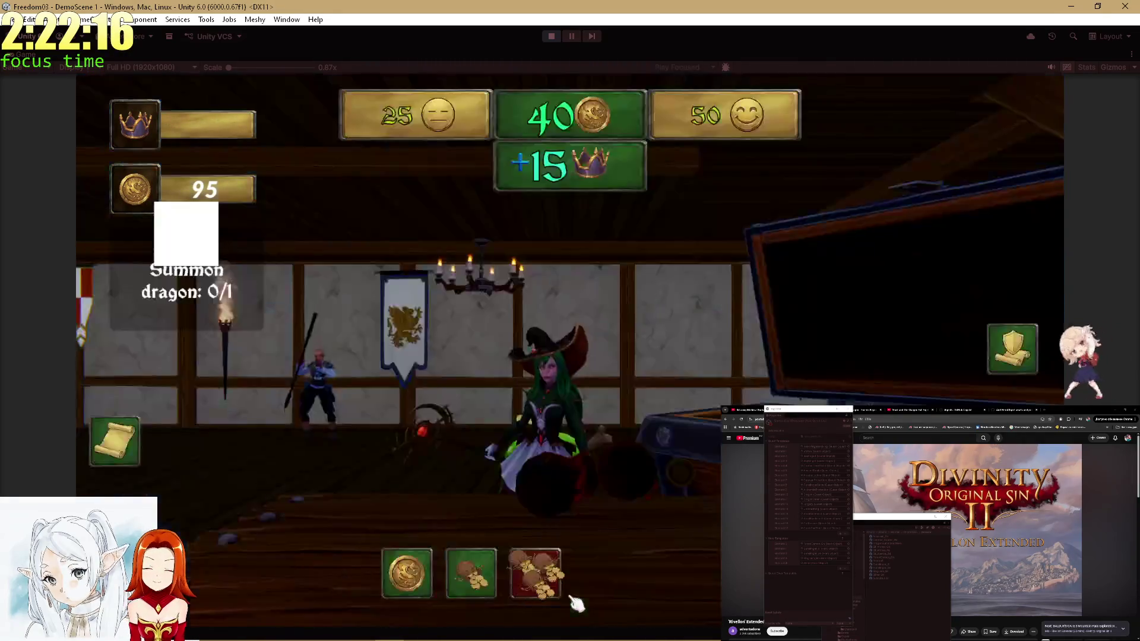
Take the coin-bag reward, ask the hero HowYouFeel, then restore the full editor layout.
{"action": "left_click", "coordinate": [478, 585]}
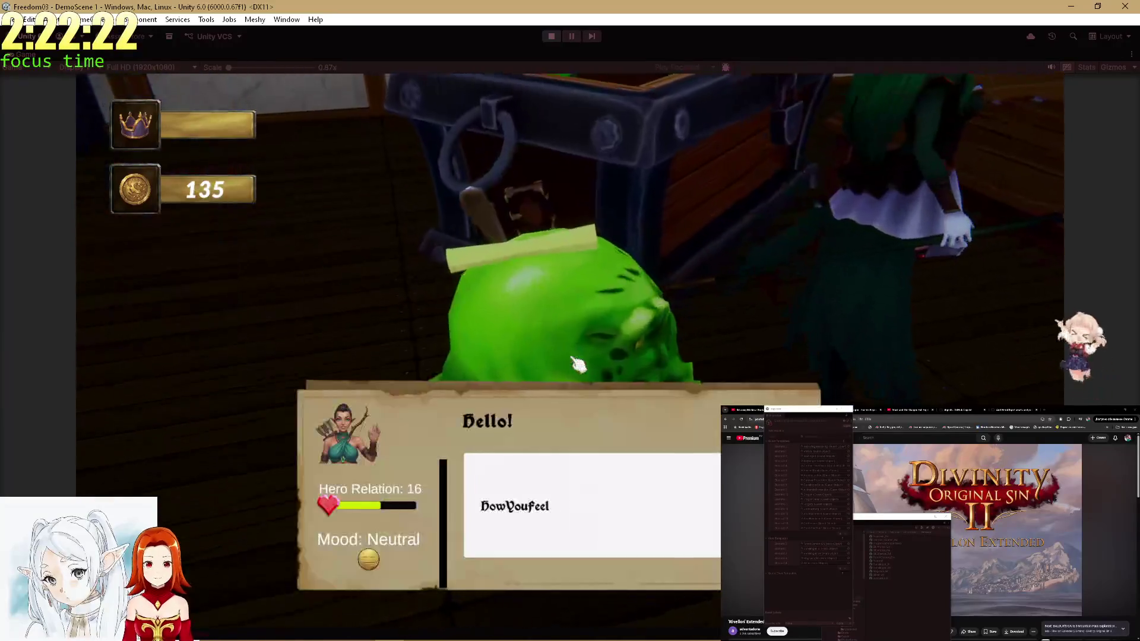
{"action": "left_click", "coordinate": [565, 515]}
{"action": "left_click", "coordinate": [585, 369]}
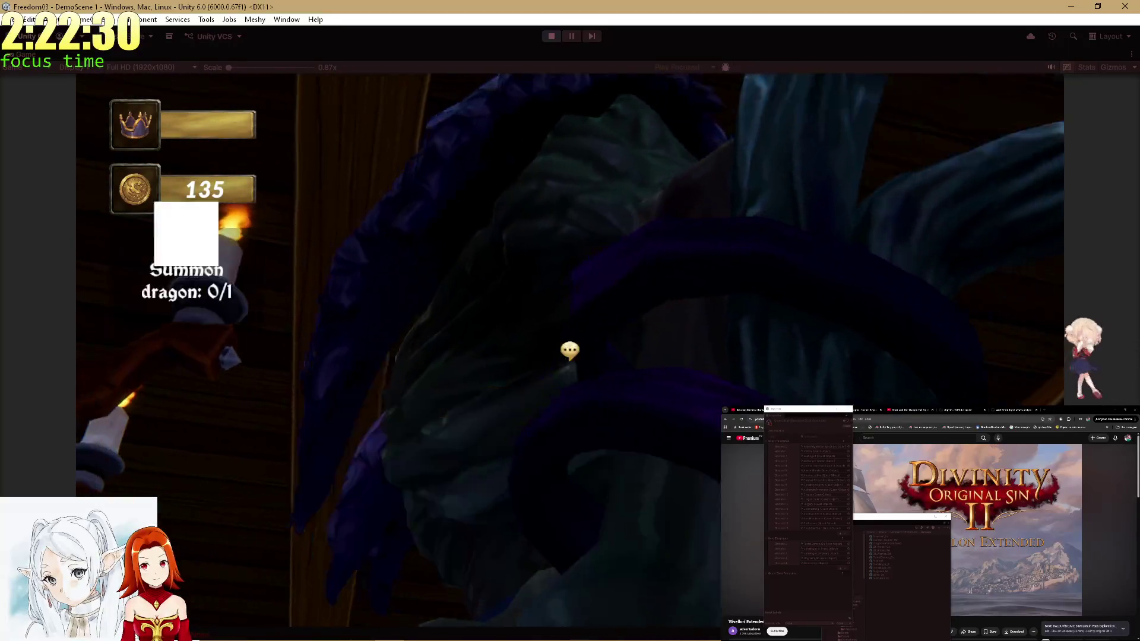
{"action": "key", "text": "Escape"}
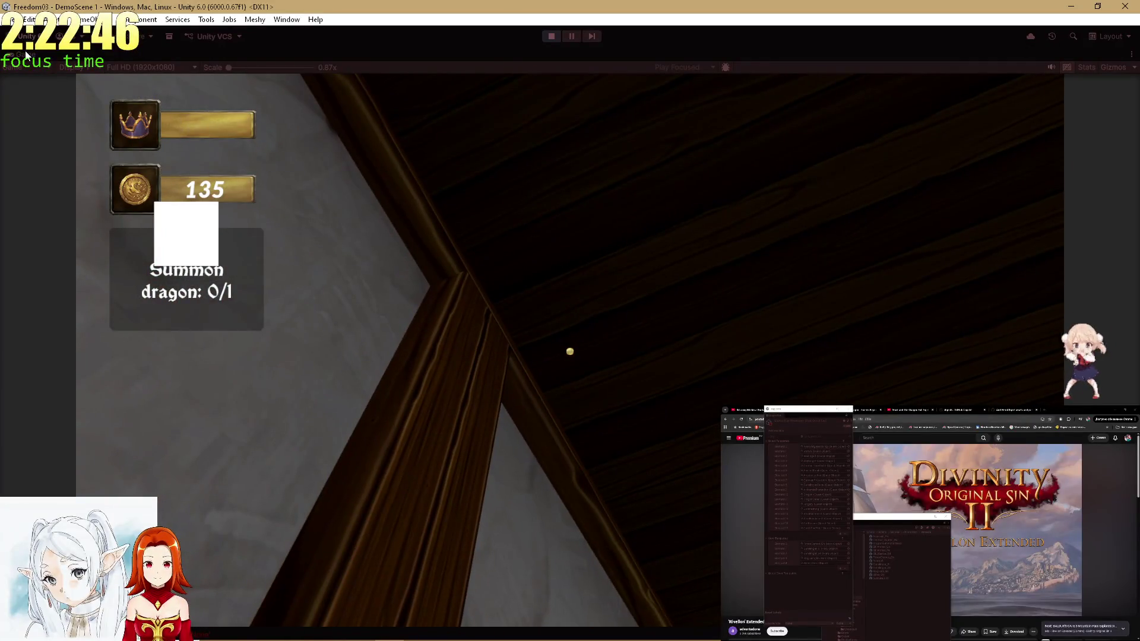
{"action": "key", "text": "shift+space"}
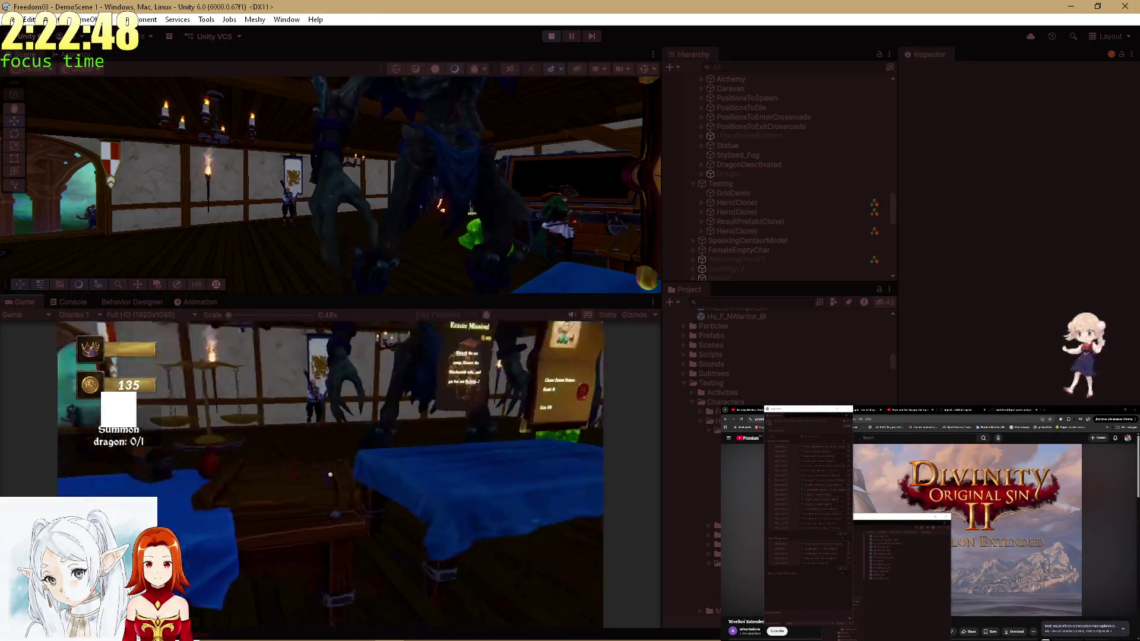
Set ForestDemon_Gn(Clone) scale to 0.6 on X, Y and Z, then maximize the Game view.
{"action": "mouse_move", "coordinate": [454, 166]}
{"action": "left_mouse_down"}
{"action": "mouse_move", "coordinate": [430, 188]}
{"action": "mouse_move", "coordinate": [460, 166]}
{"action": "left_mouse_up"}
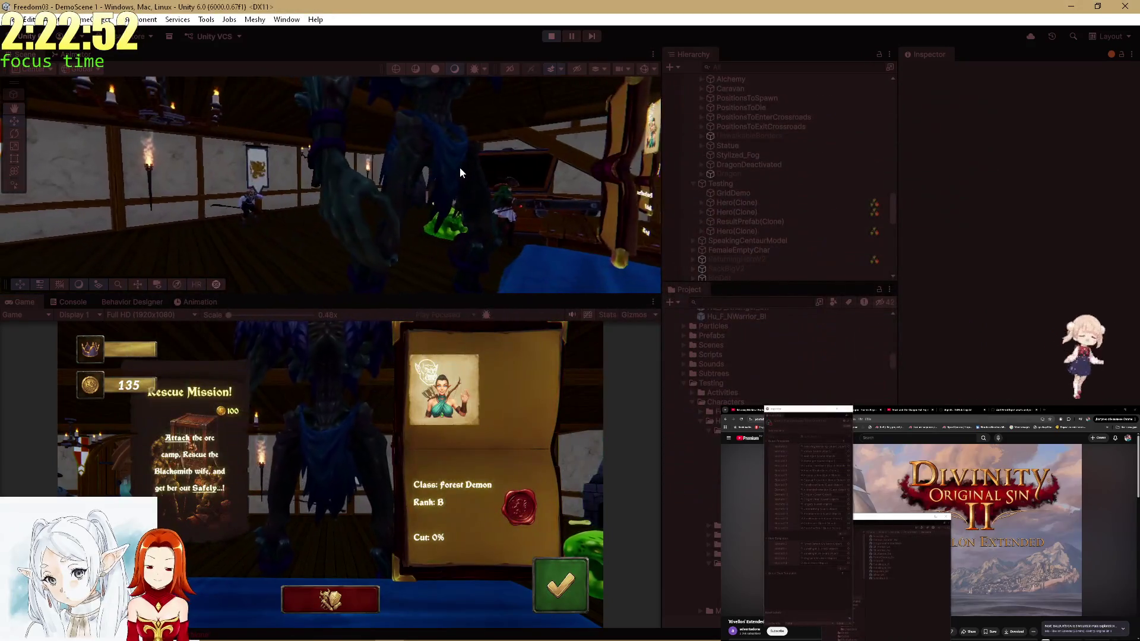
{"action": "left_click", "coordinate": [408, 152]}
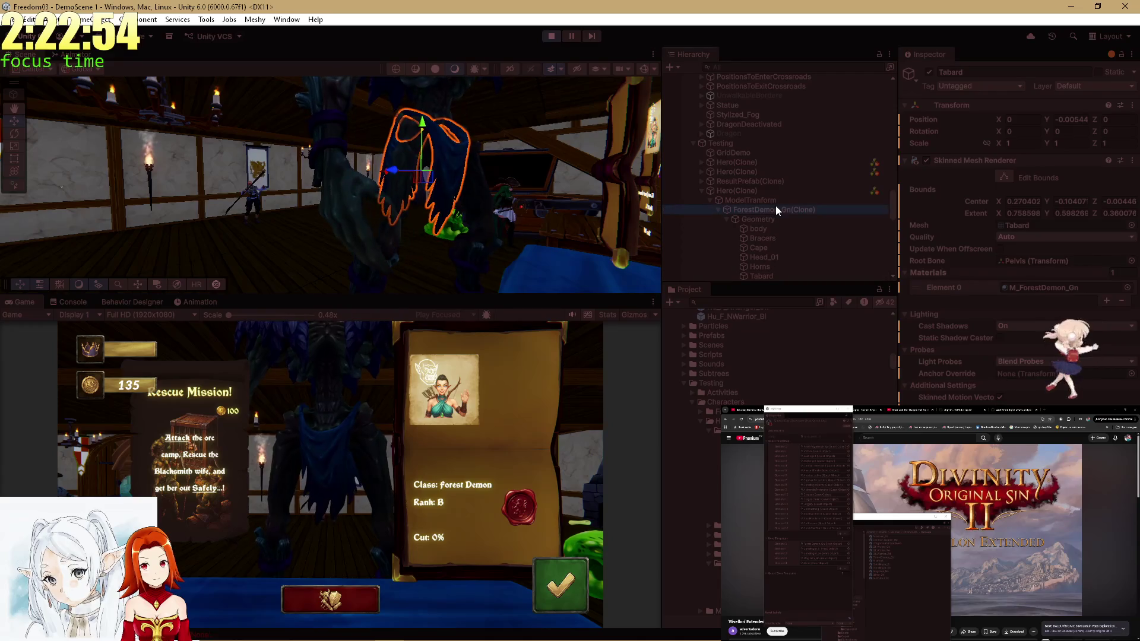
{"action": "left_click", "coordinate": [775, 206]}
{"action": "double_click", "coordinate": [1010, 143]}
{"action": "type", "text": ".6"}
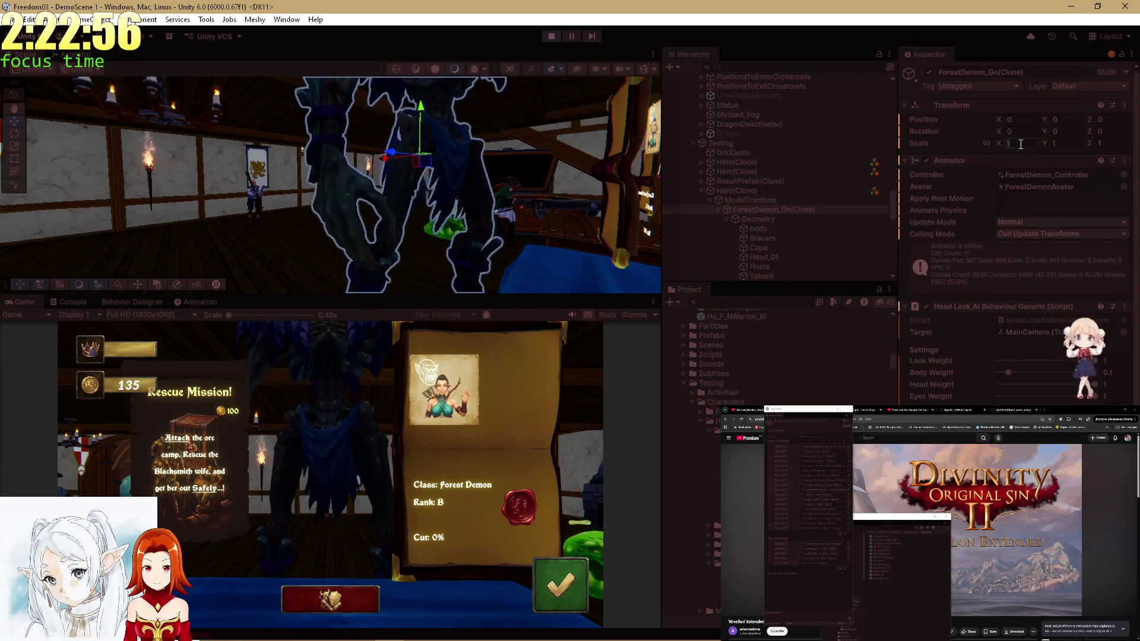
{"action": "double_click", "coordinate": [1061, 143]}
{"action": "type", "text": ".6"}
{"action": "double_click", "coordinate": [1104, 143]}
{"action": "type", "text": ".6"}
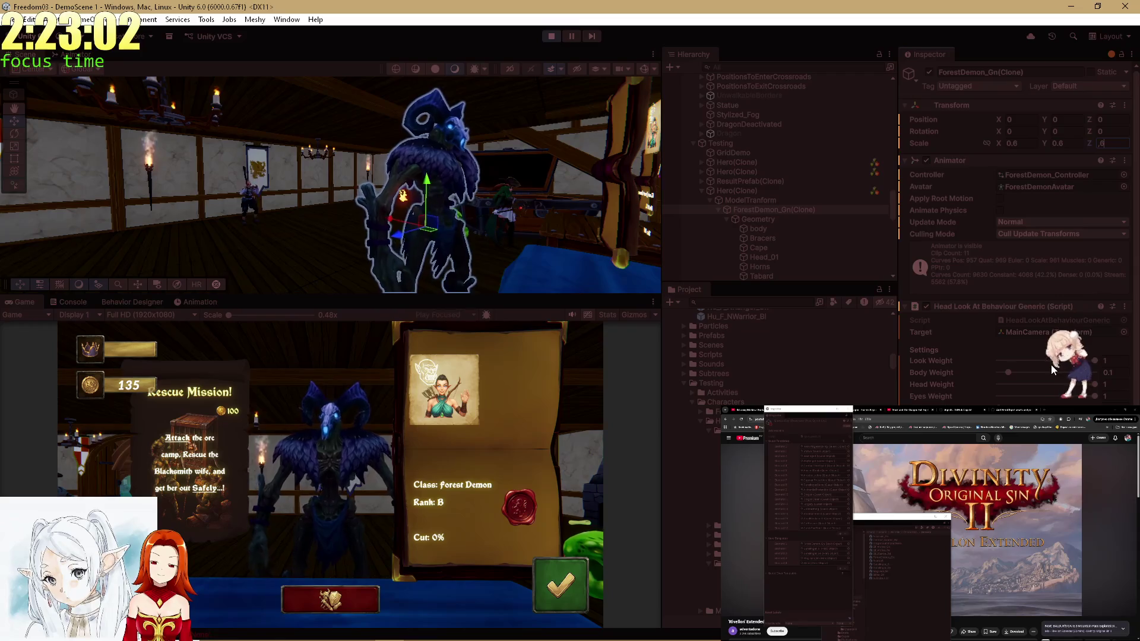
{"action": "scroll", "coordinate": [1051, 364], "scroll_direction": "down", "scroll_amount": 5}
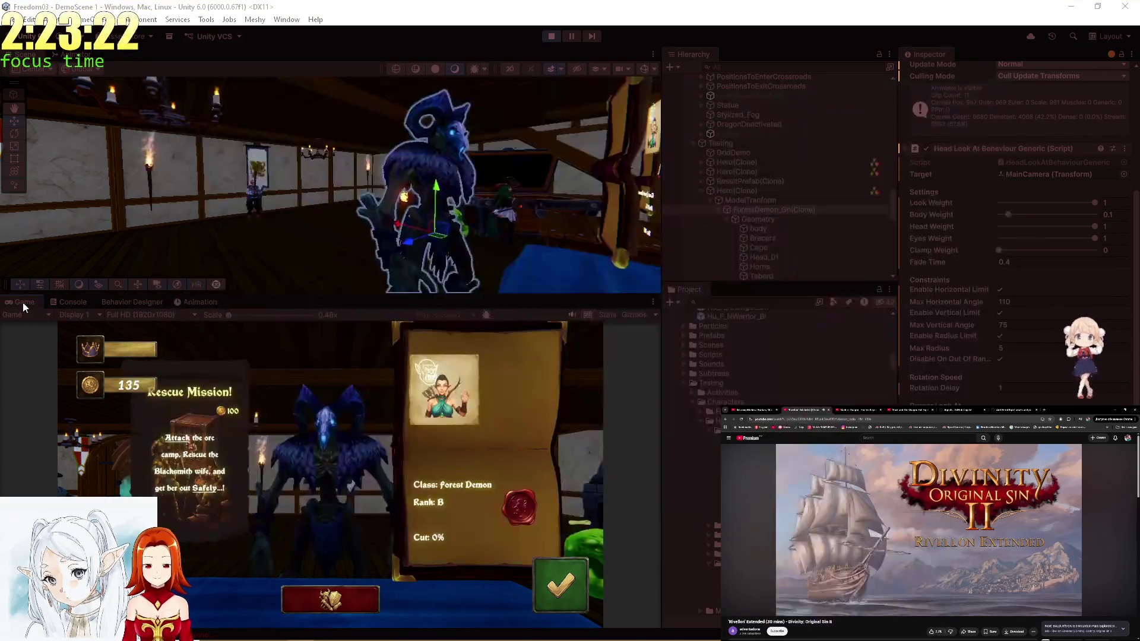
{"action": "double_click", "coordinate": [21, 302]}
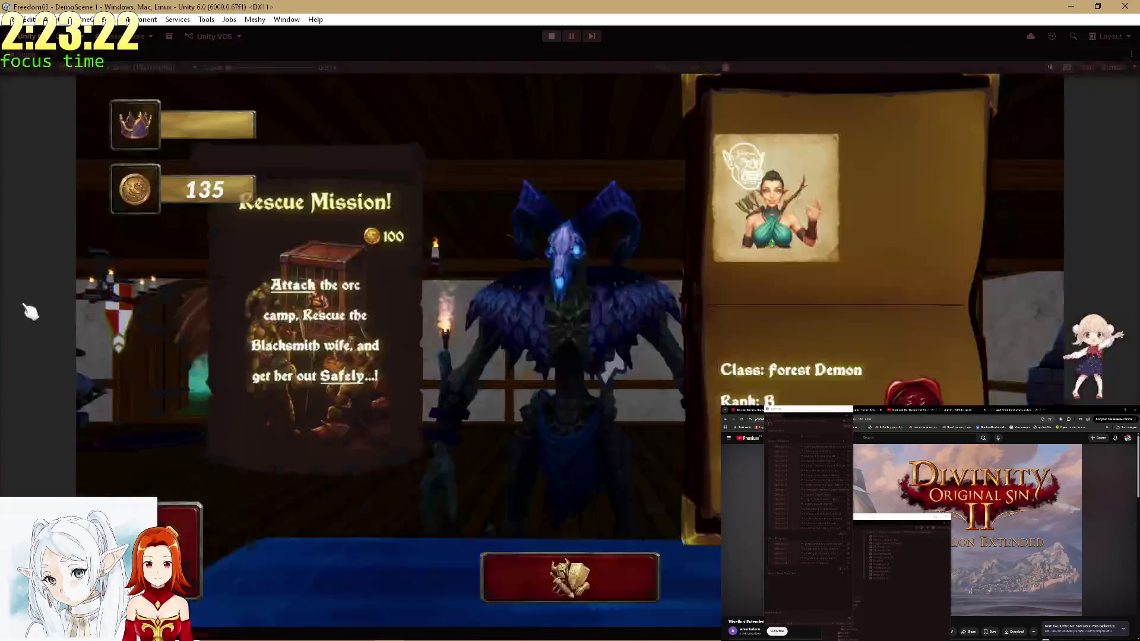
Check the hero's equipment and accept the Rescue Mission for the Forest Demon.
{"action": "left_click", "coordinate": [633, 597]}
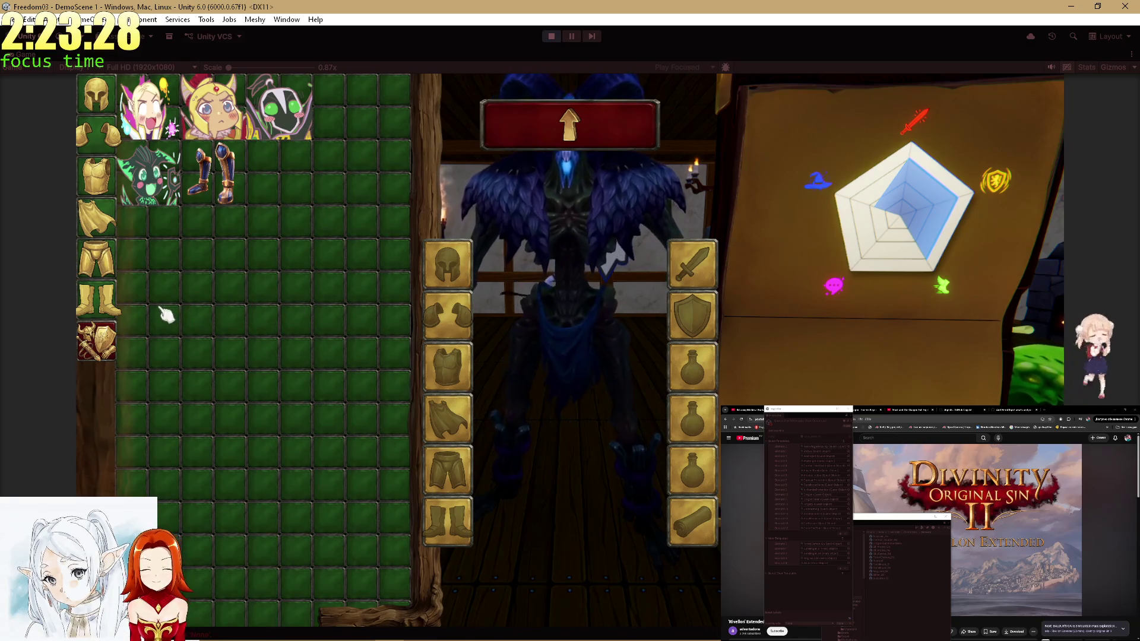
{"action": "left_click", "coordinate": [570, 124]}
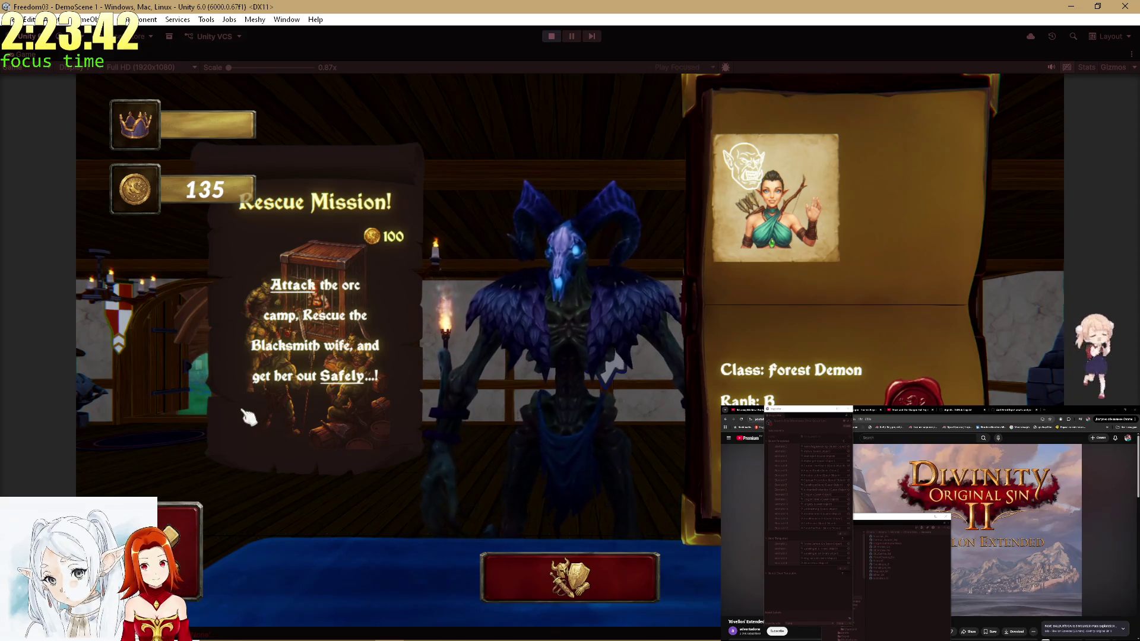
{"action": "left_click", "coordinate": [570, 578]}
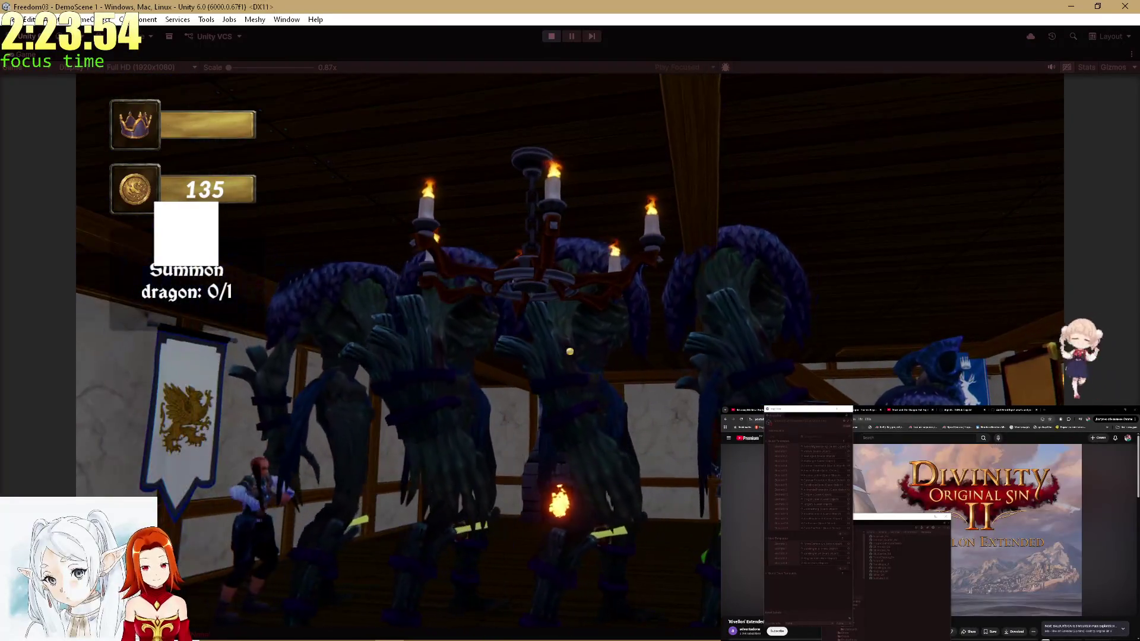
Talk to the Forest Demon hero, asking how it feels and picking a reply.
{"action": "key", "text": "e"}
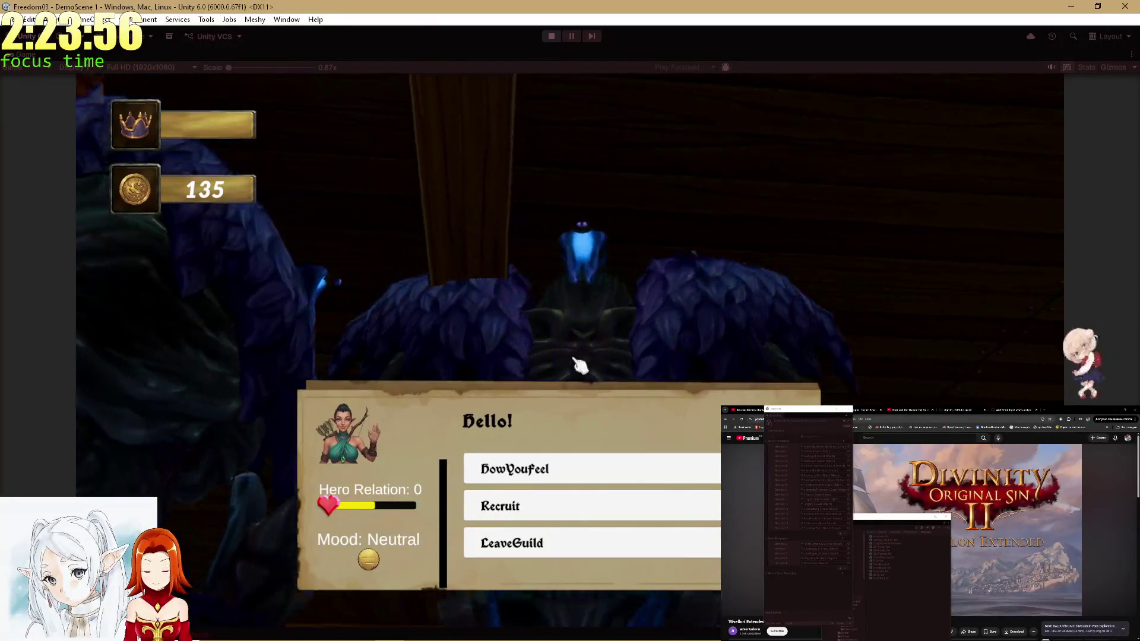
{"action": "left_click", "coordinate": [585, 470]}
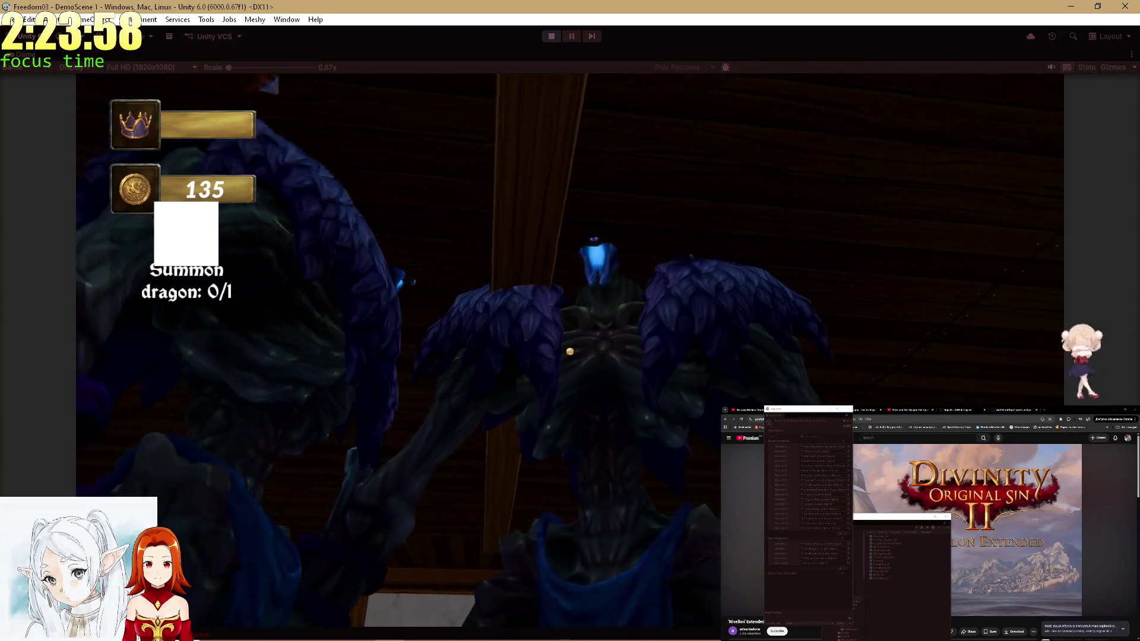
{"action": "key", "text": "e"}
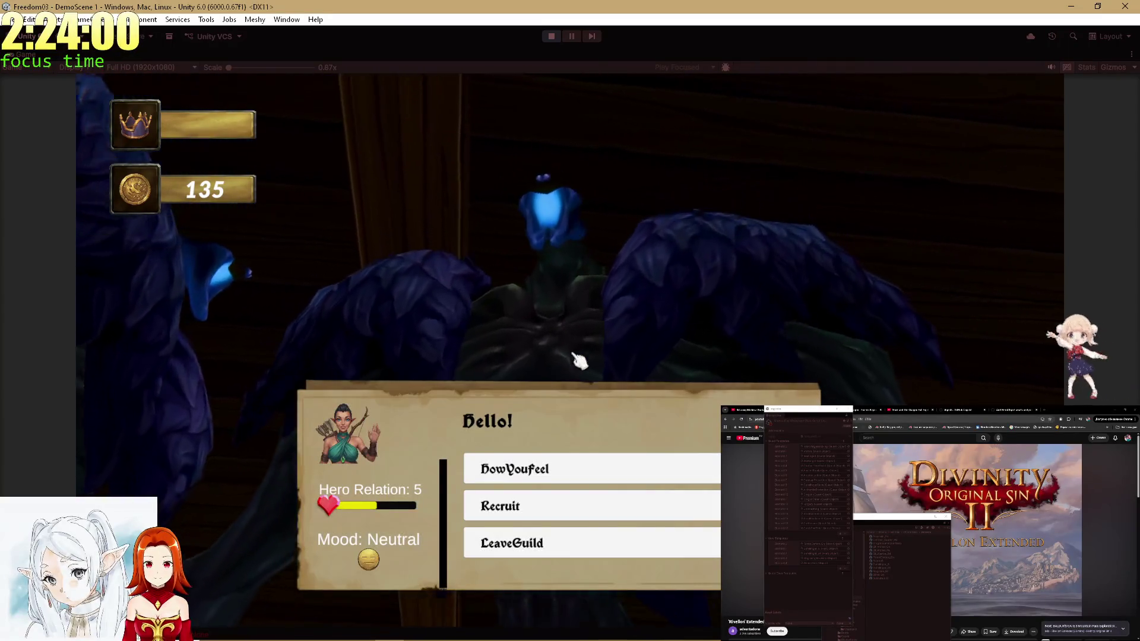
{"action": "left_click", "coordinate": [585, 490]}
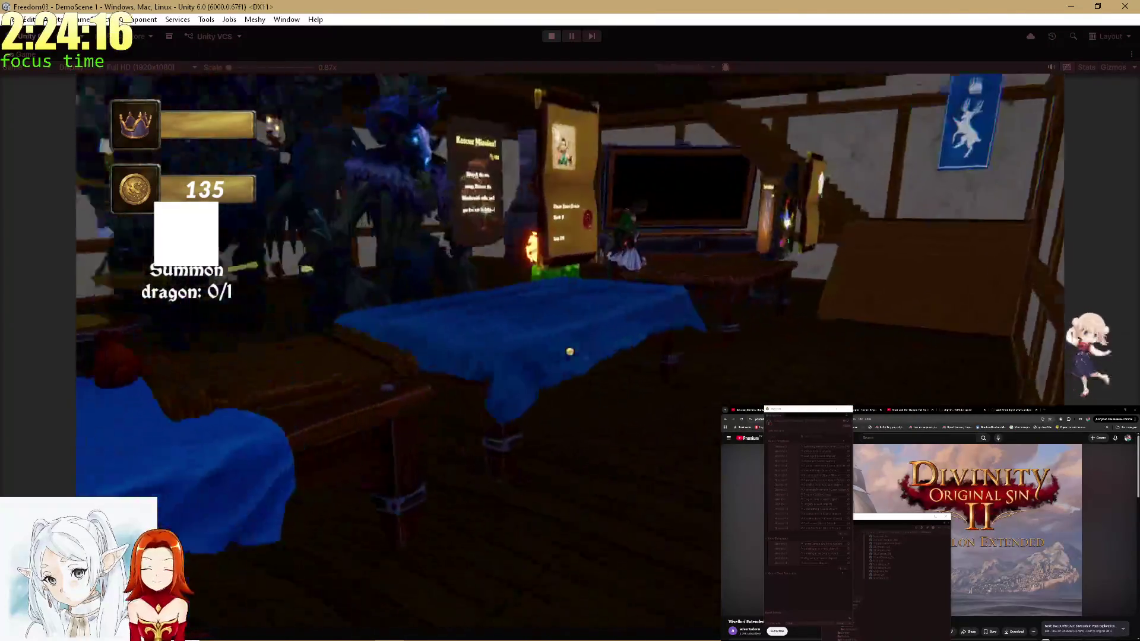
Open and close the quest panel, then chat with the hero twice more.
{"action": "left_click", "coordinate": [571, 351]}
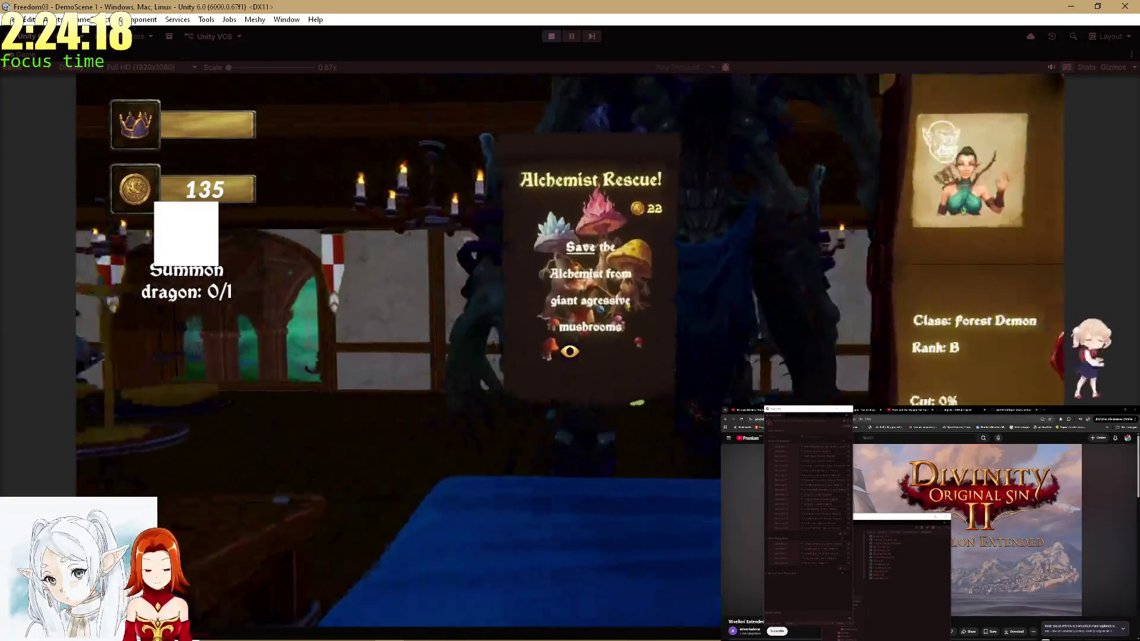
{"action": "key", "text": "Escape"}
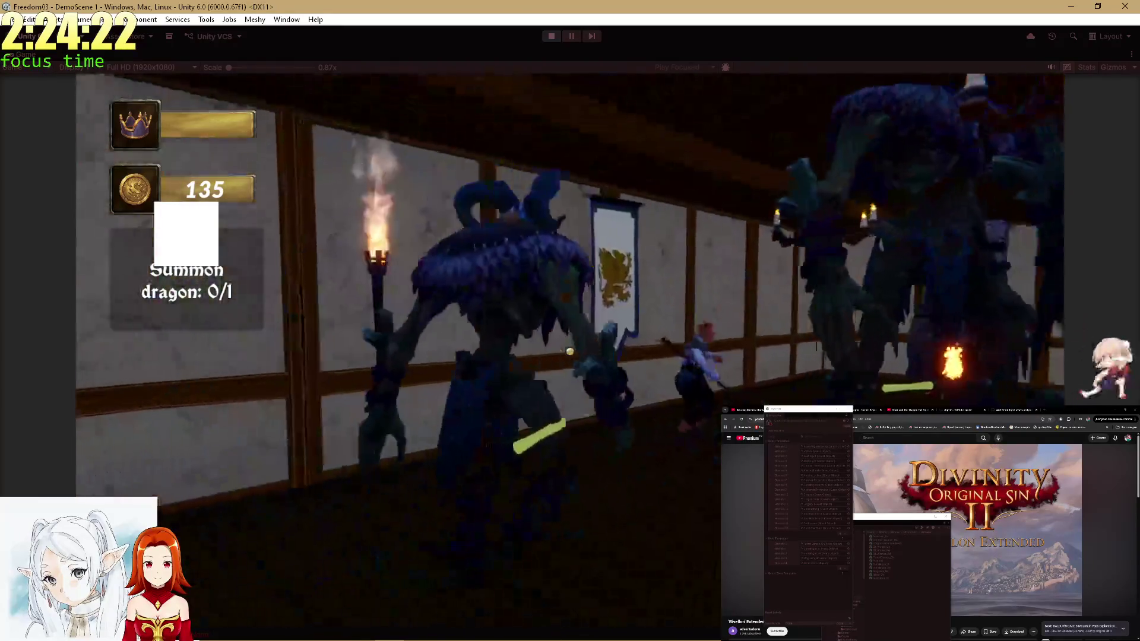
{"action": "key", "text": "e"}
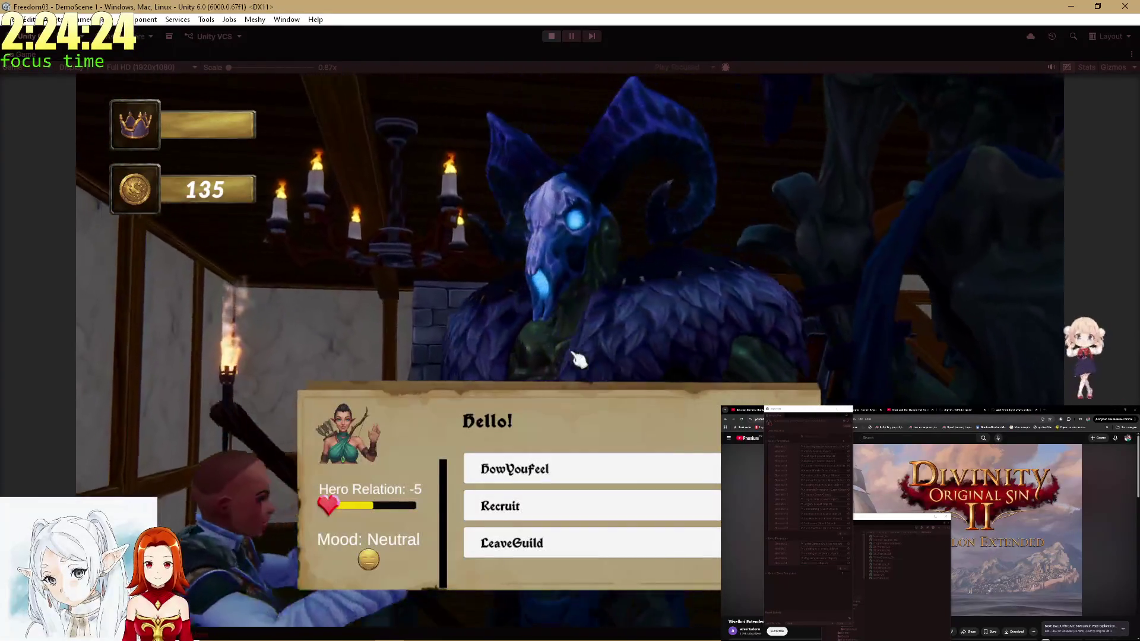
{"action": "left_click", "coordinate": [535, 506]}
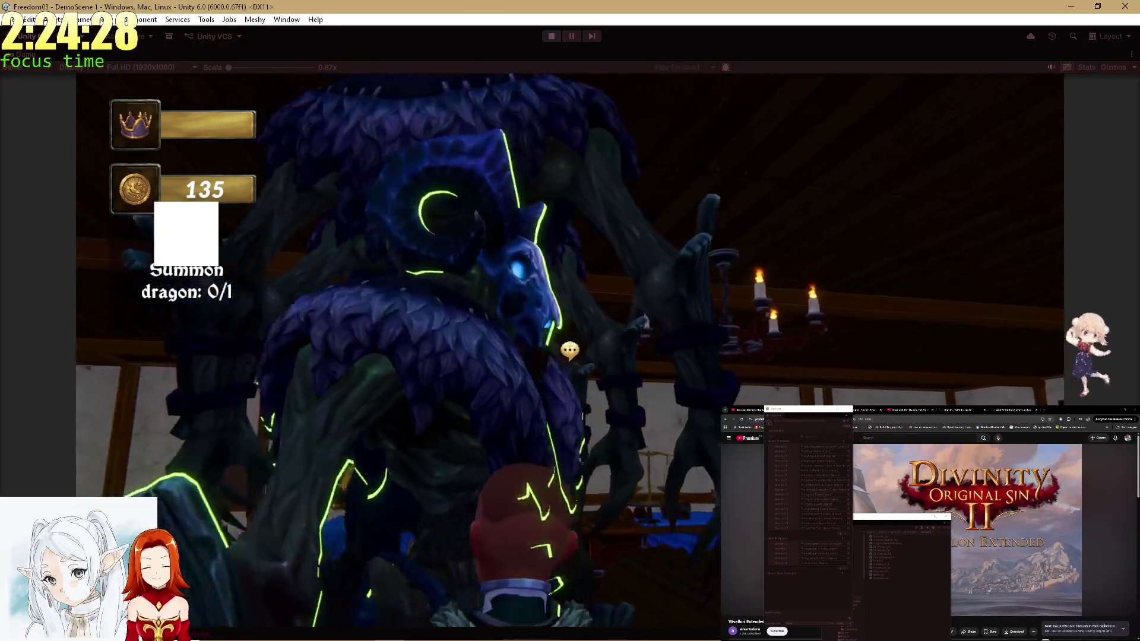
{"action": "key", "text": "e"}
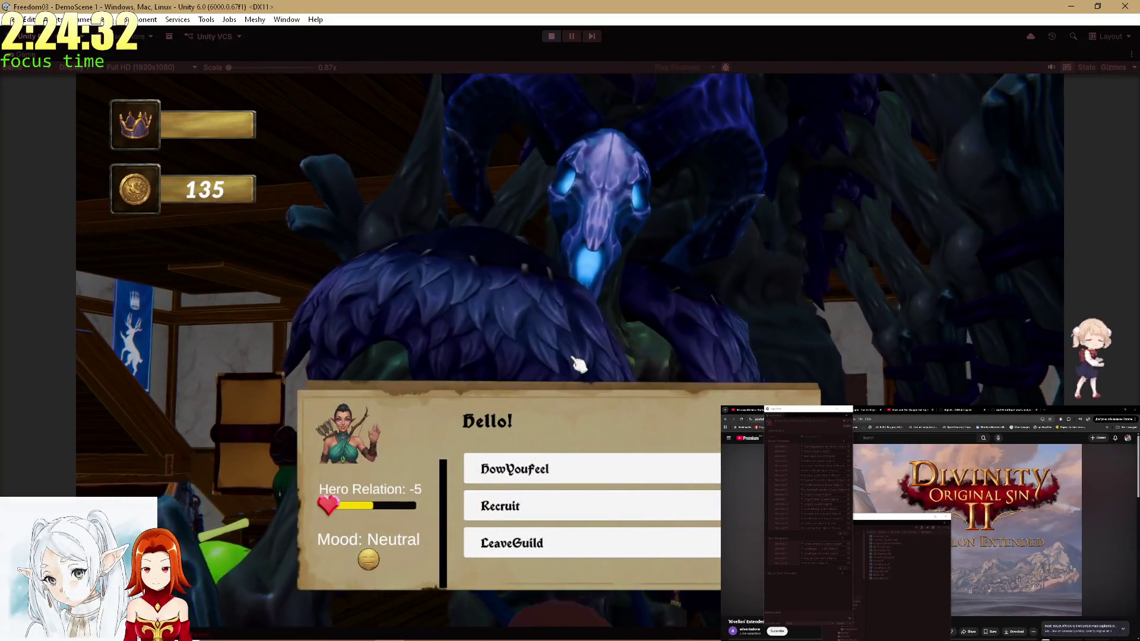
{"action": "key", "text": "Escape"}
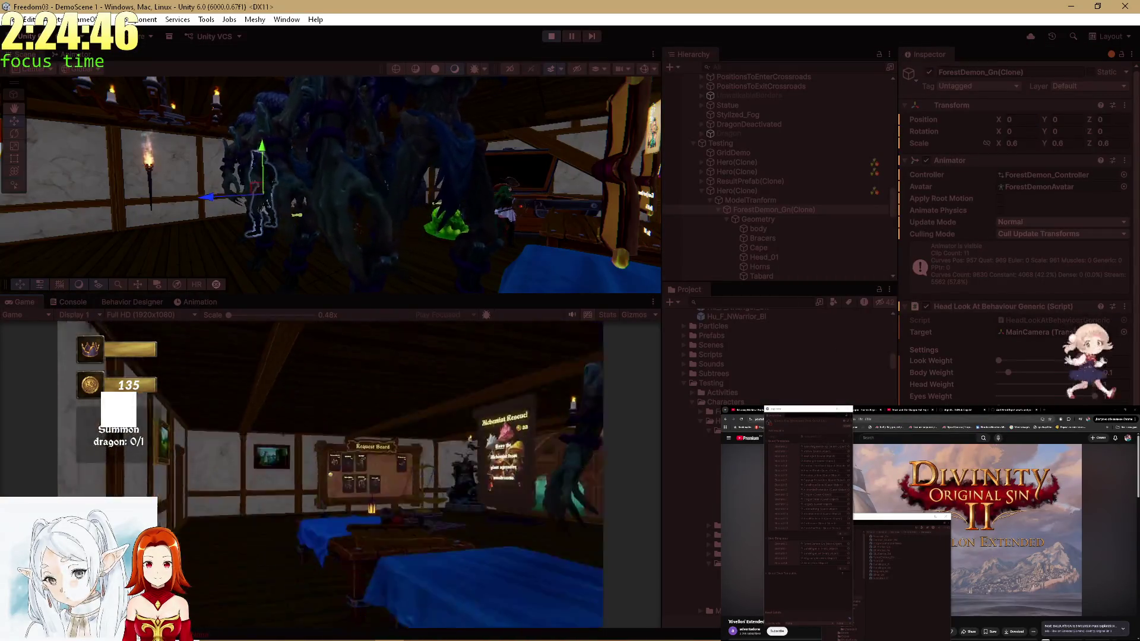
Copy the Head Look At Behaviour component from the Inspector.
{"action": "right_click", "coordinate": [963, 308]}
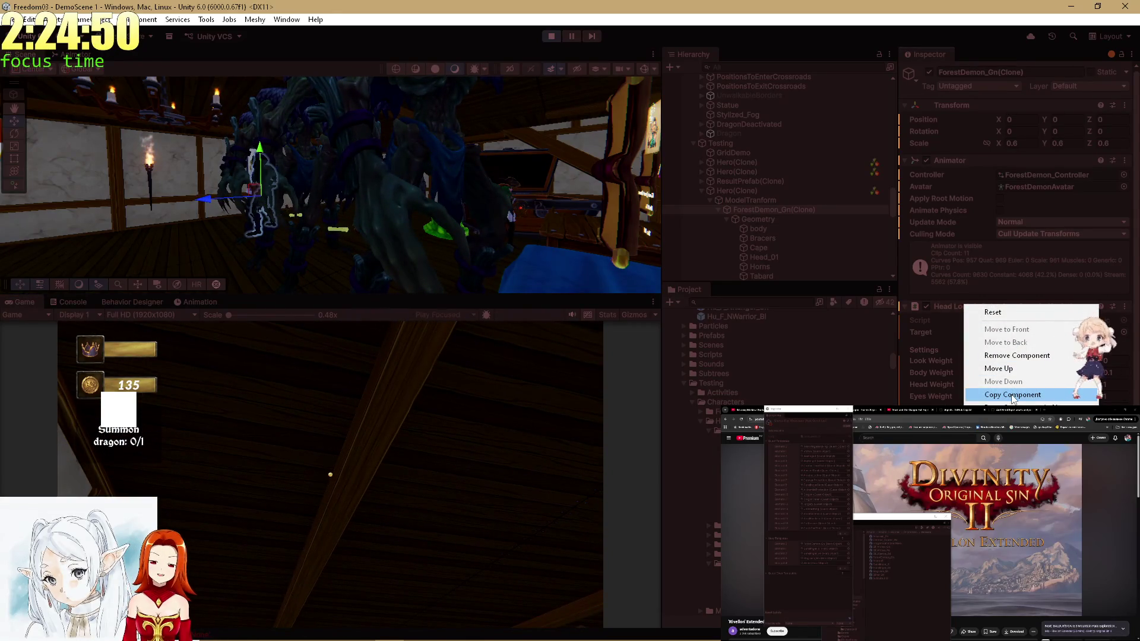
{"action": "left_click", "coordinate": [1013, 395]}
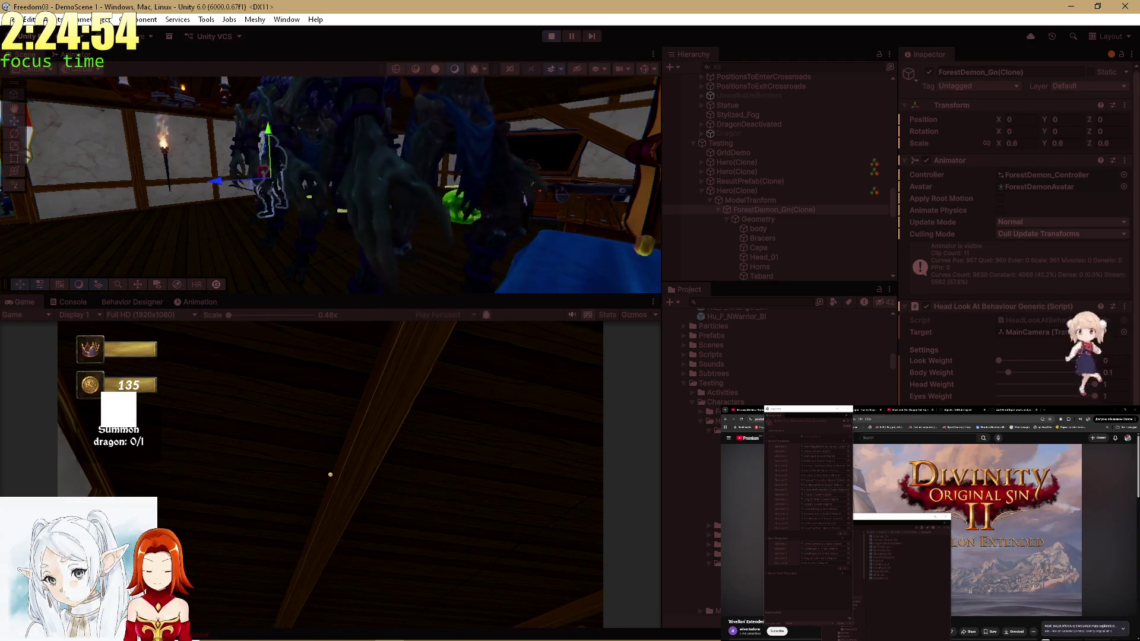
{"action": "scroll", "coordinate": [855, 393], "scroll_direction": "down", "scroll_amount": 10}
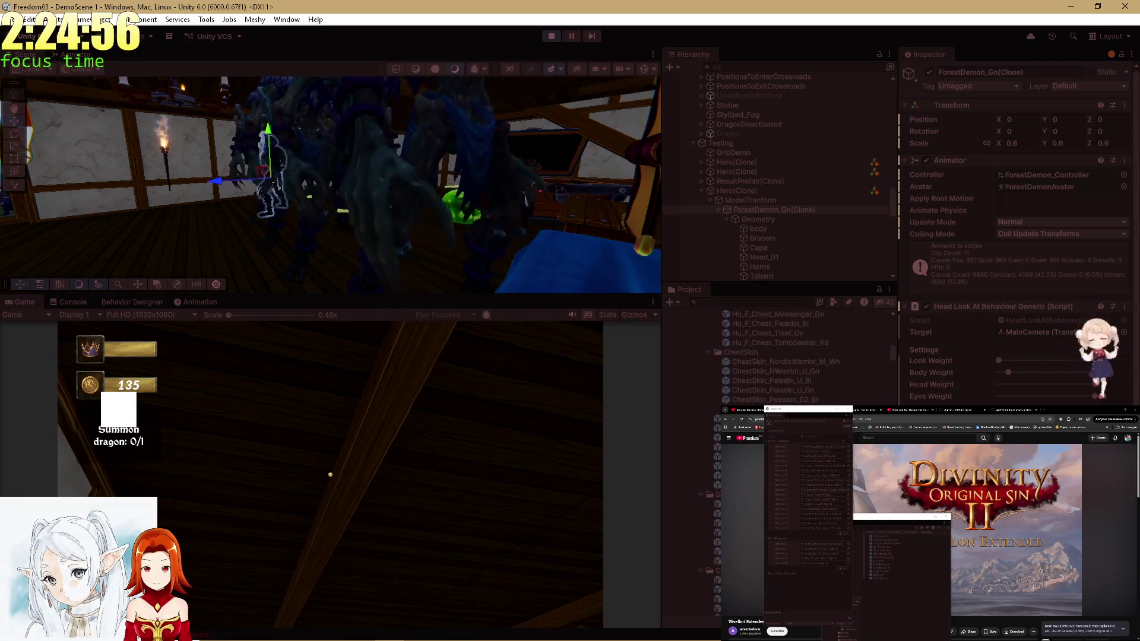
{"action": "scroll", "coordinate": [772, 356], "scroll_direction": "up", "scroll_amount": 5}
{"action": "scroll", "coordinate": [772, 356], "scroll_direction": "up", "scroll_amount": 5}
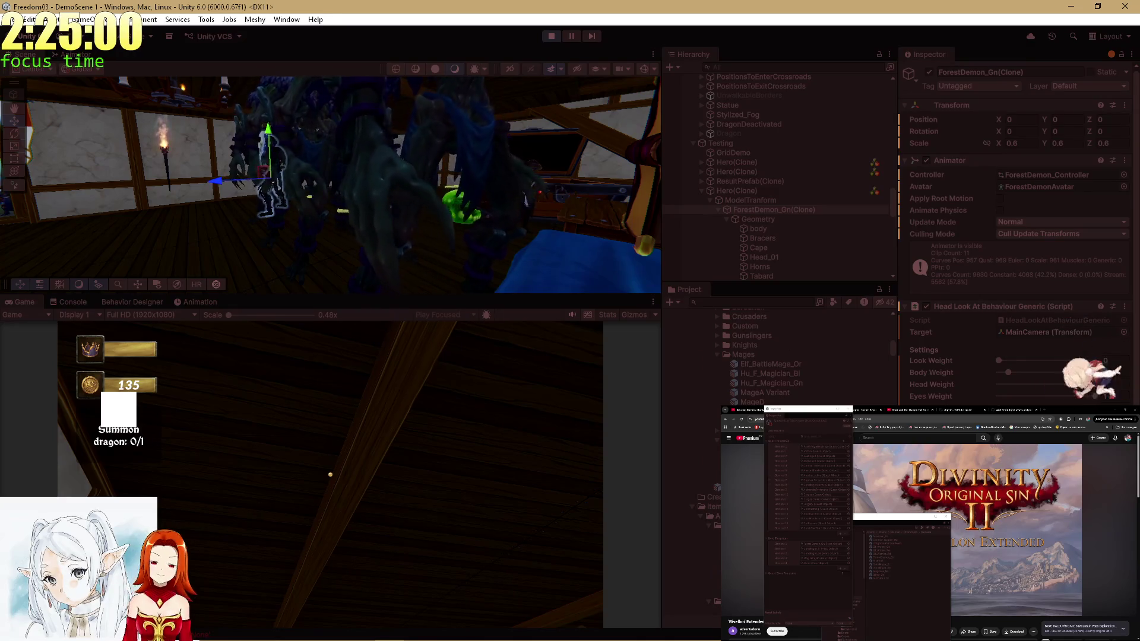
{"action": "scroll", "coordinate": [772, 357], "scroll_direction": "down", "scroll_amount": 5}
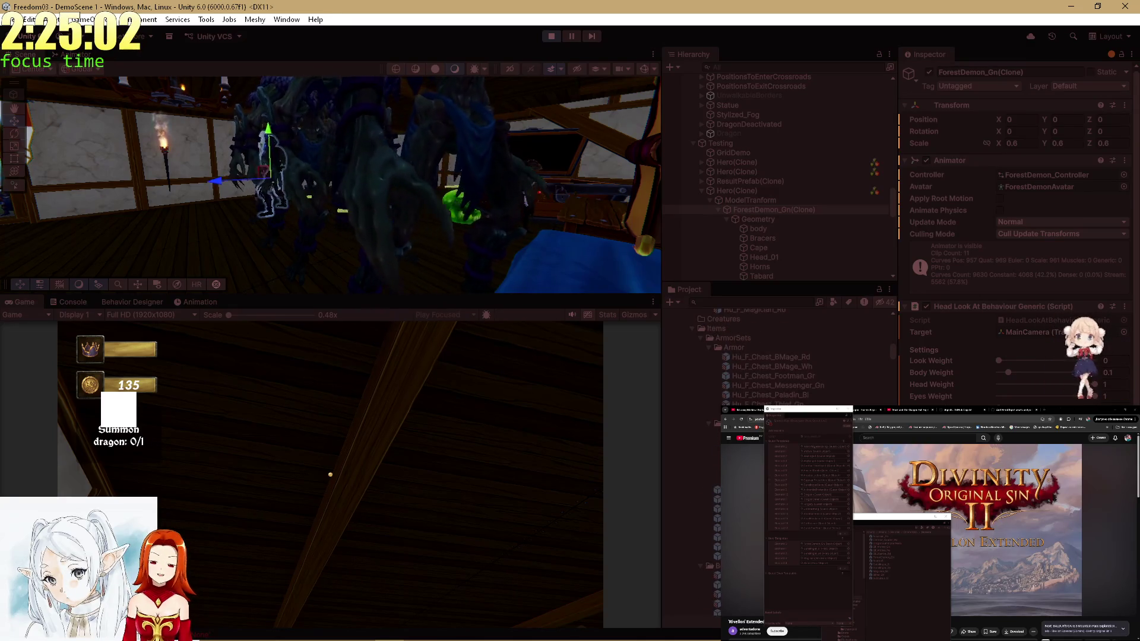
{"action": "scroll", "coordinate": [772, 356], "scroll_direction": "up", "scroll_amount": 5}
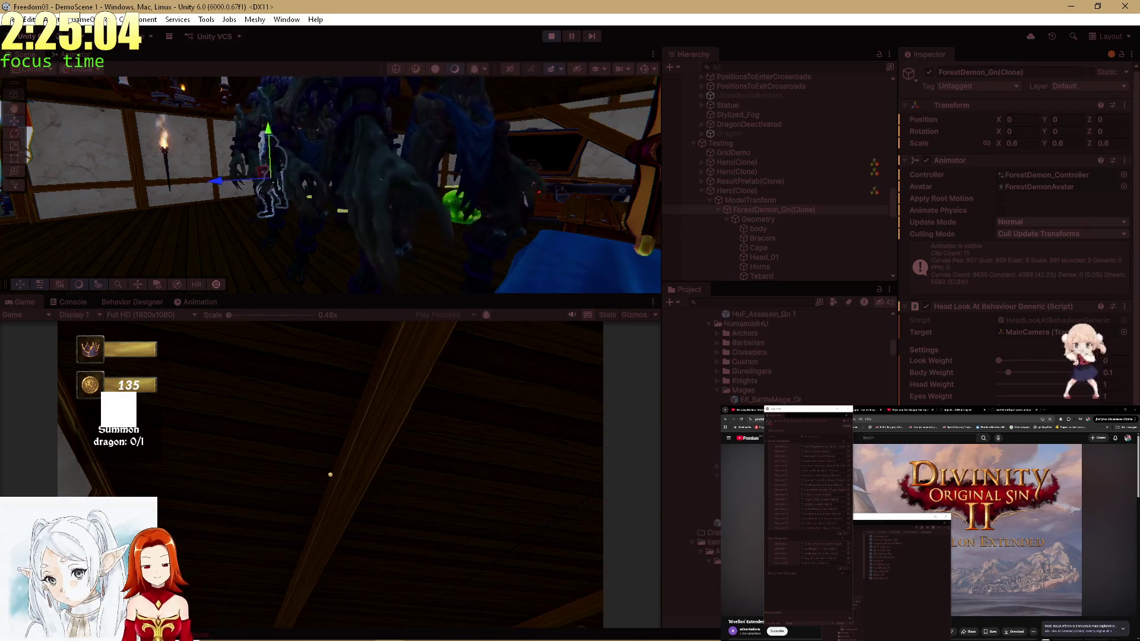
{"action": "scroll", "coordinate": [772, 356], "scroll_direction": "up", "scroll_amount": 5}
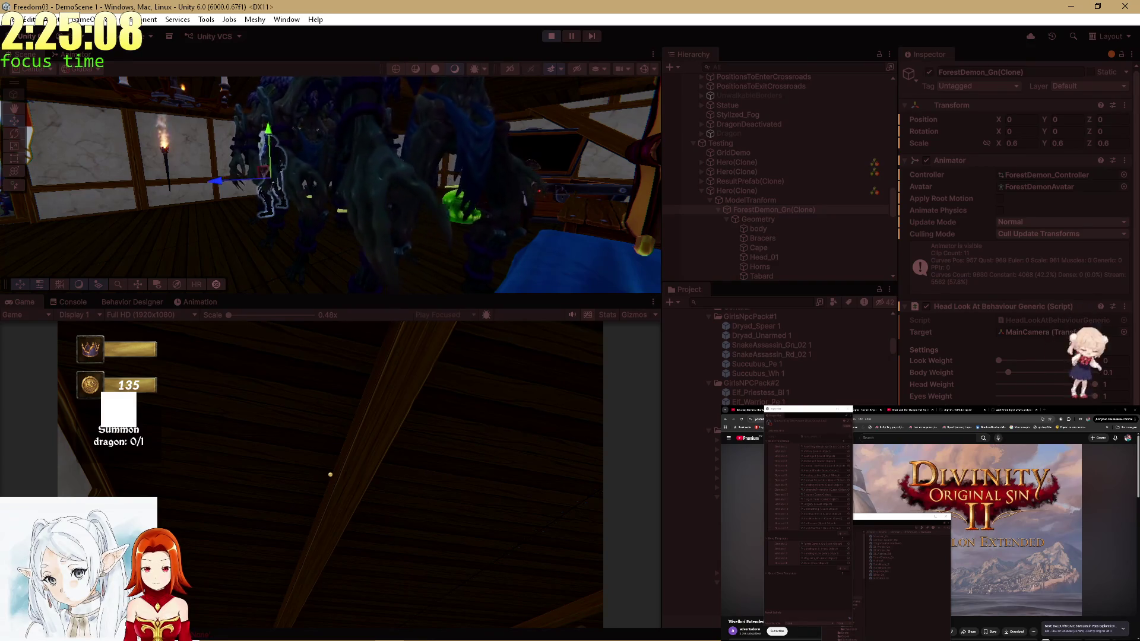
{"action": "scroll", "coordinate": [772, 356], "scroll_direction": "up", "scroll_amount": 10}
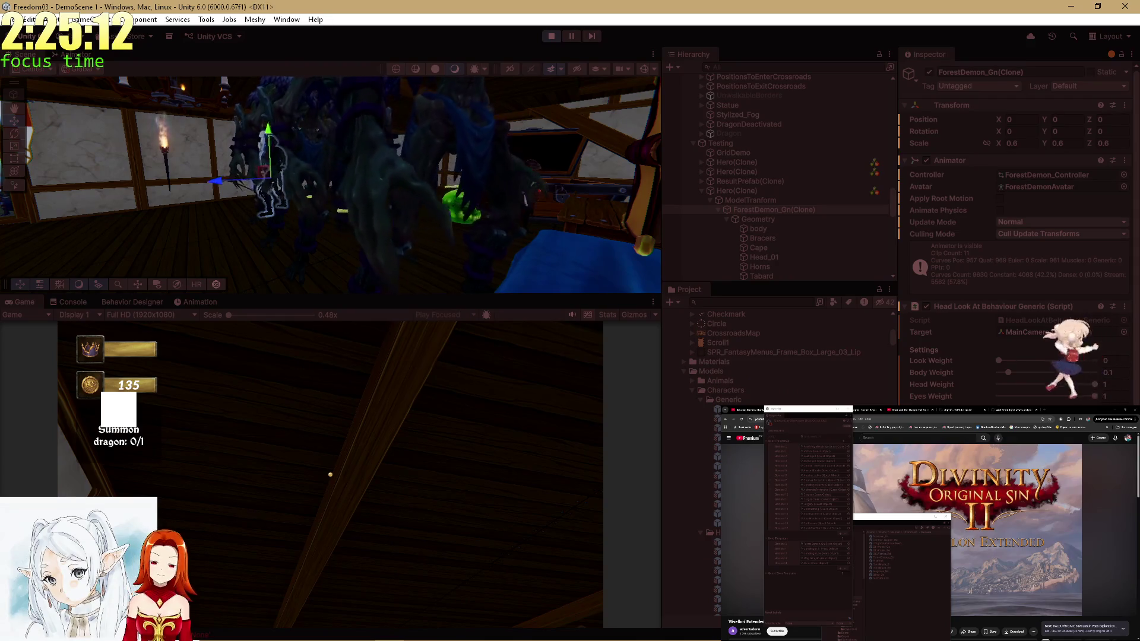
Set the ForestDemon_Gn prefab's scale to 0.6 on X, Y and Z, then maximize the Game view.
{"action": "left_click", "coordinate": [689, 466]}
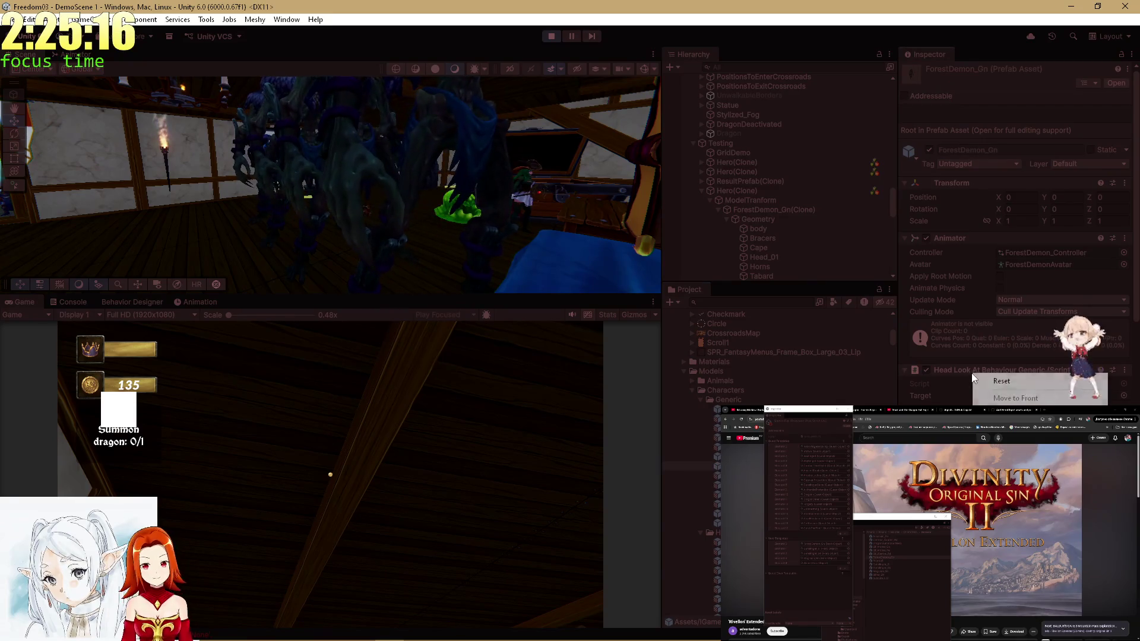
{"action": "right_click", "coordinate": [971, 373]}
{"action": "key", "text": "Escape"}
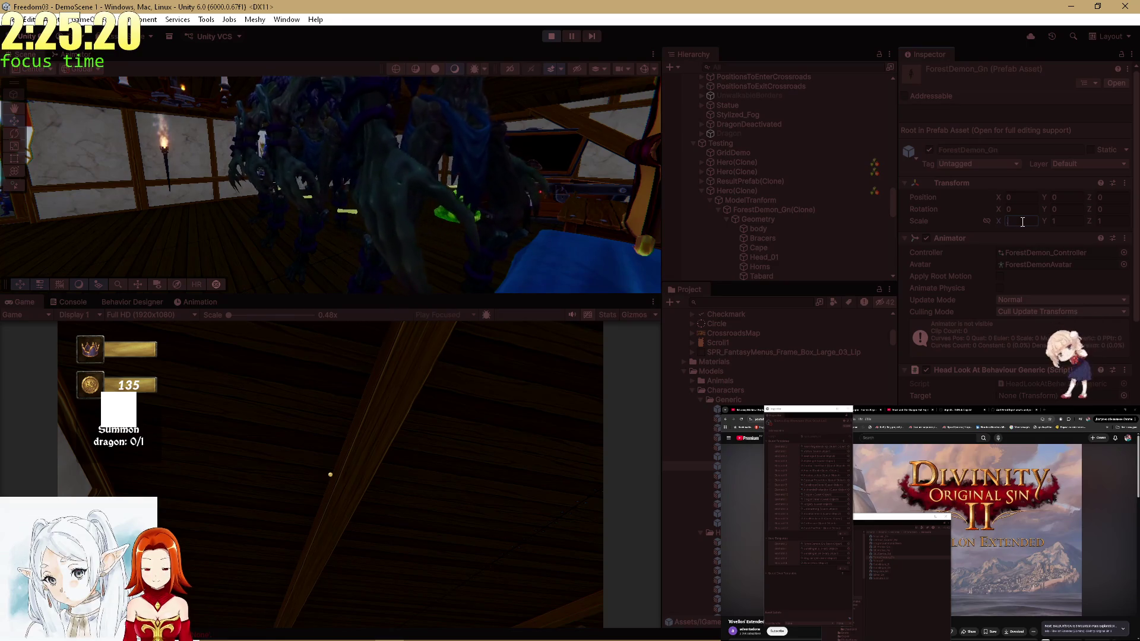
{"action": "type", "text": "0.6"}
{"action": "key", "text": "Tab"}
{"action": "type", "text": "0.6"}
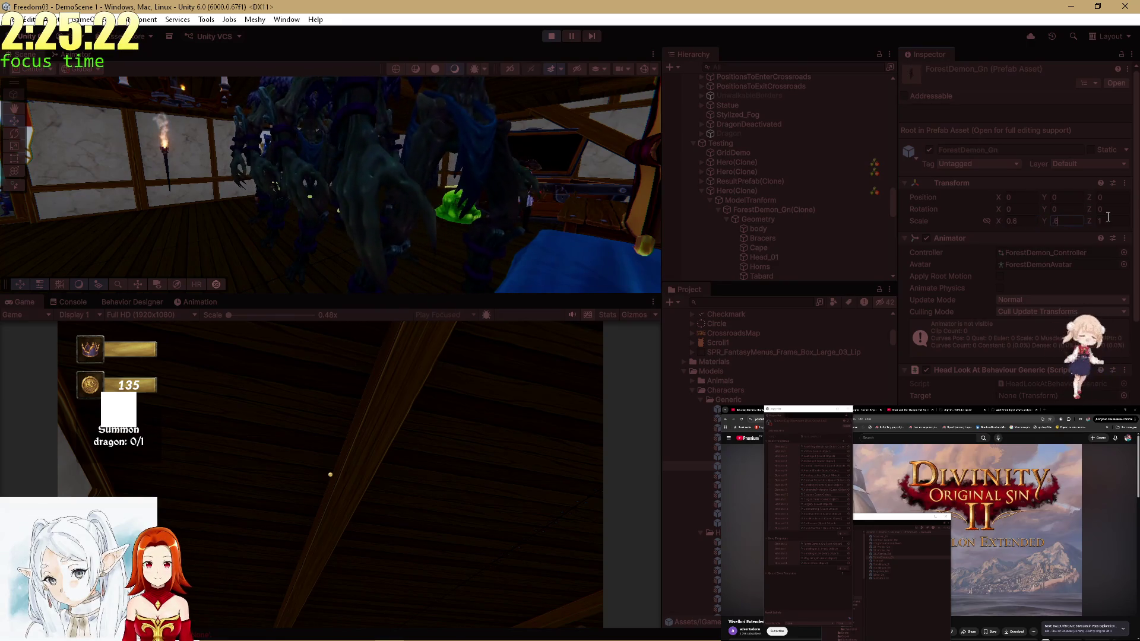
{"action": "left_click", "coordinate": [1108, 220]}
{"action": "type", "text": "0.6"}
{"action": "key", "text": "Return"}
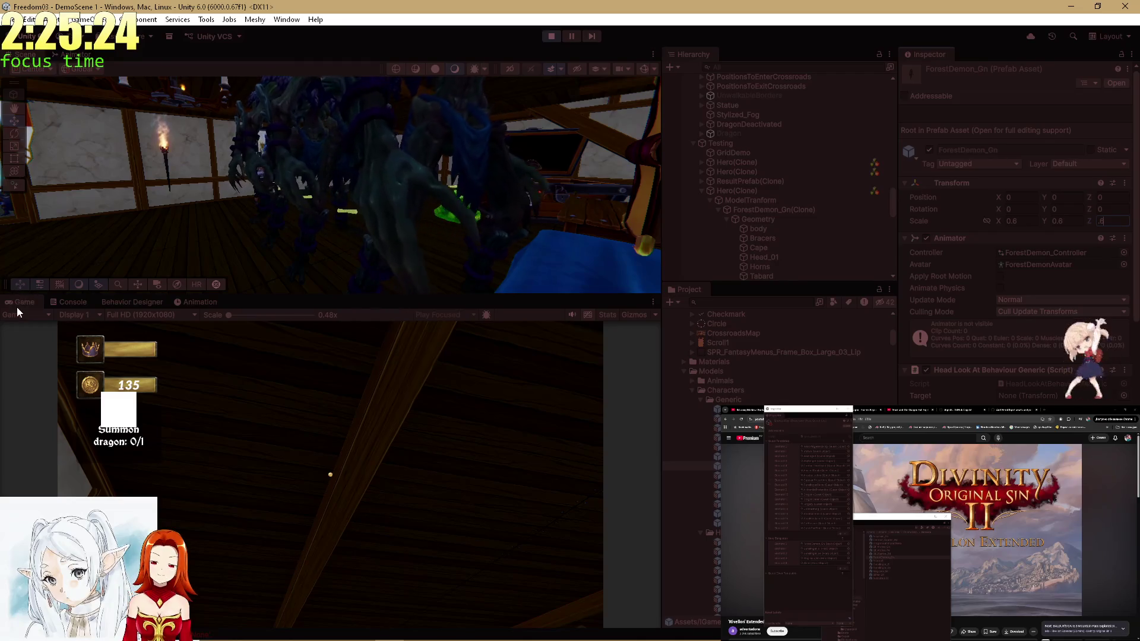
{"action": "double_click", "coordinate": [24, 304]}
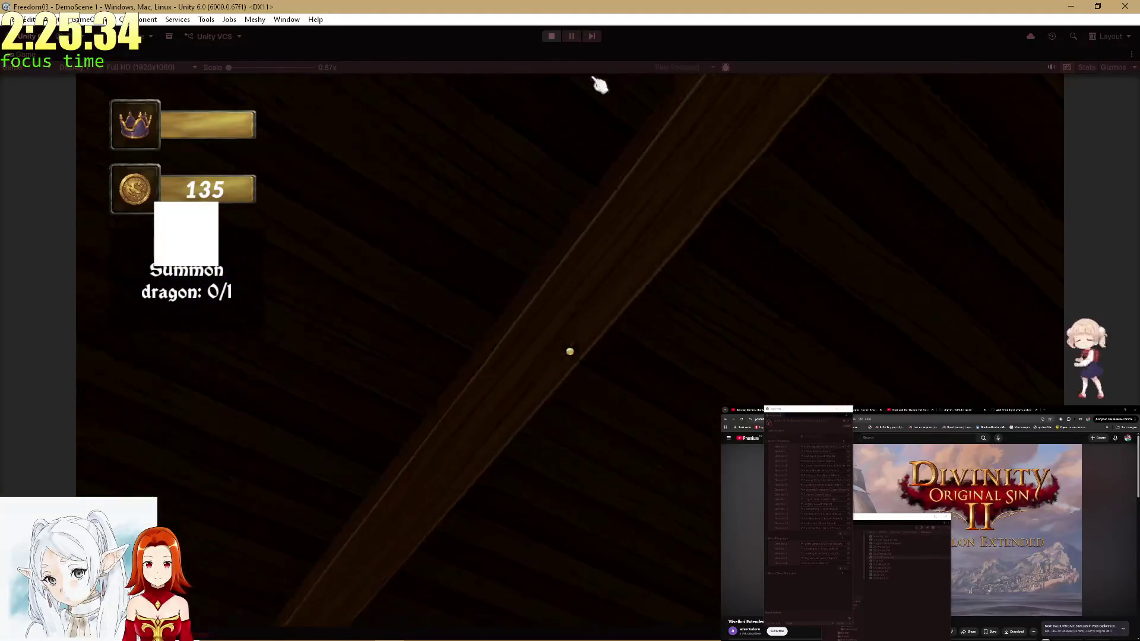
Stop the playtest with the toolbar Play button to exit play mode.
{"action": "left_click", "coordinate": [550, 36]}
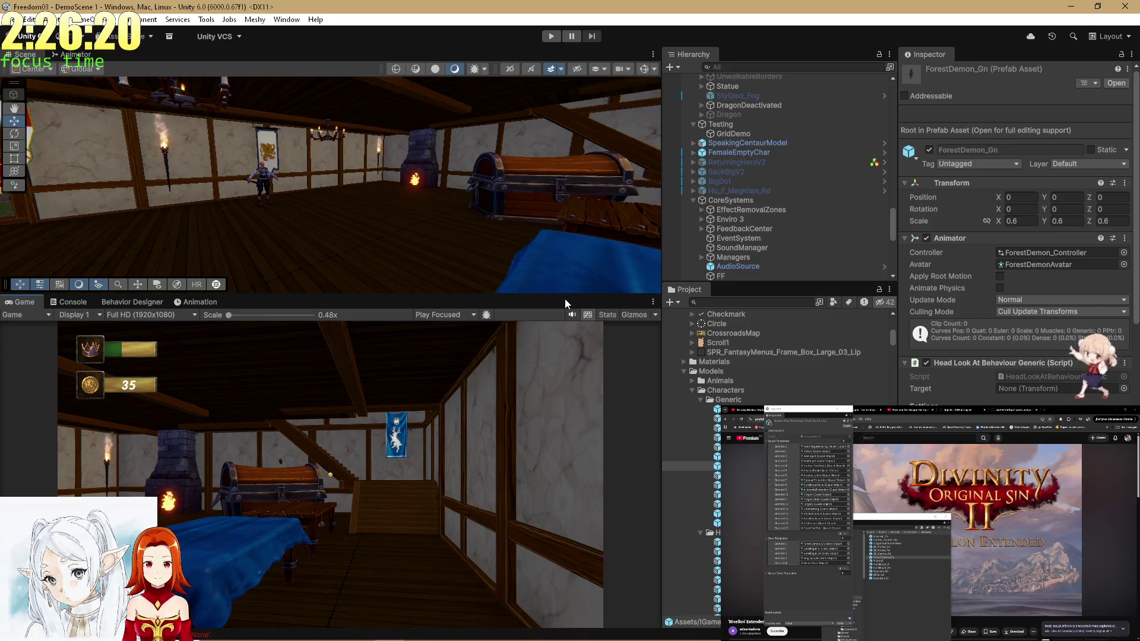
Re-enter play mode with the toolbar Play button for a fresh guild hall playtest.
{"action": "mouse_move", "coordinate": [669, 640]}
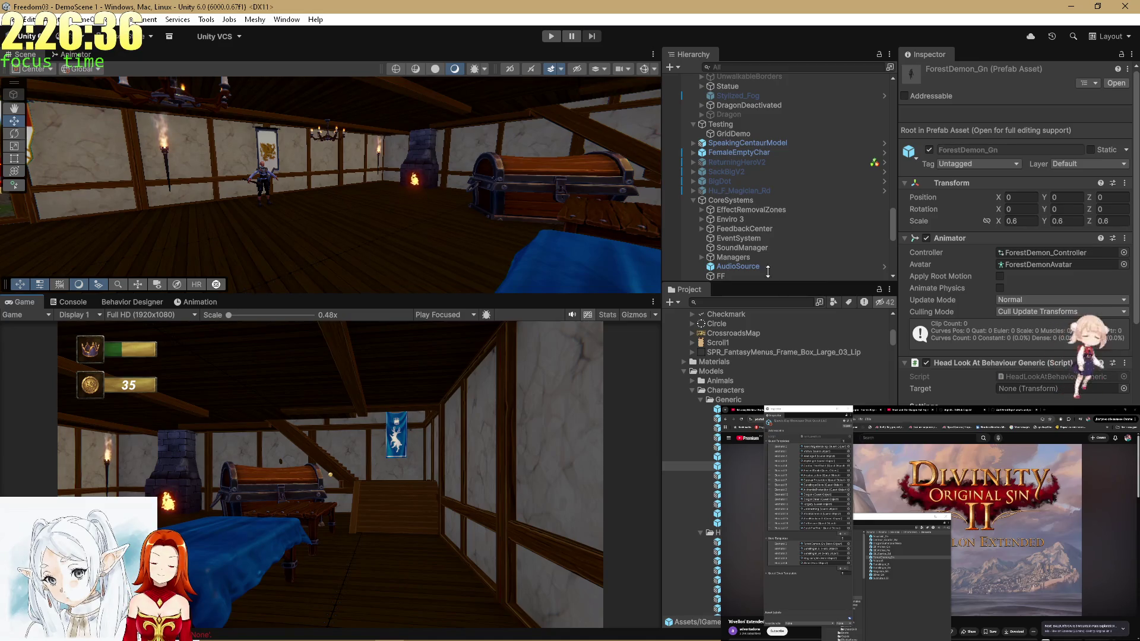
{"action": "left_click", "coordinate": [551, 36]}
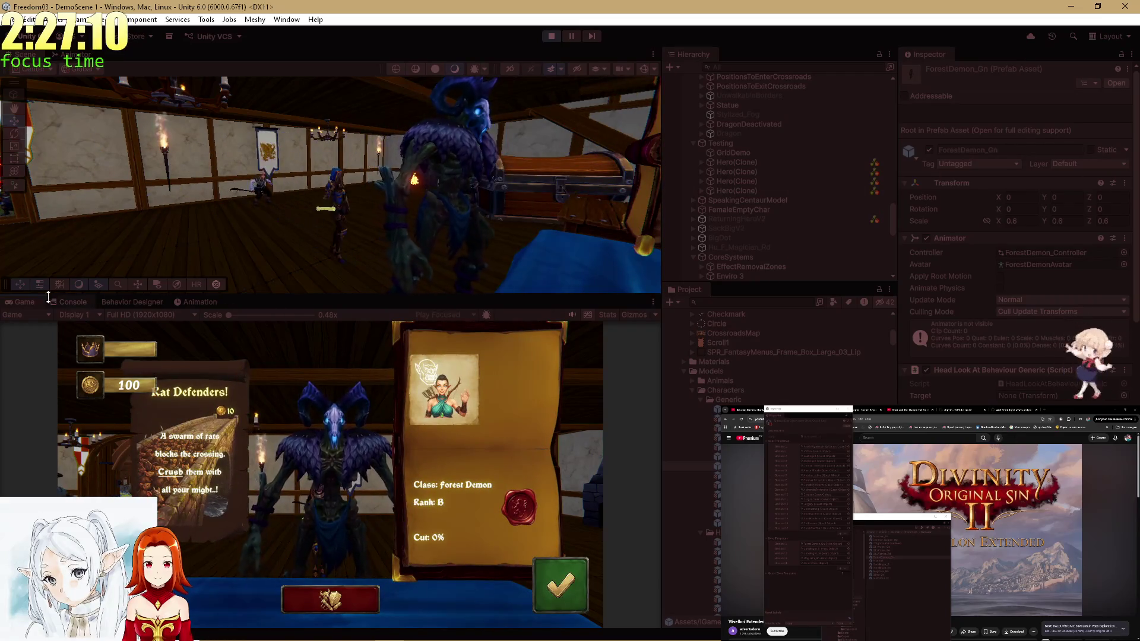
Maximize the Game view and repeatedly ask the green-hooded hero HowYoufeel until relation reaches 25.
{"action": "double_click", "coordinate": [26, 300]}
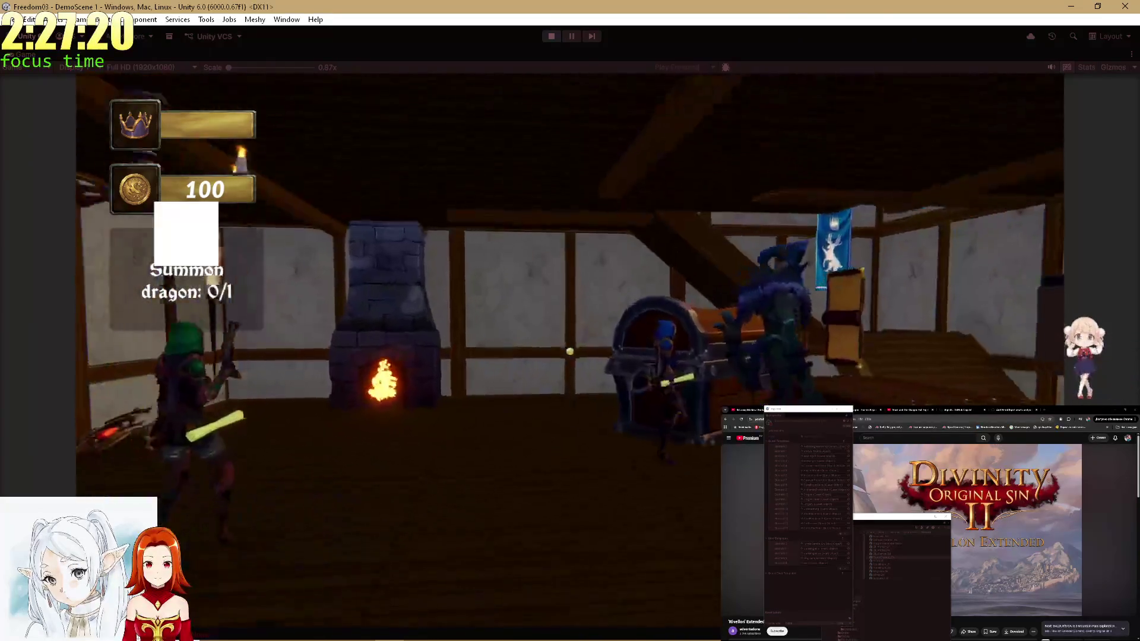
{"action": "left_click", "coordinate": [575, 359]}
{"action": "left_click", "coordinate": [582, 506]}
{"action": "left_click", "coordinate": [580, 356]}
{"action": "left_click", "coordinate": [572, 534]}
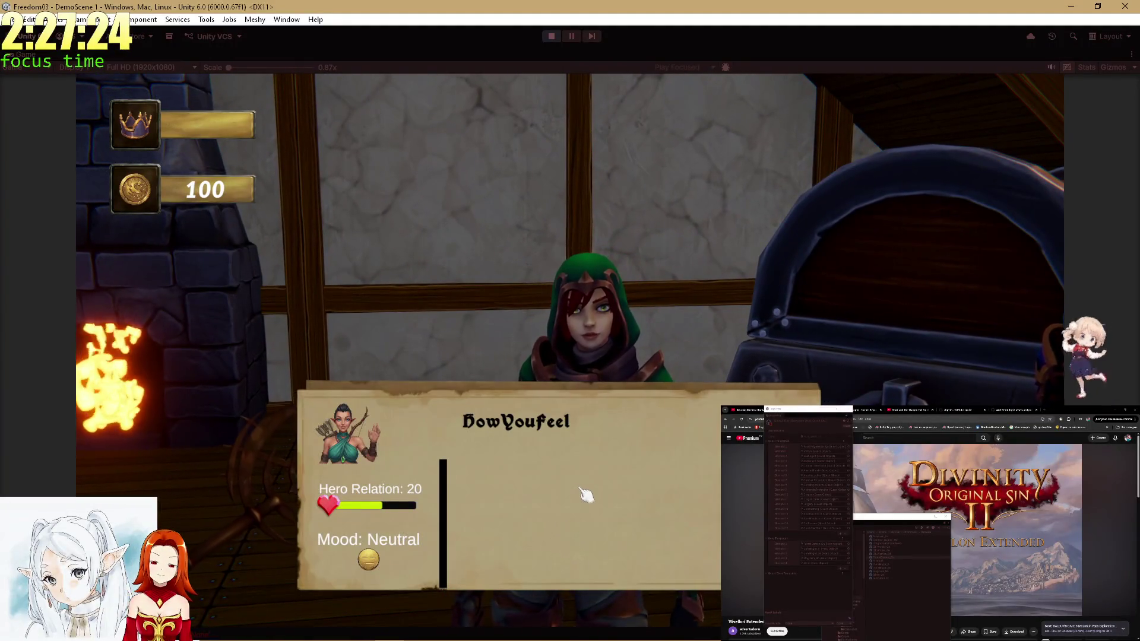
{"action": "left_click", "coordinate": [580, 497]}
{"action": "left_click", "coordinate": [576, 356]}
{"action": "left_click", "coordinate": [596, 523]}
{"action": "left_click", "coordinate": [596, 522]}
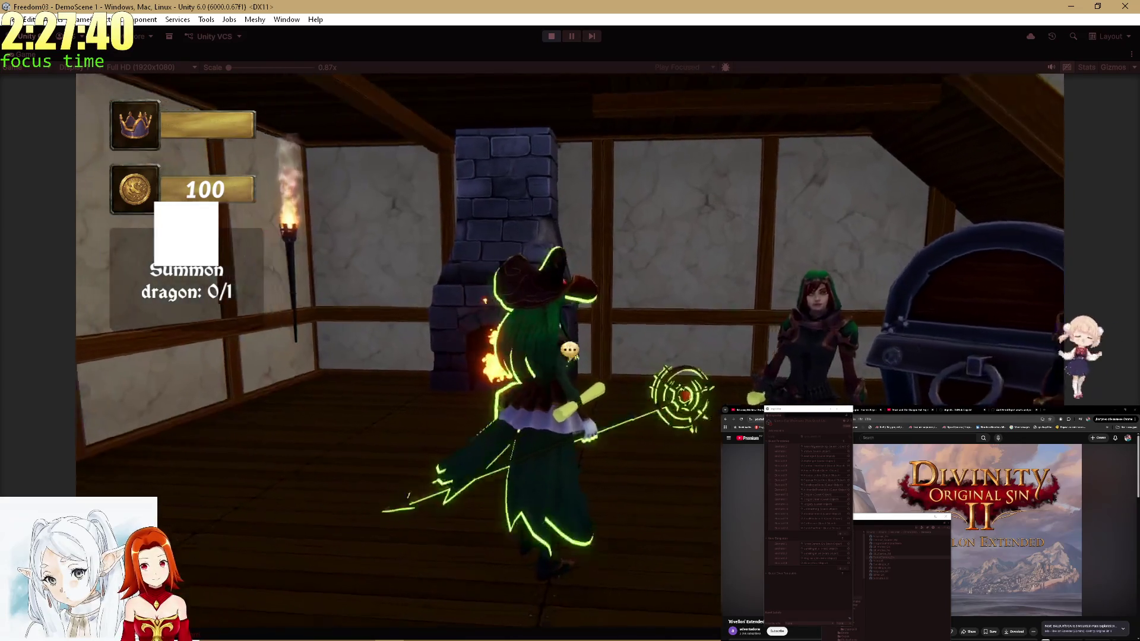
Ask the green-haired witch how she feels four times to raise her relation.
{"action": "key", "text": "e"}
{"action": "left_click", "coordinate": [569, 522]}
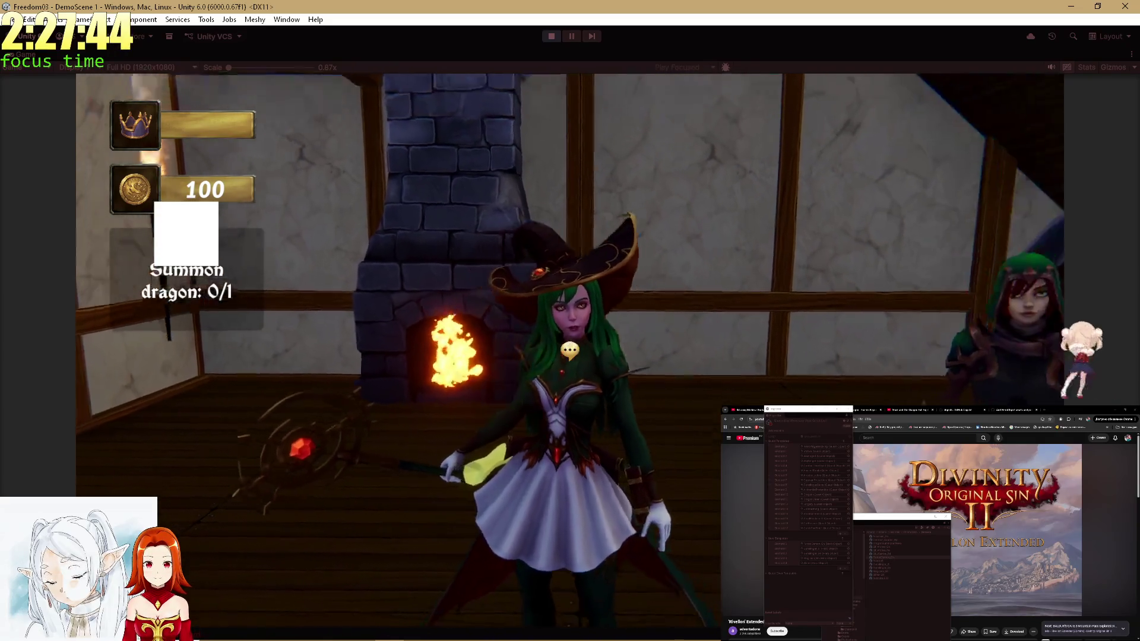
{"action": "key", "text": "e"}
{"action": "left_click", "coordinate": [591, 498]}
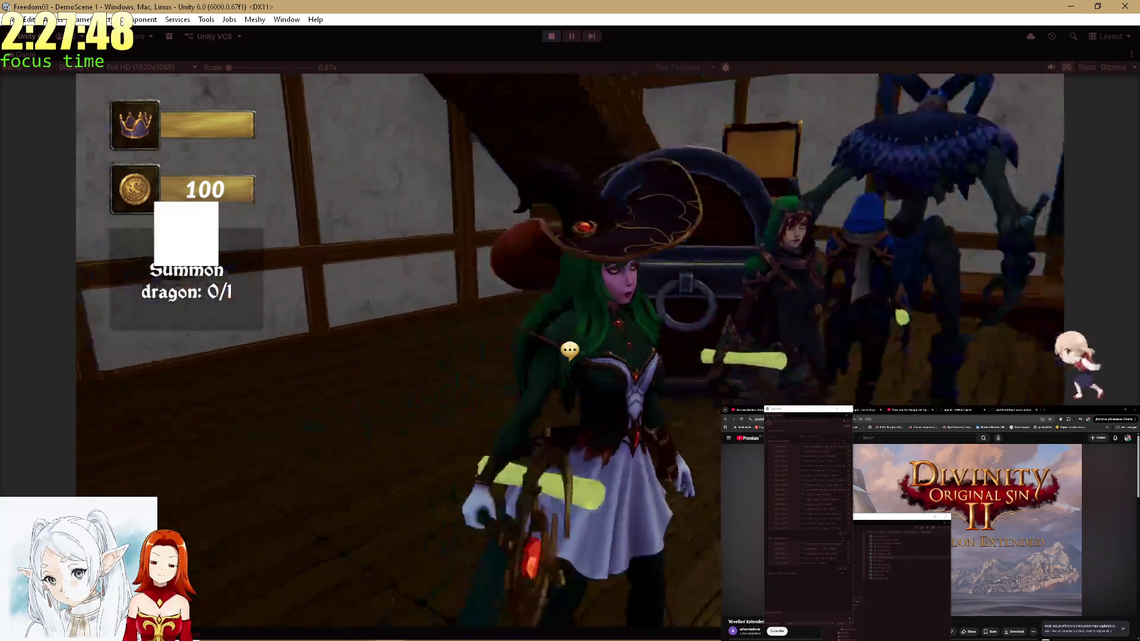
{"action": "key", "text": "e"}
{"action": "left_click", "coordinate": [582, 508]}
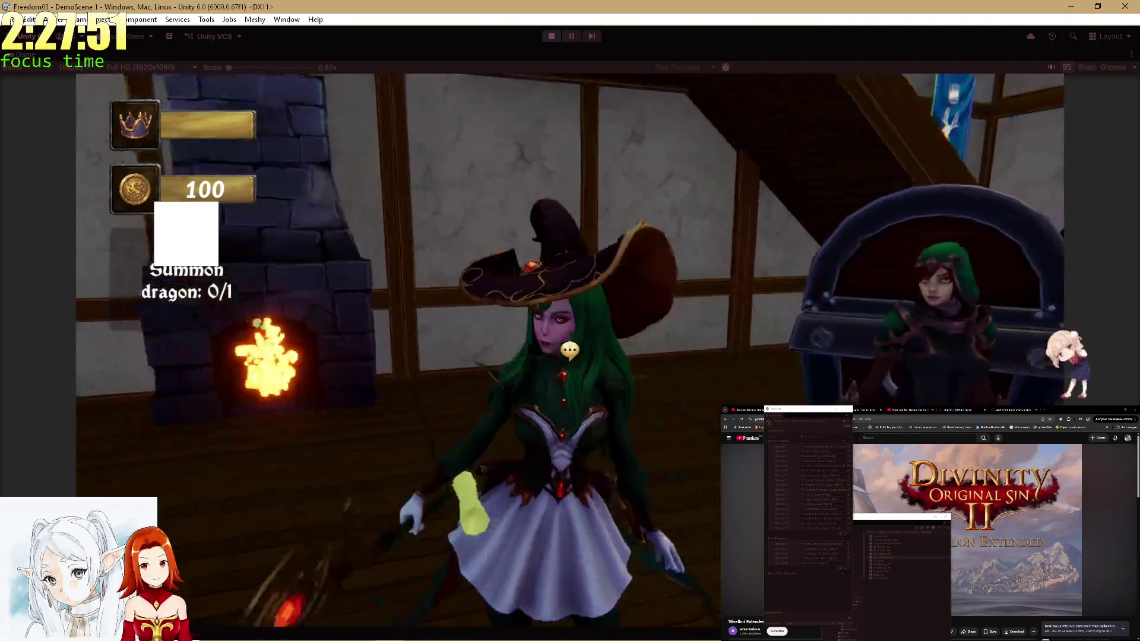
{"action": "key", "text": "e"}
{"action": "left_click", "coordinate": [575, 521]}
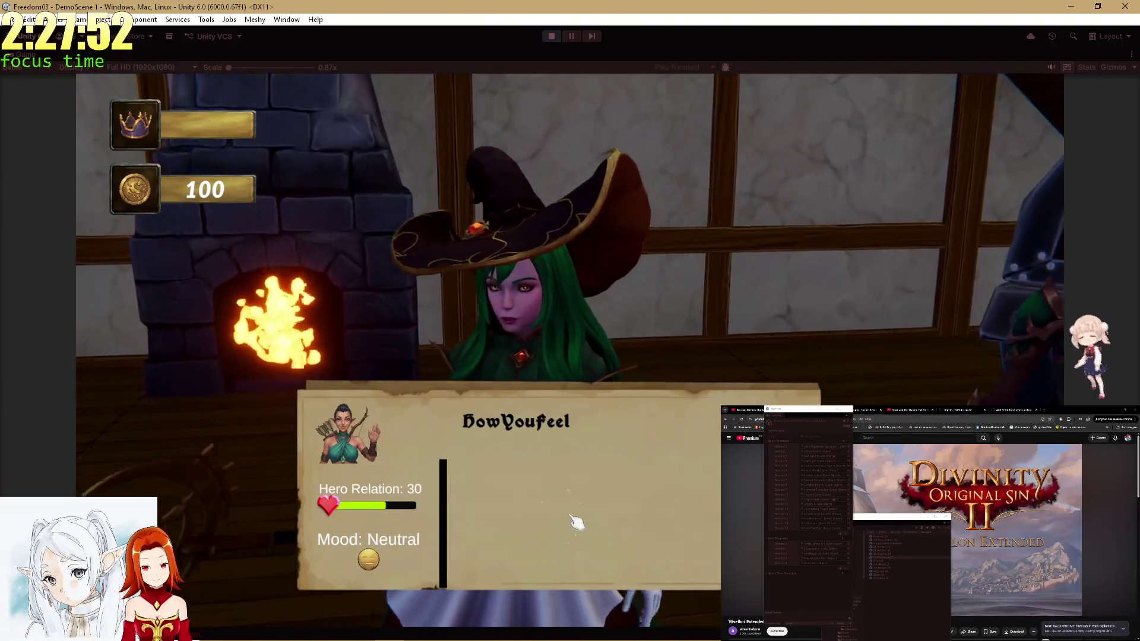
Reopen and close the witch conversation, then look around the tavern.
{"action": "key", "text": "e"}
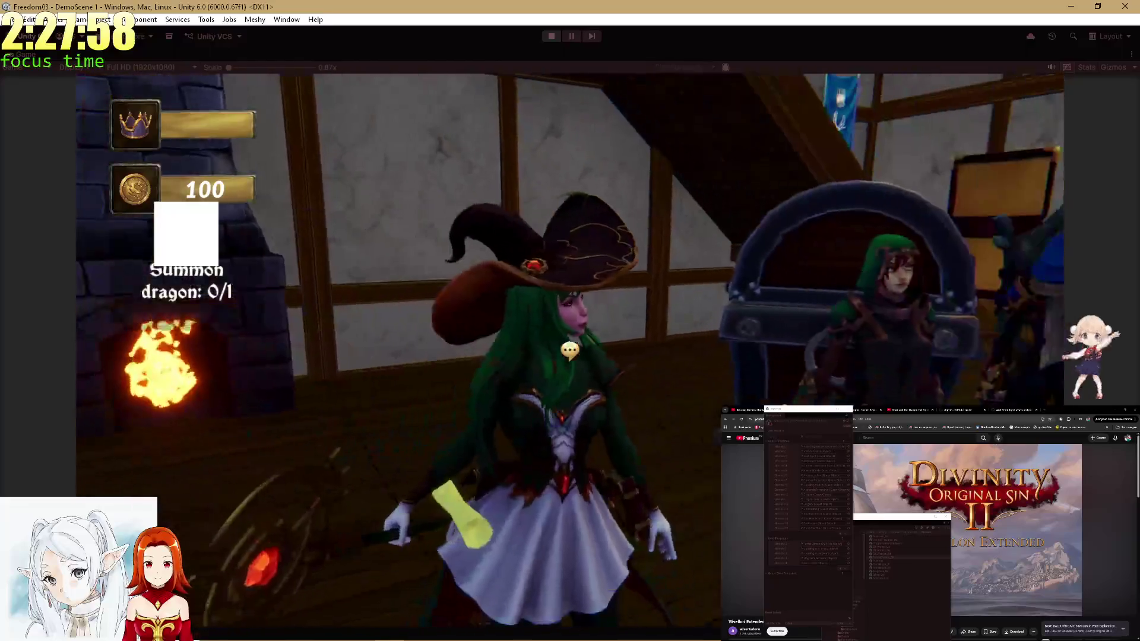
{"action": "key", "text": "e"}
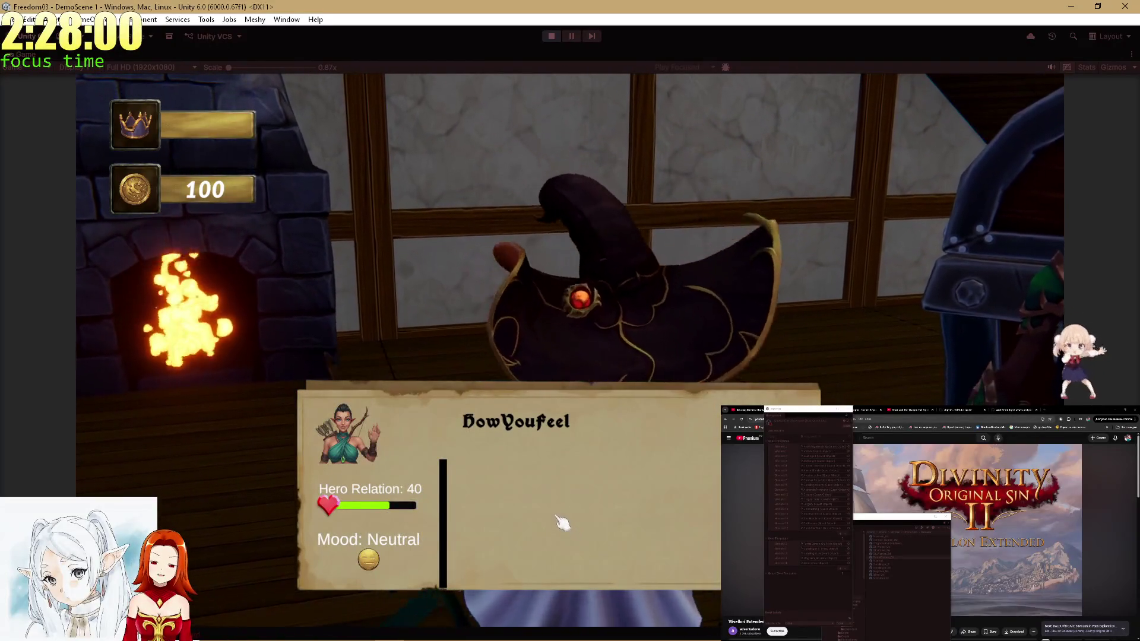
{"action": "key", "text": "e"}
{"action": "key", "text": "e"}
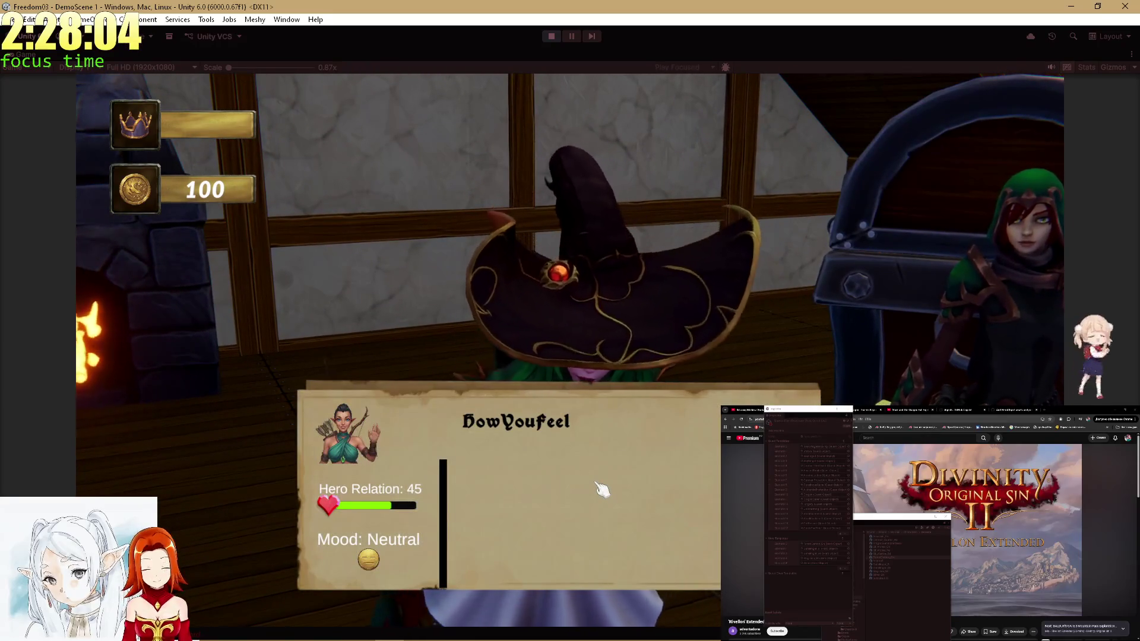
{"action": "key", "text": "e"}
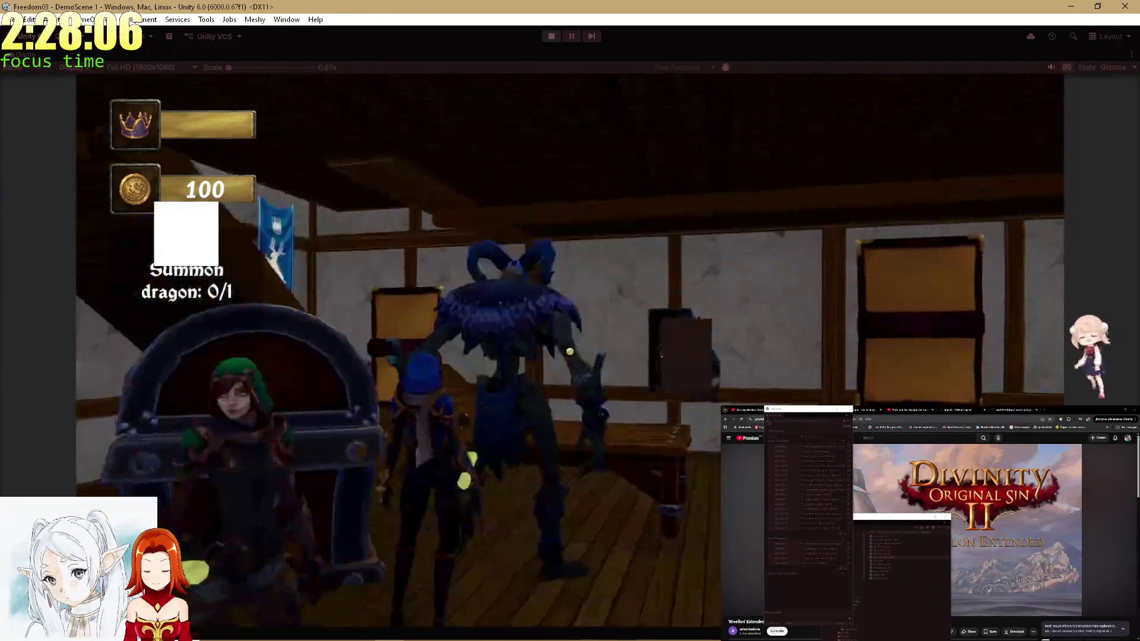
Talk to the green-hooded hero, then start a conversation with the elf hero.
{"action": "key", "text": "e"}
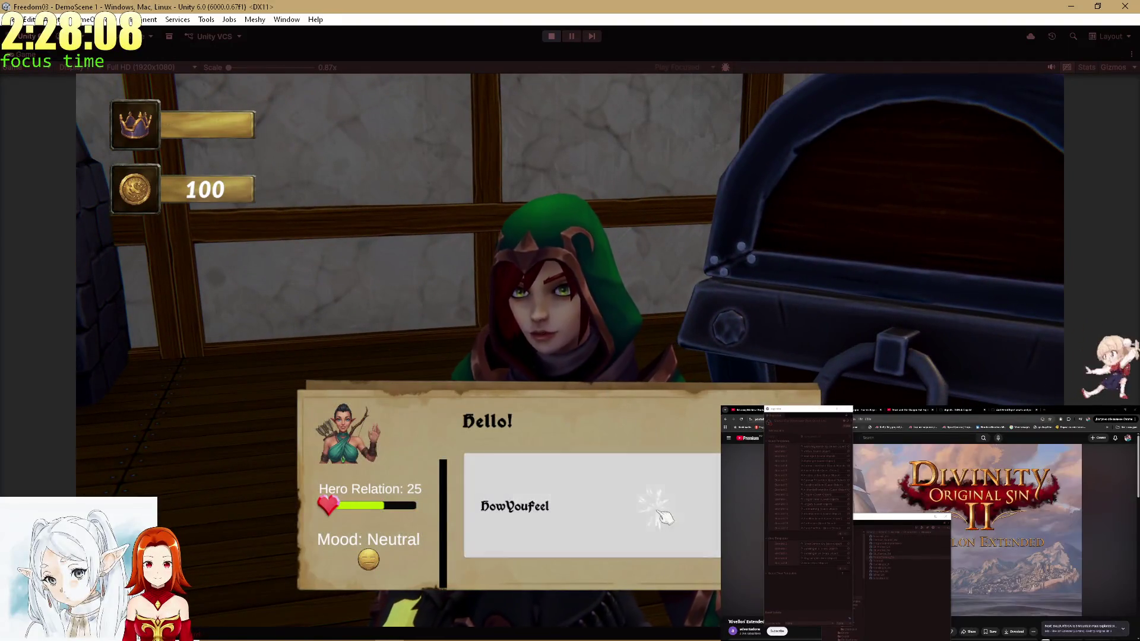
{"action": "key", "text": "e"}
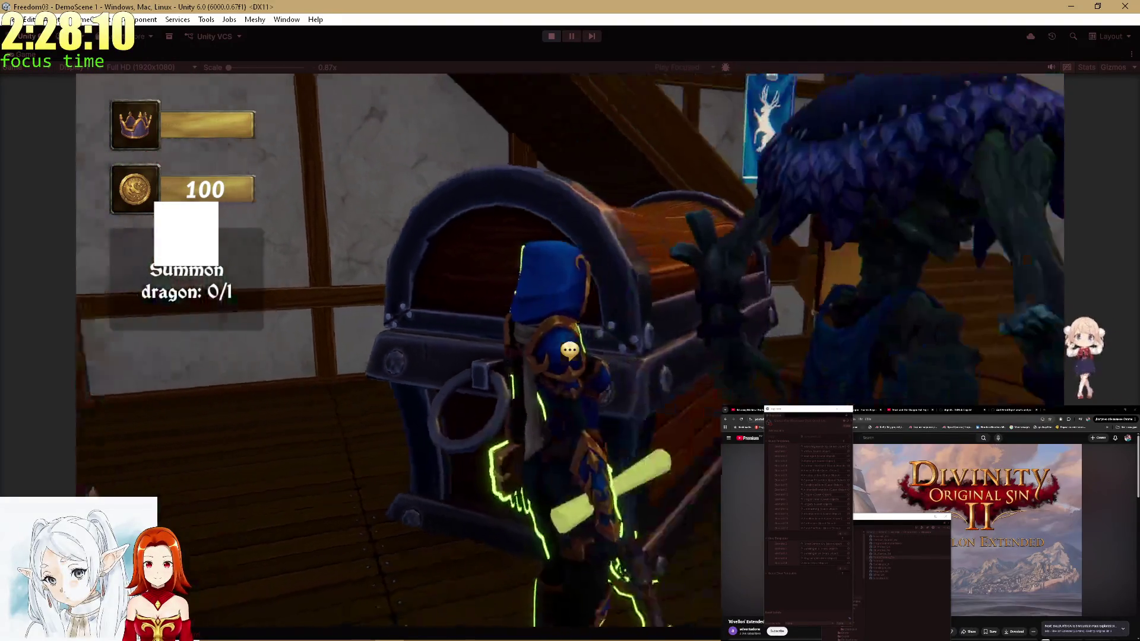
{"action": "key", "text": "e"}
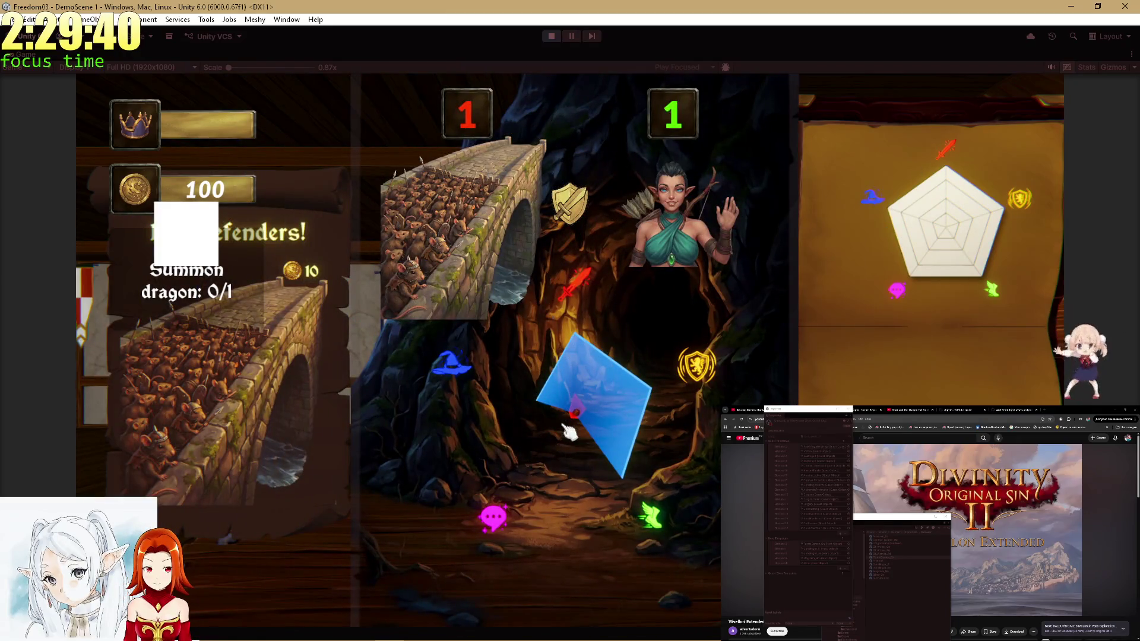
Roll and confirm the Rat Defenders and Statue quest results, closing the reward summary.
{"action": "left_click", "coordinate": [565, 425]}
{"action": "left_click", "coordinate": [591, 577]}
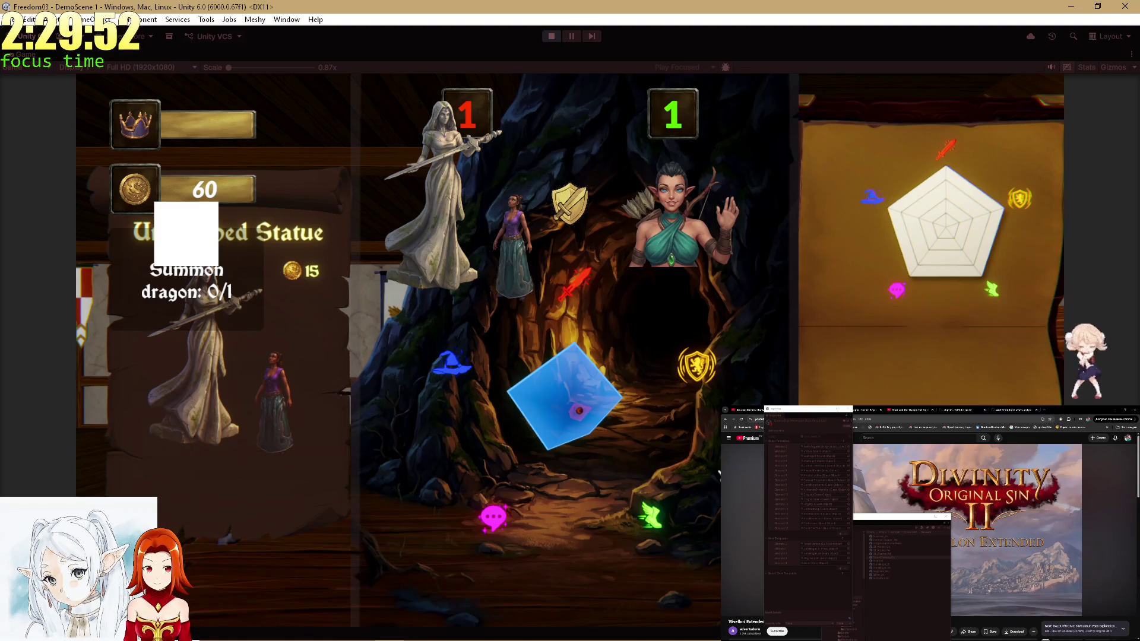
{"action": "left_click", "coordinate": [568, 586]}
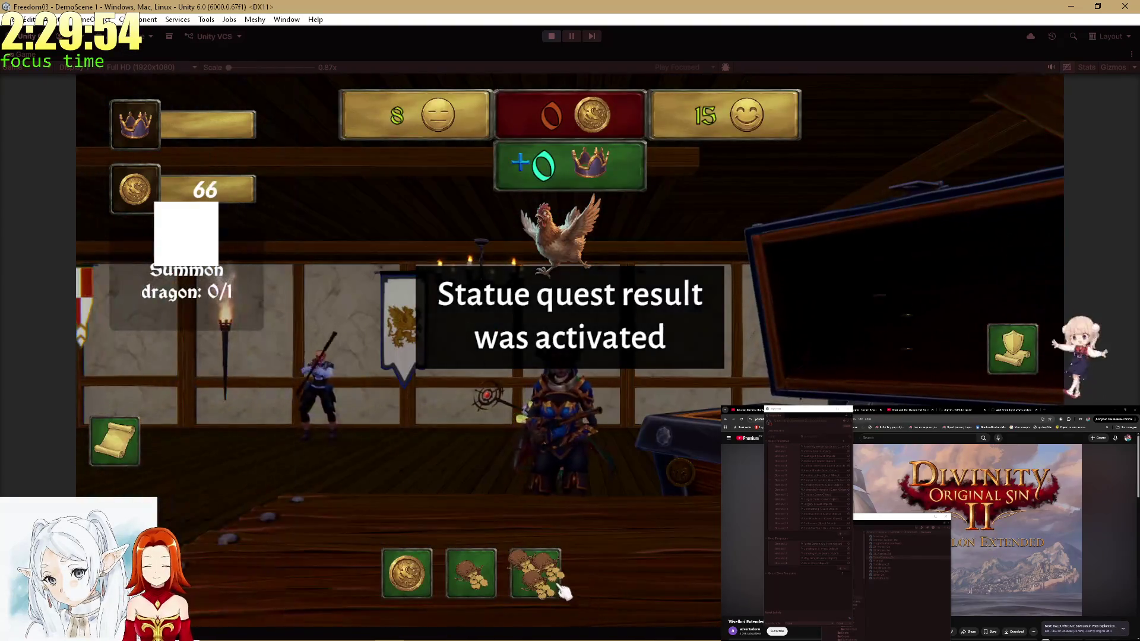
{"action": "left_click", "coordinate": [481, 588]}
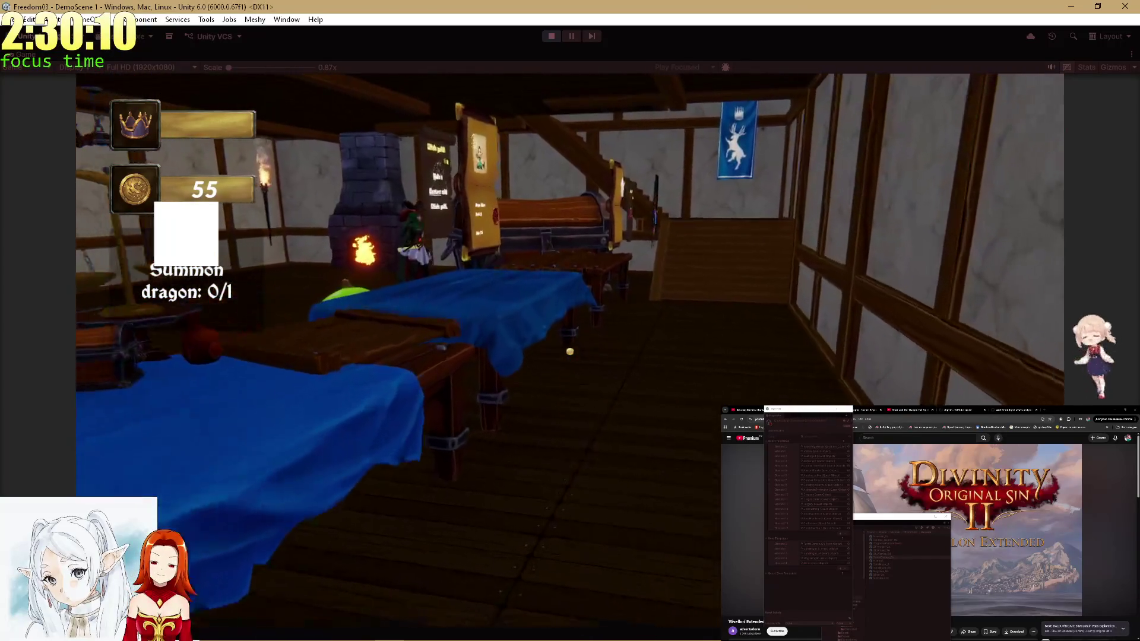
Accept a quest card from the Request Board and restore the normal editor layout.
{"action": "left_click", "coordinate": [570, 351]}
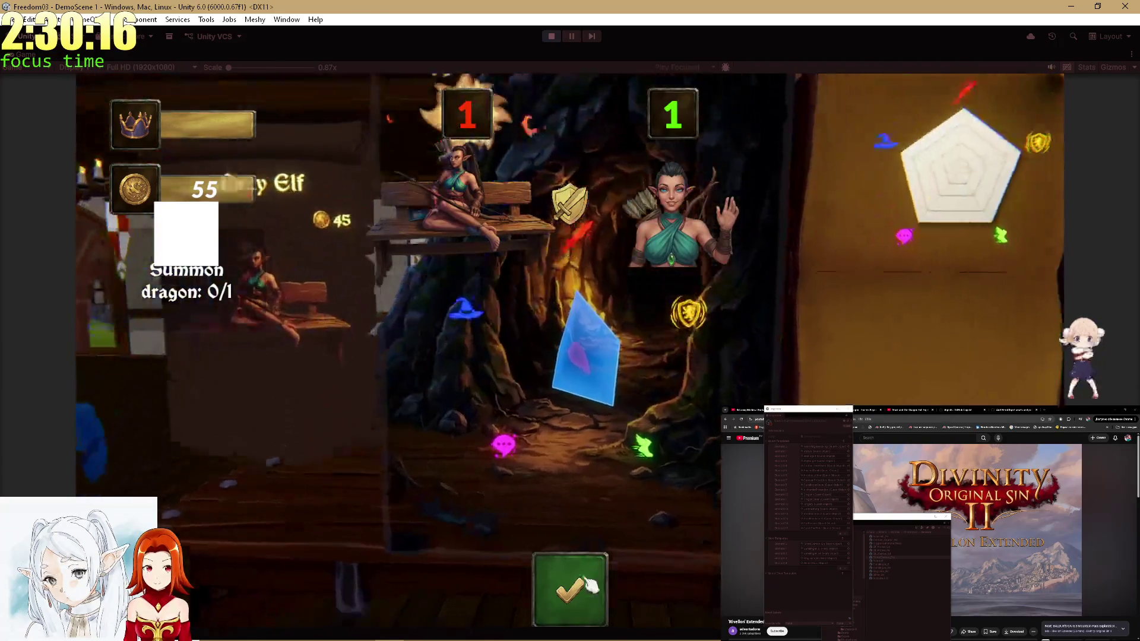
{"action": "left_click", "coordinate": [573, 587]}
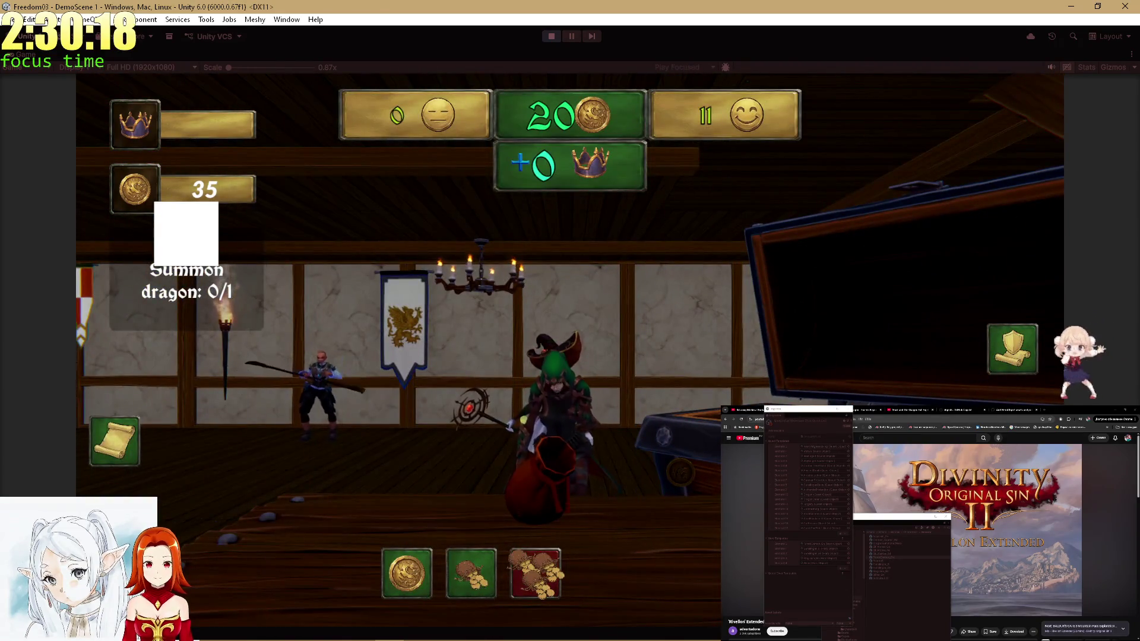
{"action": "left_click", "coordinate": [535, 573]}
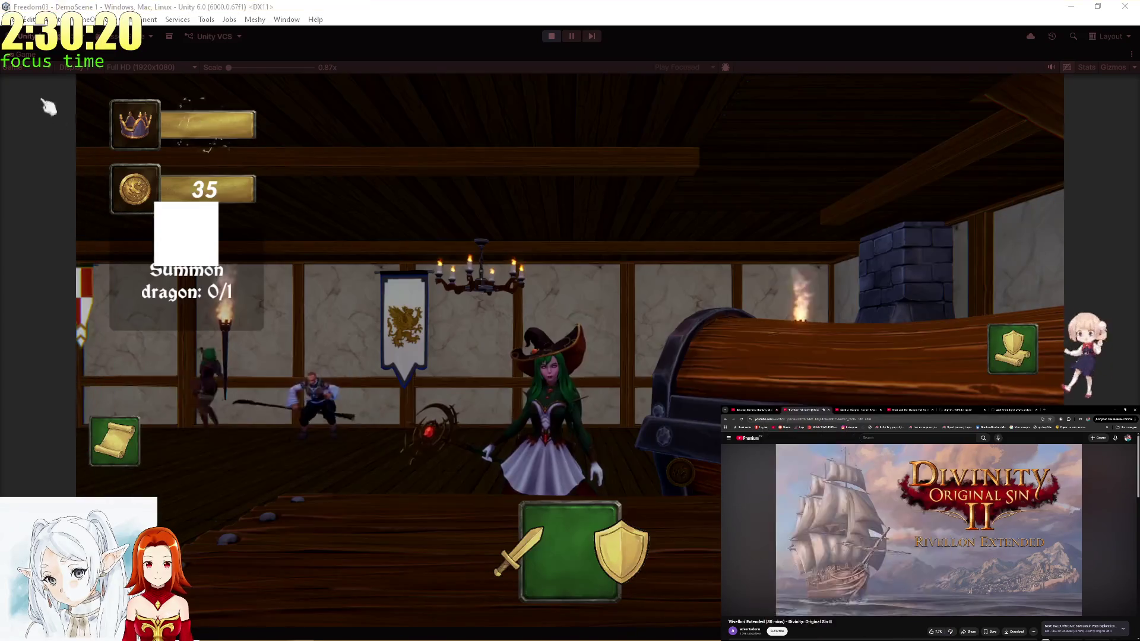
{"action": "key", "text": "shift+space"}
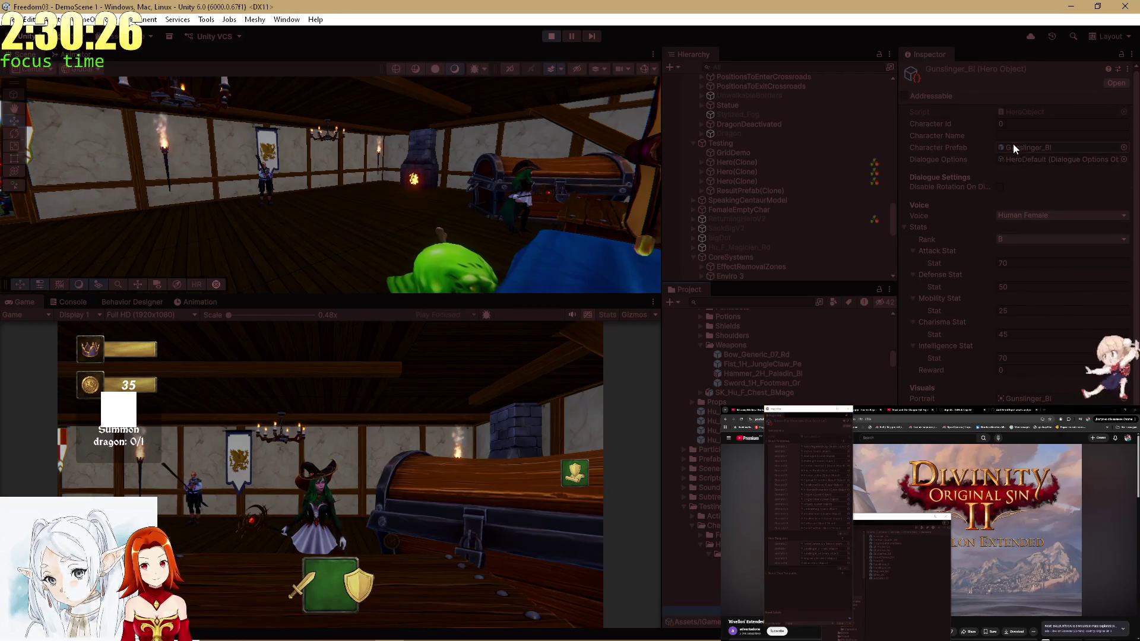
Open the Gunslinger_Bl prefab and show its animator state graph.
{"action": "left_click", "coordinate": [1013, 145]}
{"action": "left_click", "coordinate": [730, 314]}
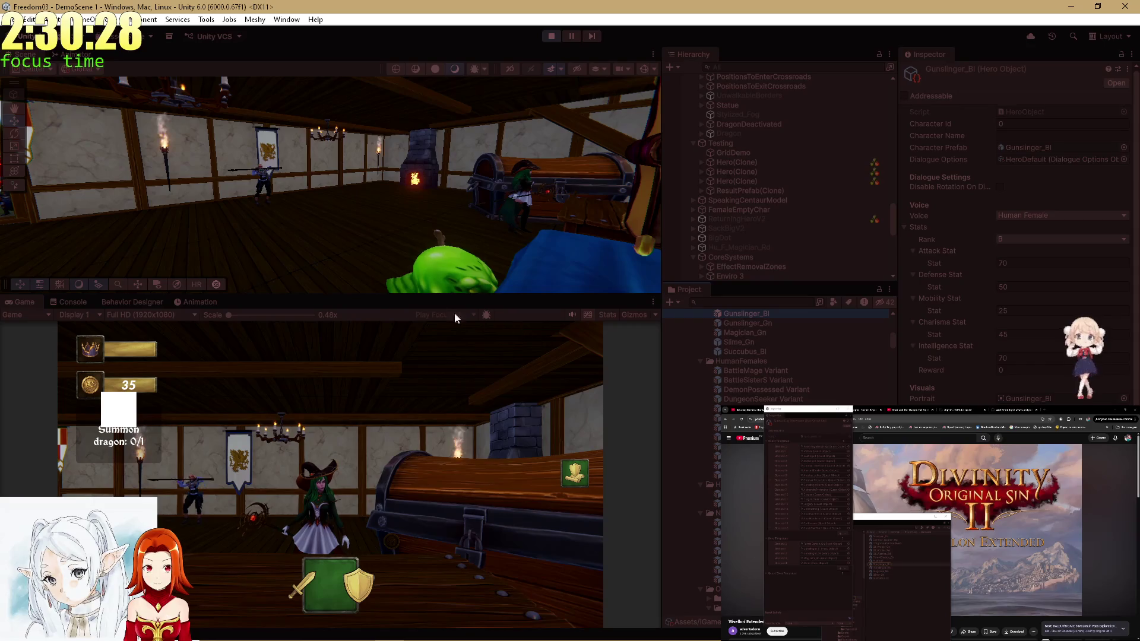
{"action": "double_click", "coordinate": [750, 315]}
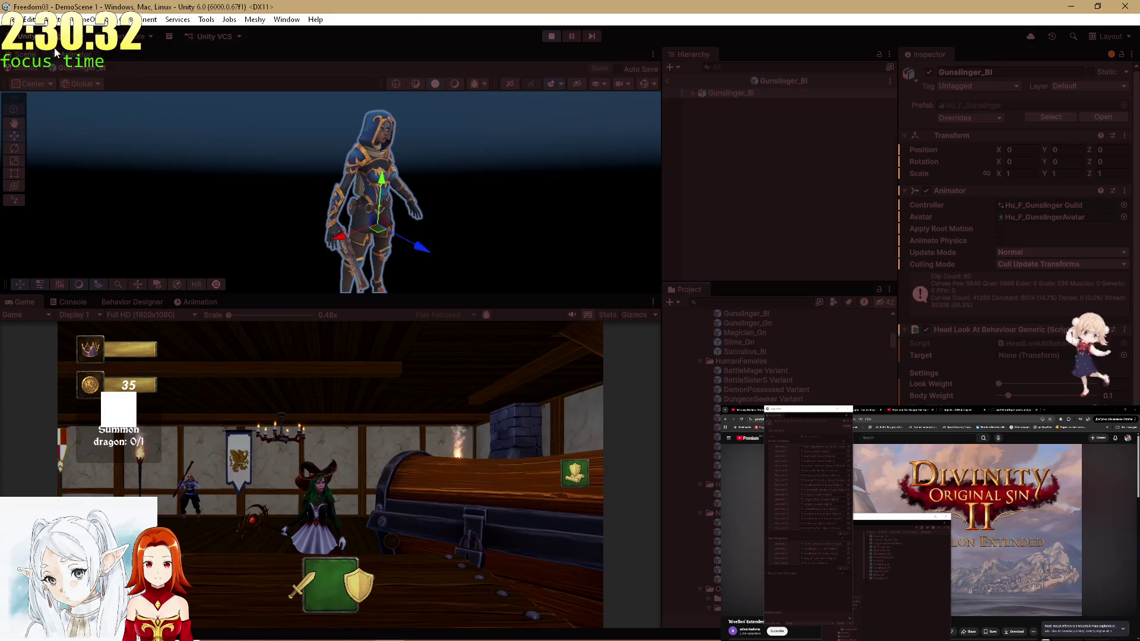
{"action": "left_click", "coordinate": [76, 54]}
Enlarge the animator graph and line Emote_Talk up with the other emote states.
{"action": "left_click_drag", "start_coordinate": [302, 343], "coordinate": [333, 499]}
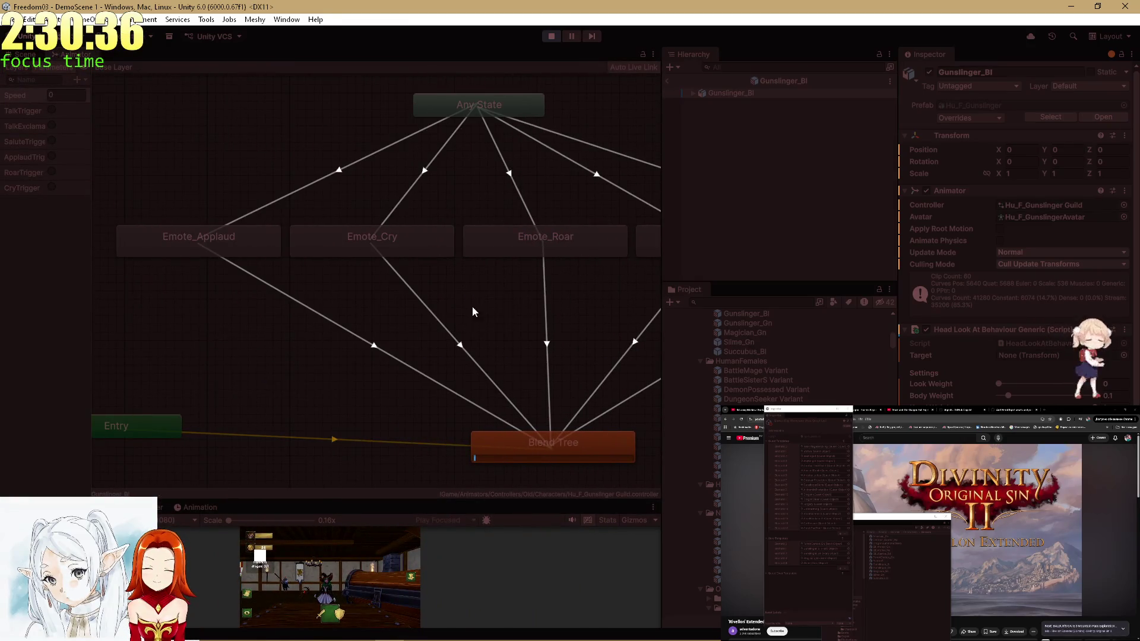
{"action": "scroll", "coordinate": [323, 292], "scroll_direction": "right", "scroll_amount": 10}
{"action": "scroll", "coordinate": [344, 267], "scroll_direction": "down", "scroll_amount": 3}
{"action": "scroll", "coordinate": [398, 236], "scroll_direction": "down", "scroll_amount": 1}
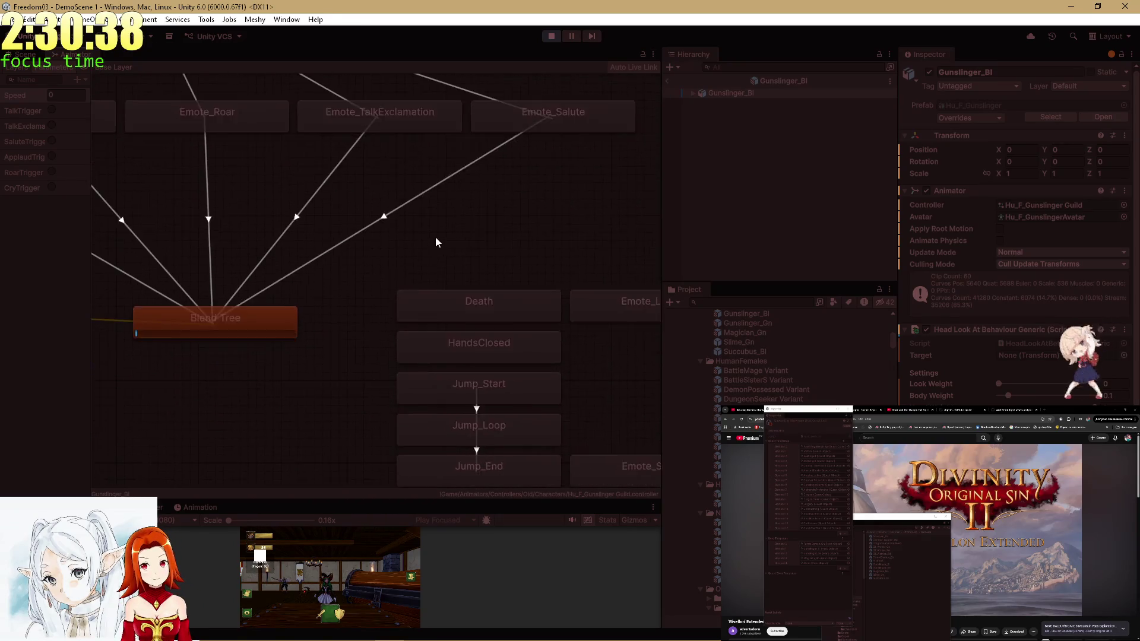
{"action": "scroll", "coordinate": [498, 279], "scroll_direction": "down", "scroll_amount": 3}
{"action": "scroll", "coordinate": [561, 271], "scroll_direction": "down", "scroll_amount": 3}
{"action": "scroll", "coordinate": [586, 225], "scroll_direction": "left", "scroll_amount": 5}
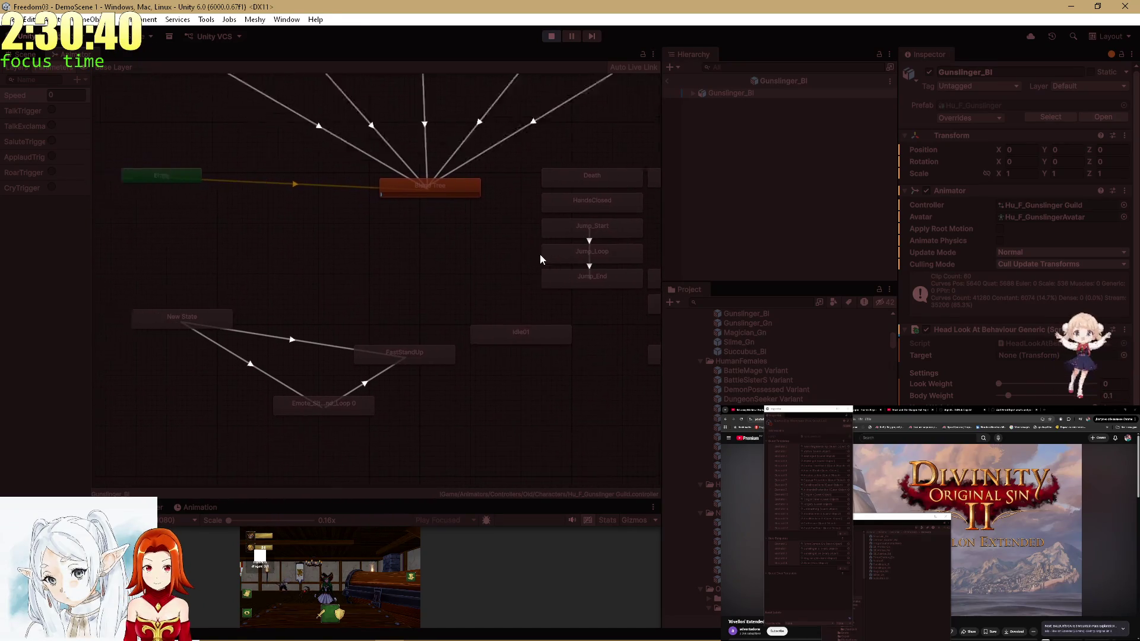
{"action": "scroll", "coordinate": [559, 252], "scroll_direction": "right", "scroll_amount": 2}
{"action": "scroll", "coordinate": [442, 237], "scroll_direction": "right", "scroll_amount": 5}
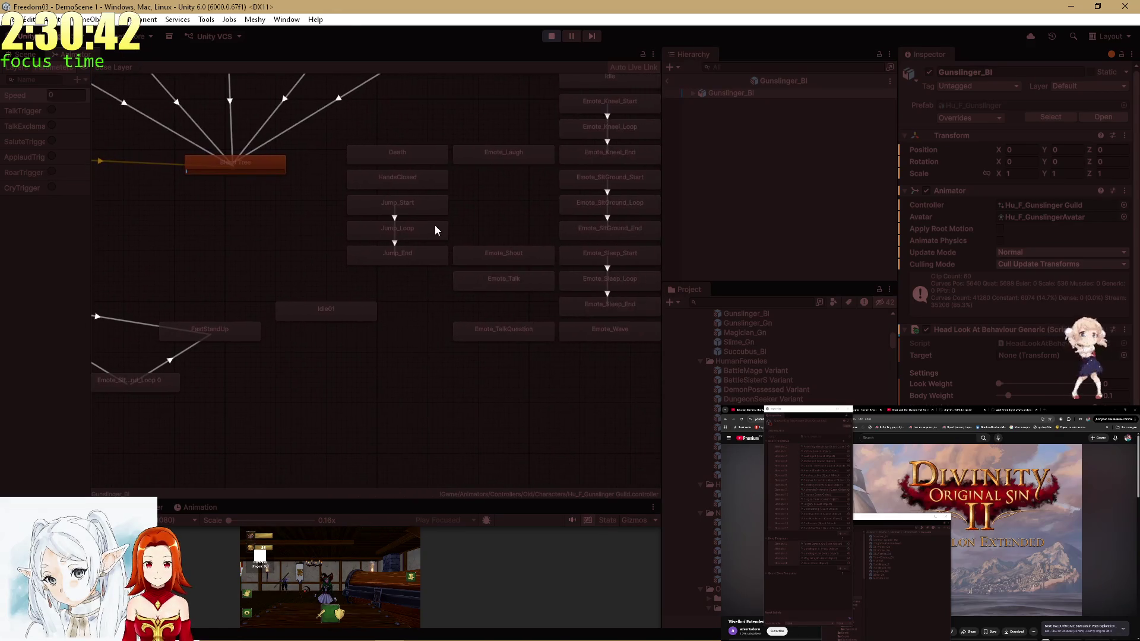
{"action": "scroll", "coordinate": [435, 267], "scroll_direction": "up", "scroll_amount": 3}
{"action": "mouse_move", "coordinate": [391, 189]}
{"action": "left_mouse_down"}
{"action": "mouse_move", "coordinate": [499, 265]}
{"action": "mouse_move", "coordinate": [602, 311]}
{"action": "mouse_move", "coordinate": [239, 234]}
{"action": "mouse_move", "coordinate": [169, 237]}
{"action": "left_mouse_up"}
{"action": "scroll", "coordinate": [378, 261], "scroll_direction": "left", "scroll_amount": 5}
{"action": "scroll", "coordinate": [378, 261], "scroll_direction": "up", "scroll_amount": 1}
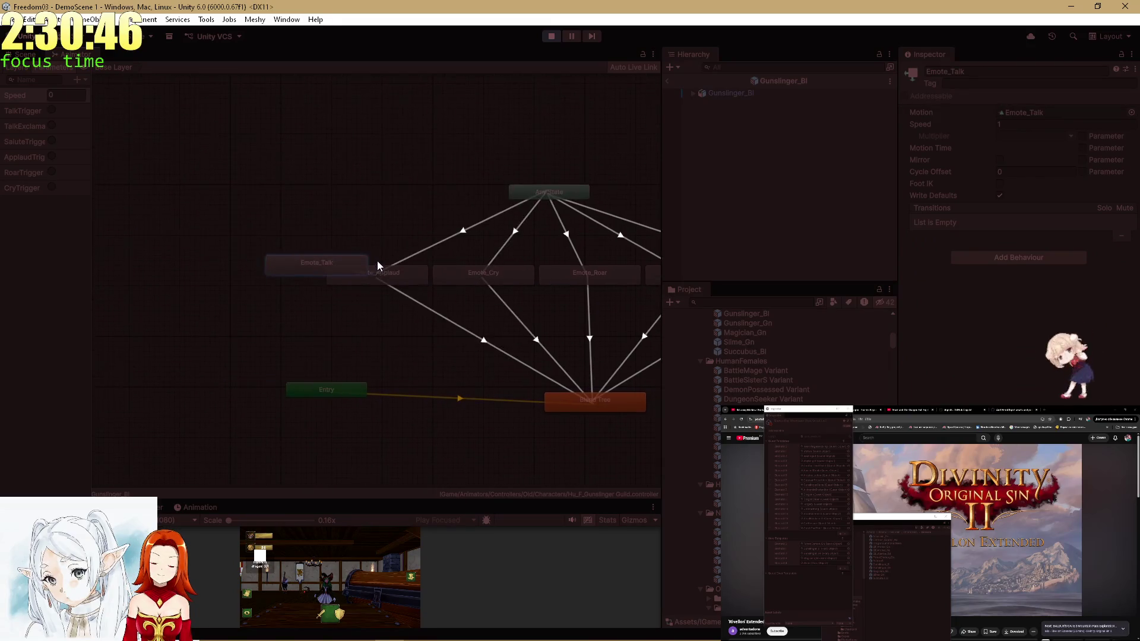
{"action": "mouse_move", "coordinate": [358, 266]}
{"action": "left_mouse_down"}
{"action": "mouse_move", "coordinate": [302, 278]}
{"action": "mouse_move", "coordinate": [313, 277]}
{"action": "left_mouse_up"}
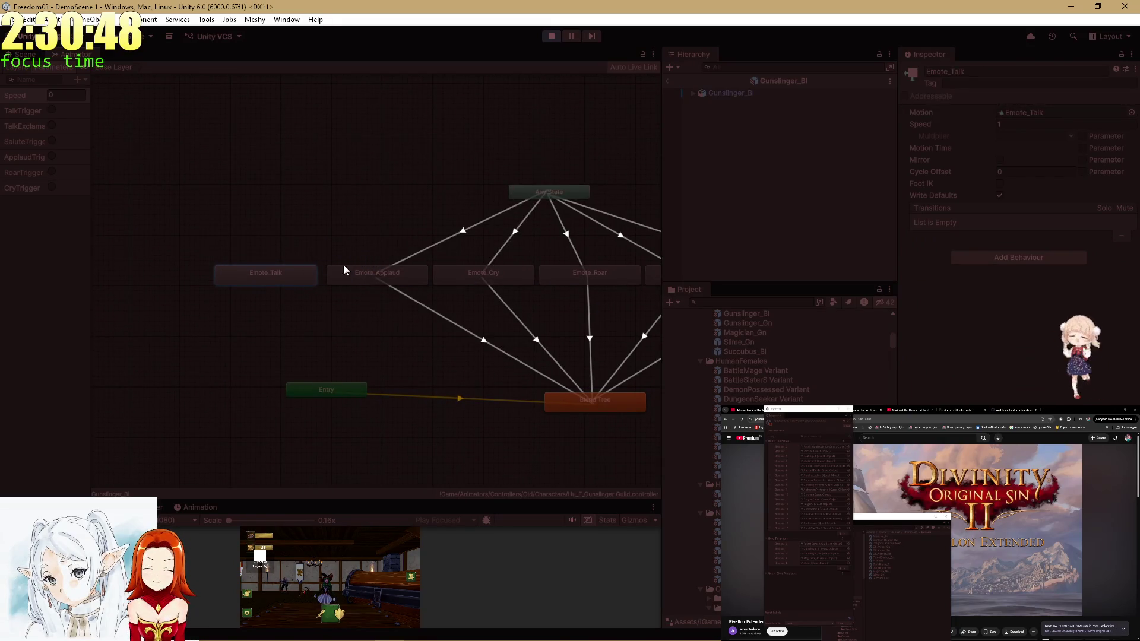
Add an Any State to Emote_Talk transition conditioned on TalkTrigger.
{"action": "right_click", "coordinate": [552, 197]}
{"action": "left_click", "coordinate": [570, 204]}
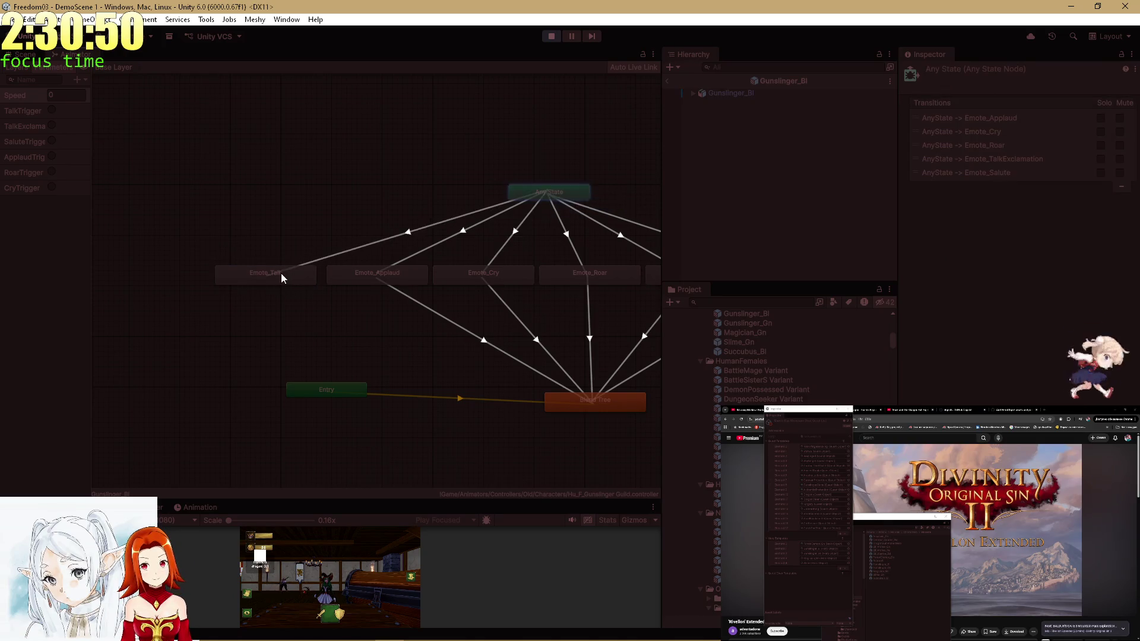
{"action": "left_click", "coordinate": [280, 273]}
{"action": "left_click", "coordinate": [413, 230]}
{"action": "left_click", "coordinate": [1107, 365]}
{"action": "left_click", "coordinate": [968, 351]}
{"action": "left_click", "coordinate": [941, 400]}
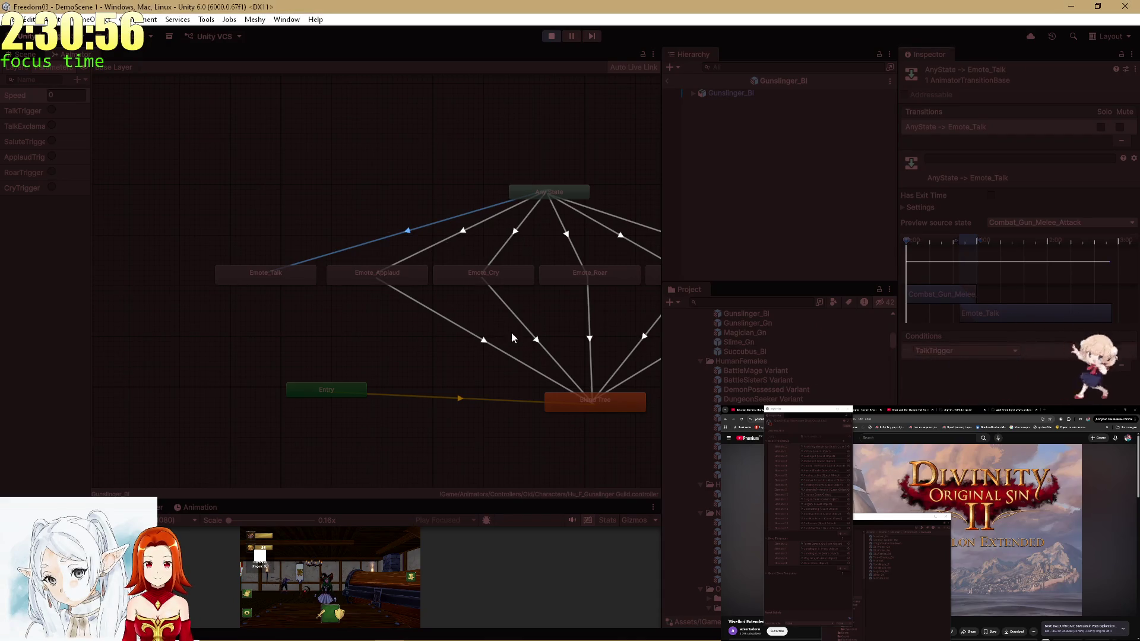
Add a transition from Emote_Talk back to the blend tree.
{"action": "left_click", "coordinate": [310, 279]}
{"action": "right_click", "coordinate": [310, 281]}
{"action": "left_click", "coordinate": [332, 286]}
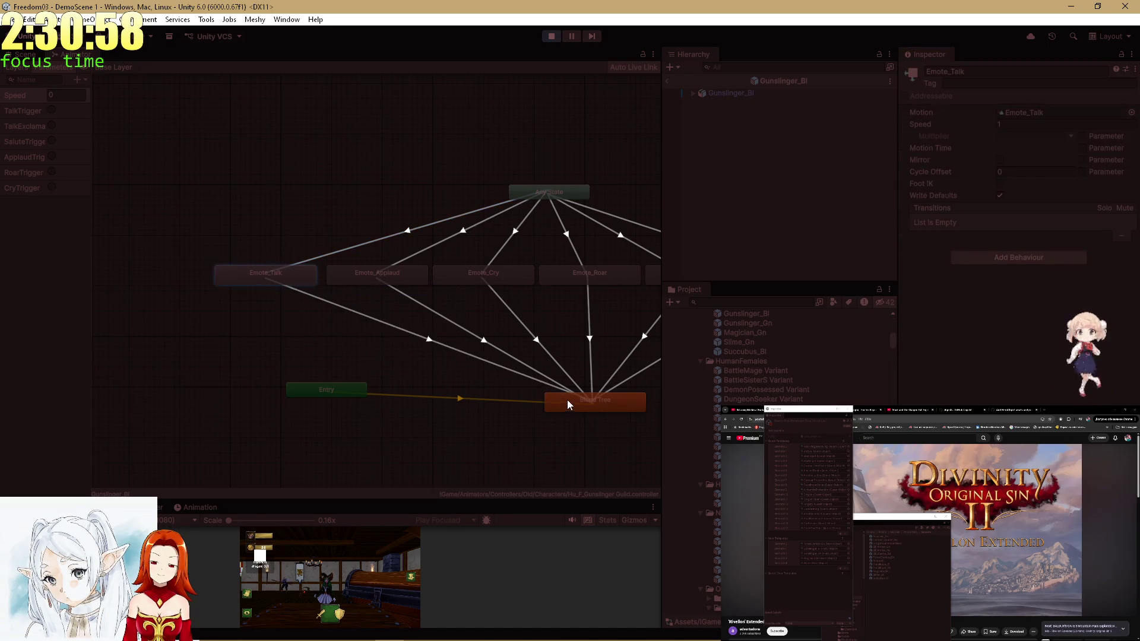
{"action": "left_click", "coordinate": [572, 401]}
{"action": "key", "text": "shift+space"}
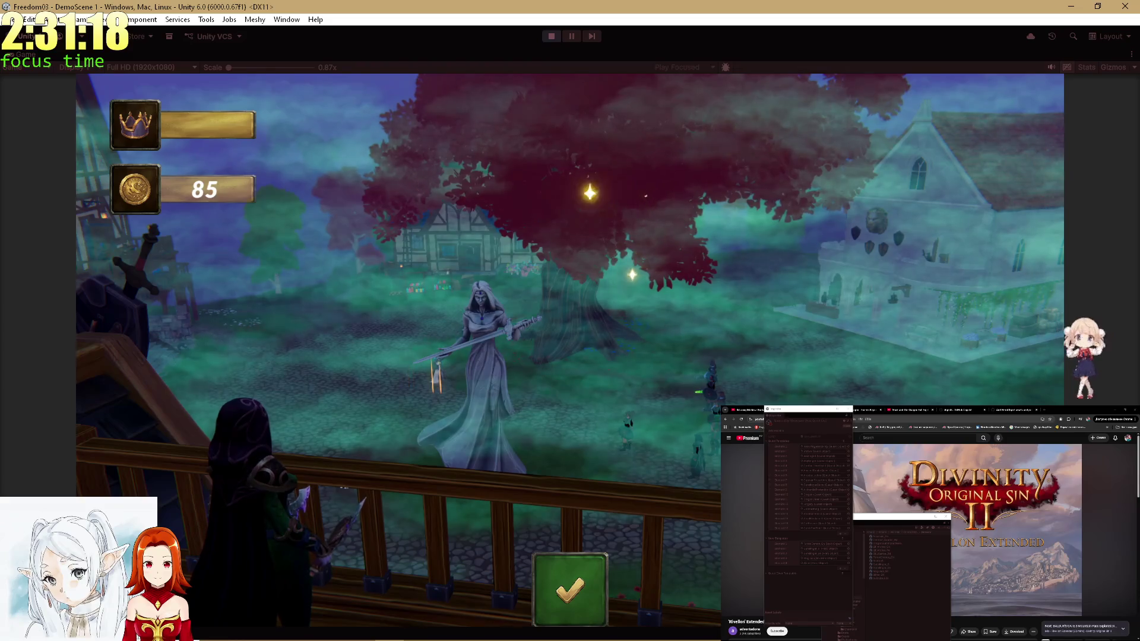
Sell at the tavern for coins, then talk to the knight to take the Summon dragon quest.
{"action": "left_click", "coordinate": [575, 604]}
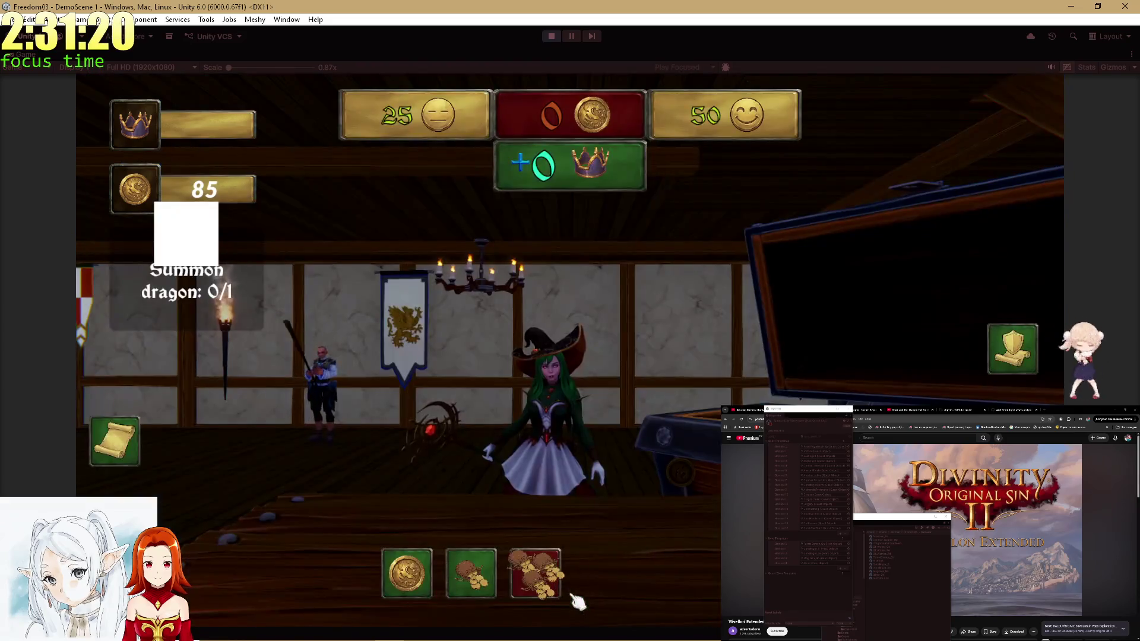
{"action": "left_click", "coordinate": [486, 581]}
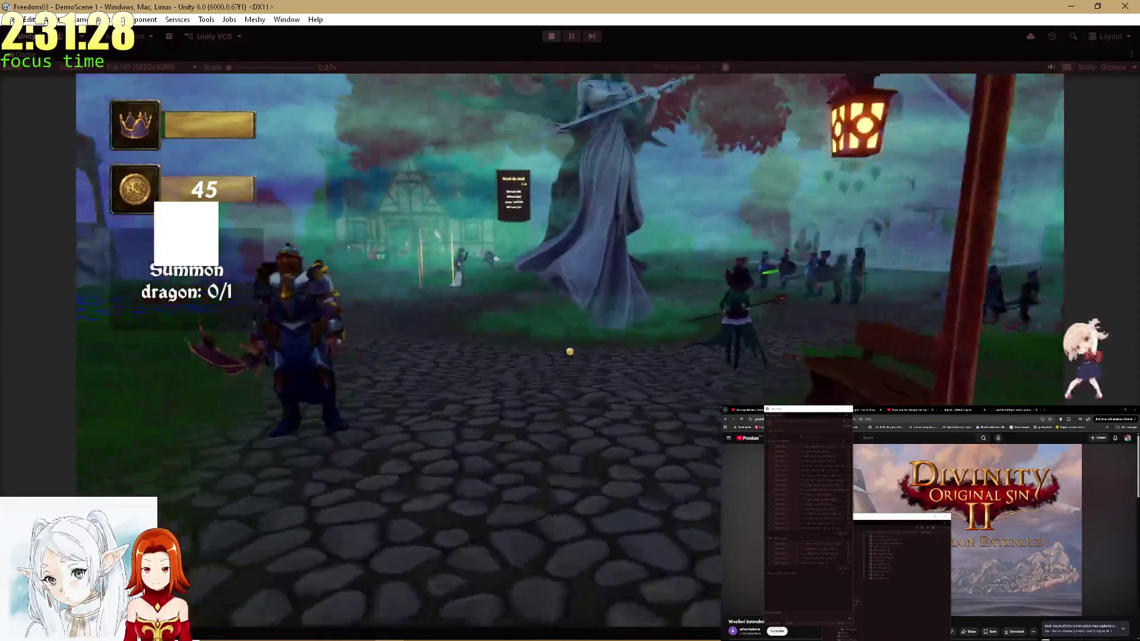
{"action": "key", "text": "e"}
{"action": "left_click", "coordinate": [575, 490]}
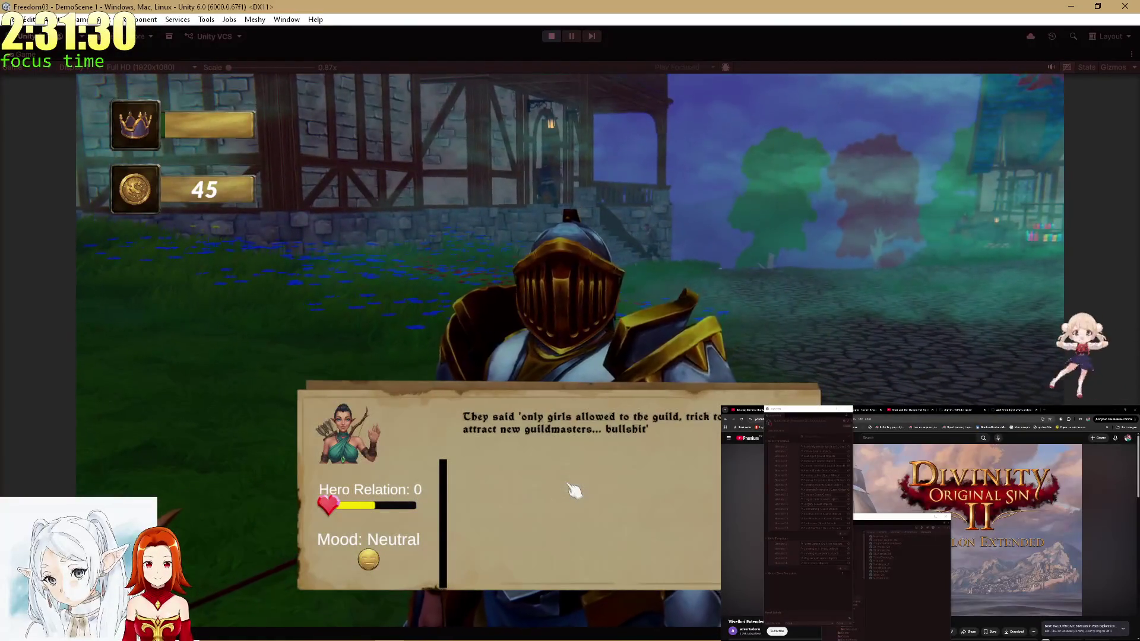
{"action": "left_click", "coordinate": [574, 490]}
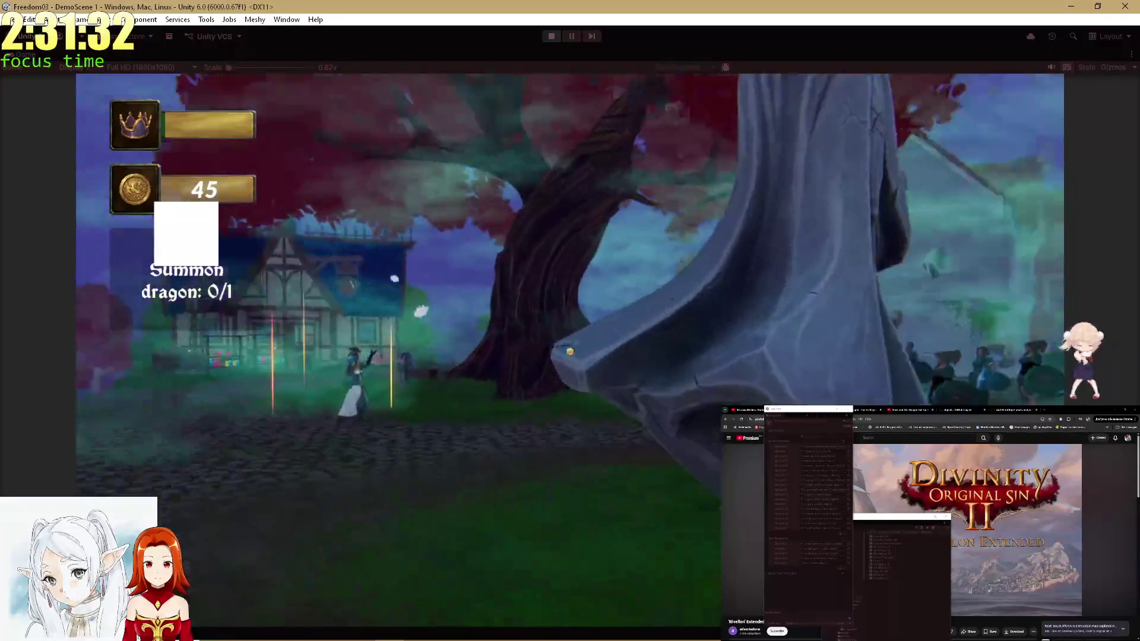
Talk with three villagers in turn, including the arguing one.
{"action": "key", "text": "e"}
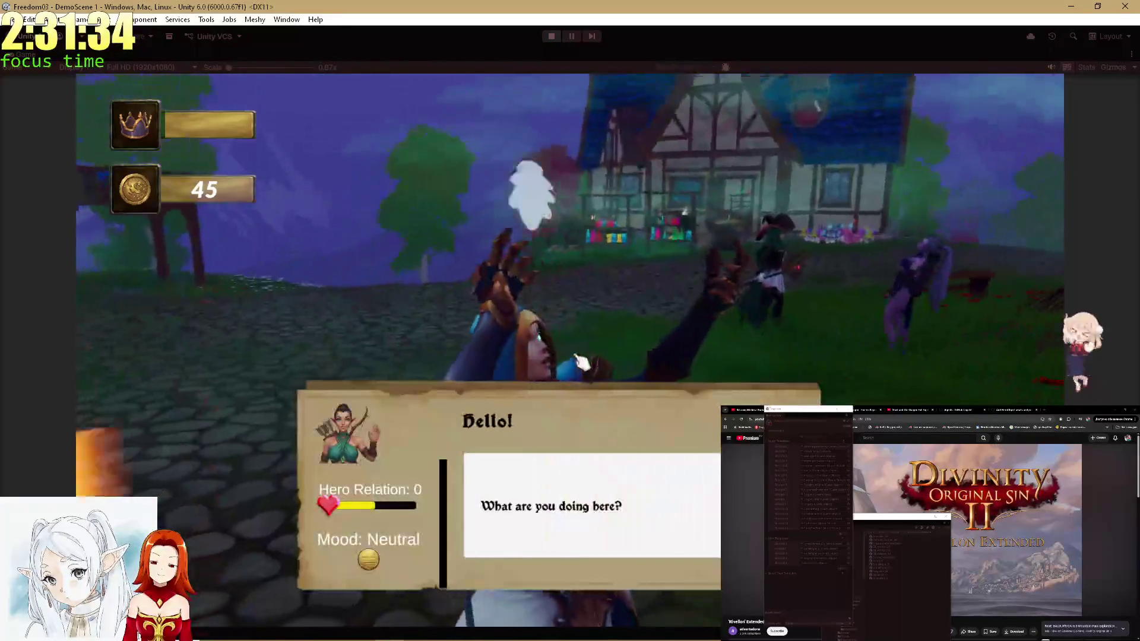
{"action": "left_click", "coordinate": [575, 361]}
{"action": "key", "text": "e"}
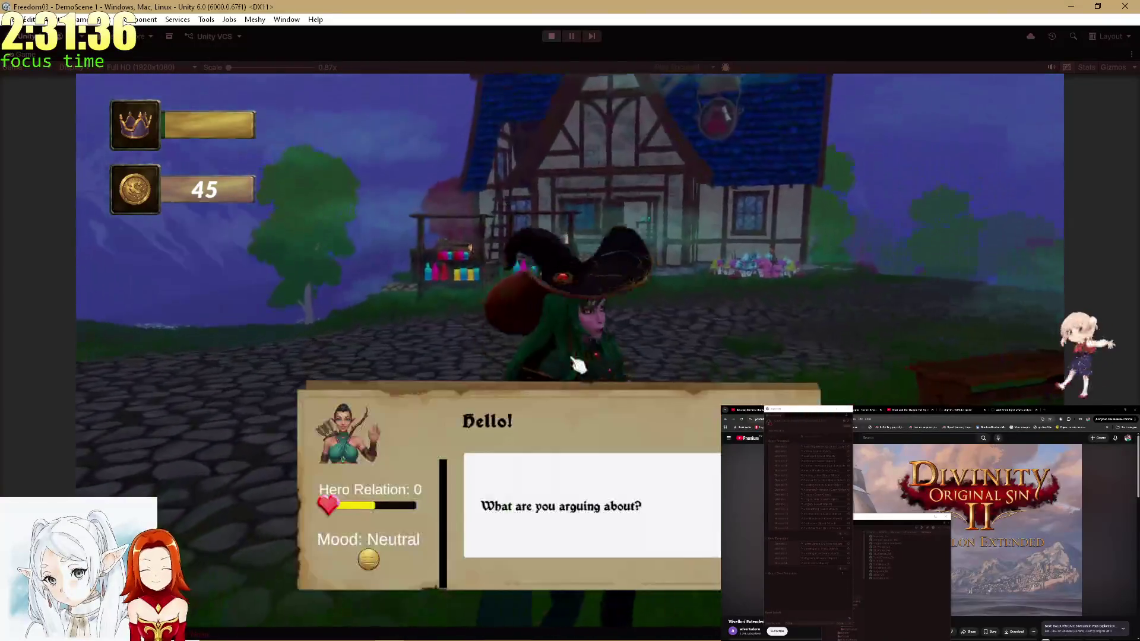
{"action": "left_click", "coordinate": [611, 491]}
{"action": "left_click", "coordinate": [631, 479]}
{"action": "key", "text": "e"}
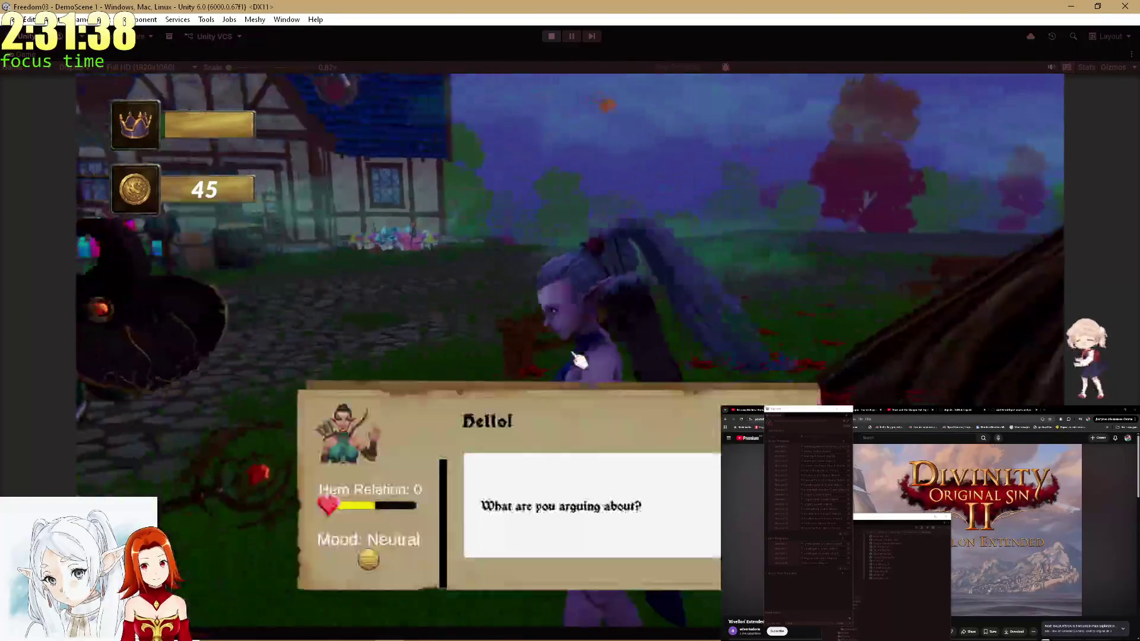
{"action": "left_click", "coordinate": [646, 483]}
{"action": "left_click", "coordinate": [646, 483]}
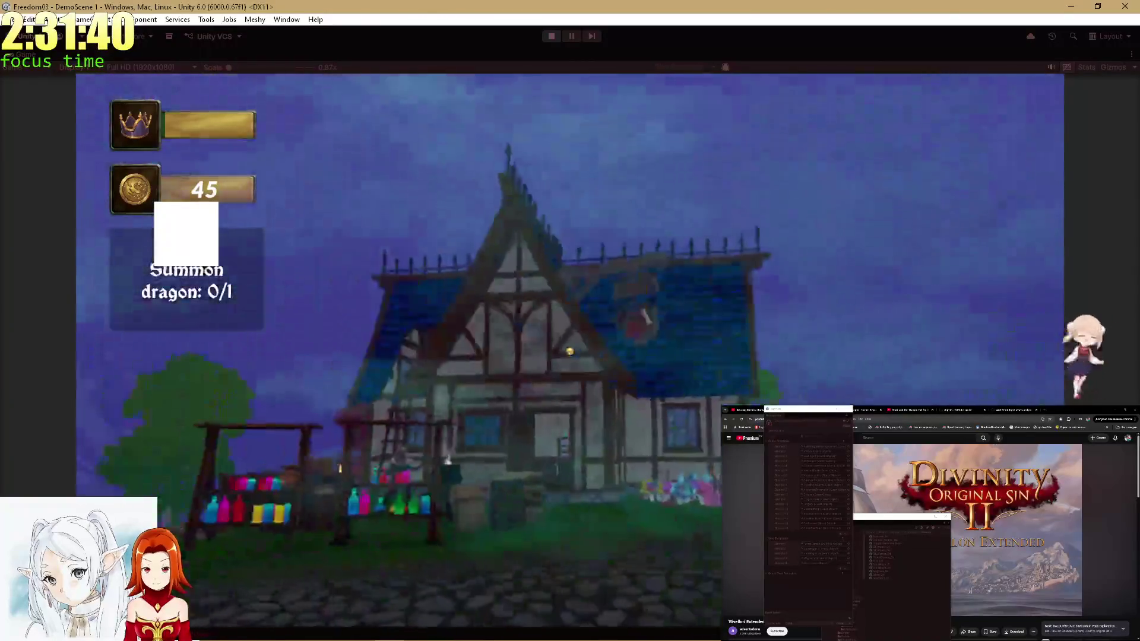
Walk the hero up to the house's shopfront, minimizing OBS along the way.
{"action": "key", "text": "w"}
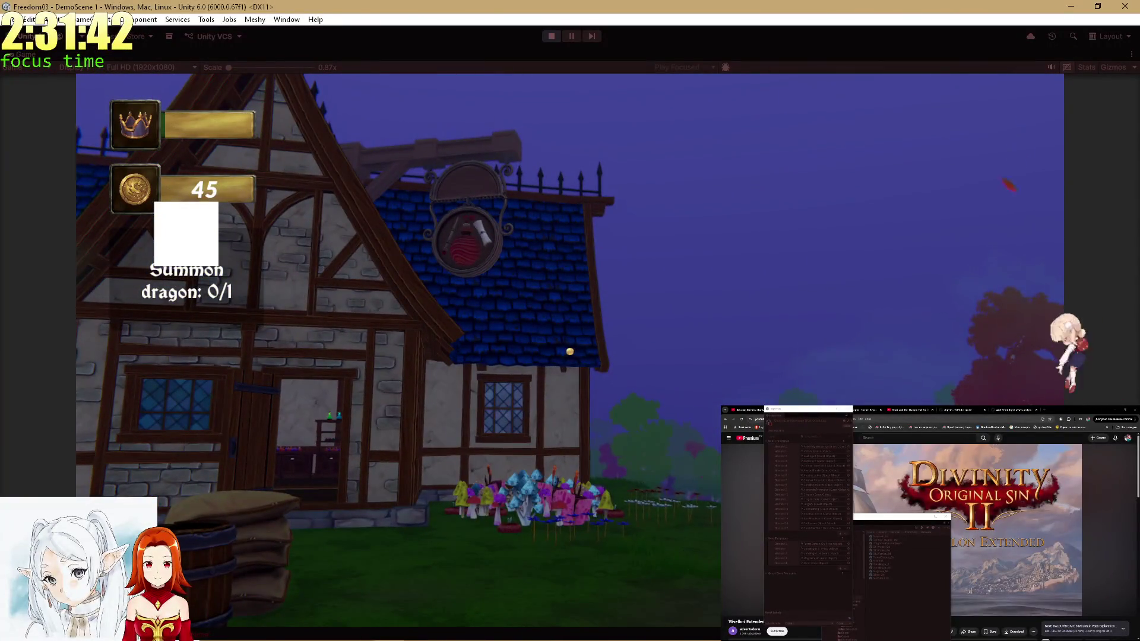
{"action": "key", "text": "alt+Tab"}
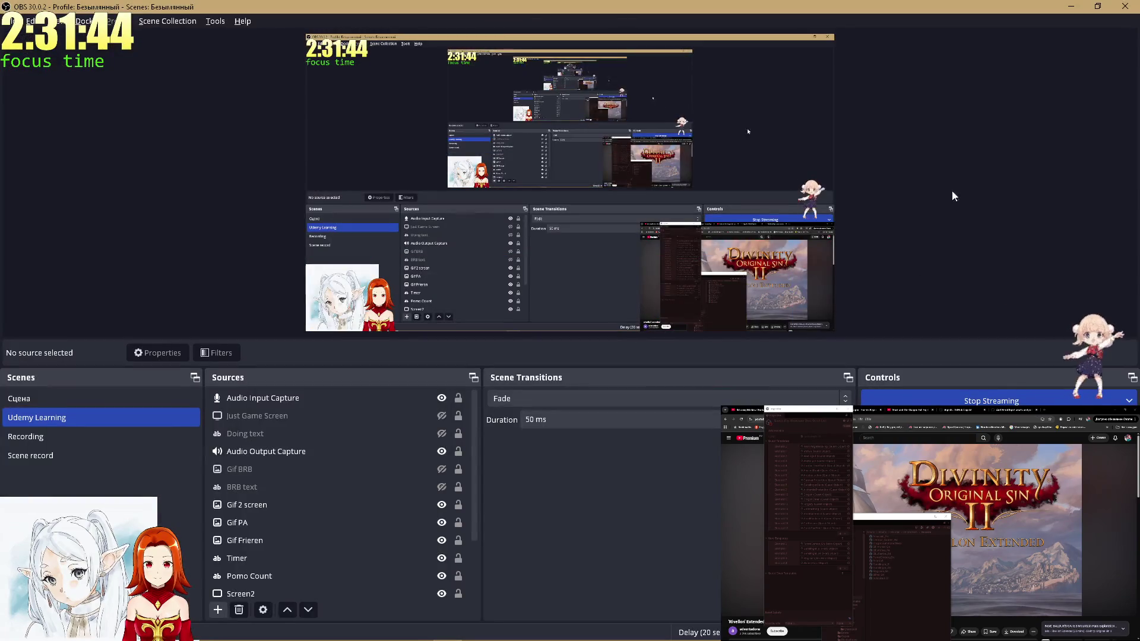
{"action": "left_click", "coordinate": [1071, 7]}
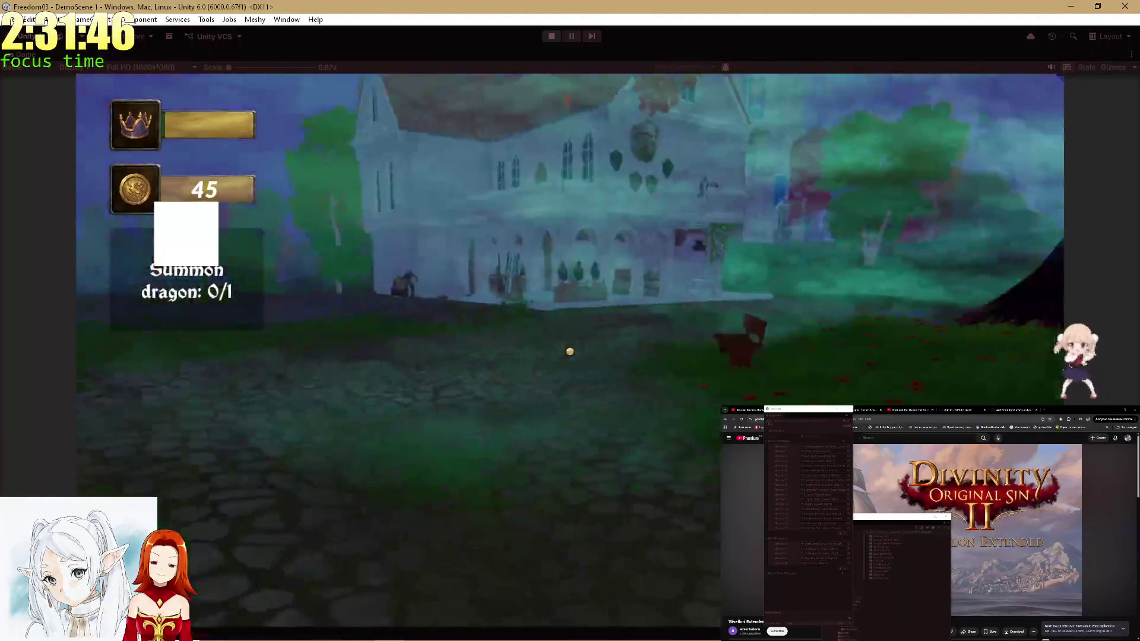
{"action": "key", "text": "w"}
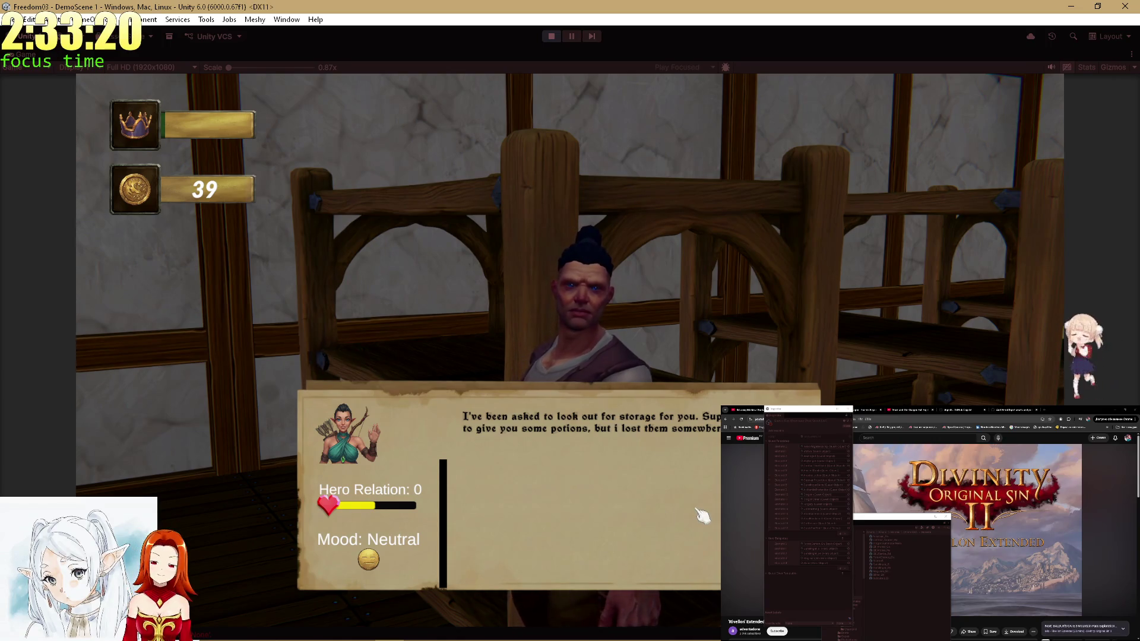
Close the storage keeper's dialogue.
{"action": "key", "text": "space"}
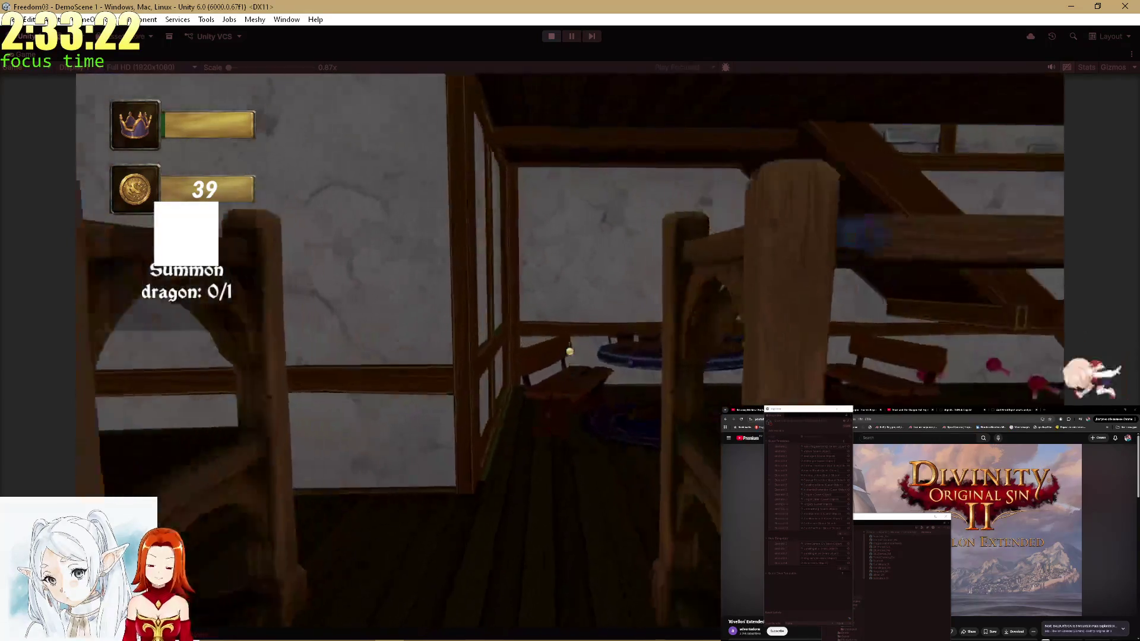
Walk the hero past the stairs up to the quest table.
{"action": "key", "text": "w"}
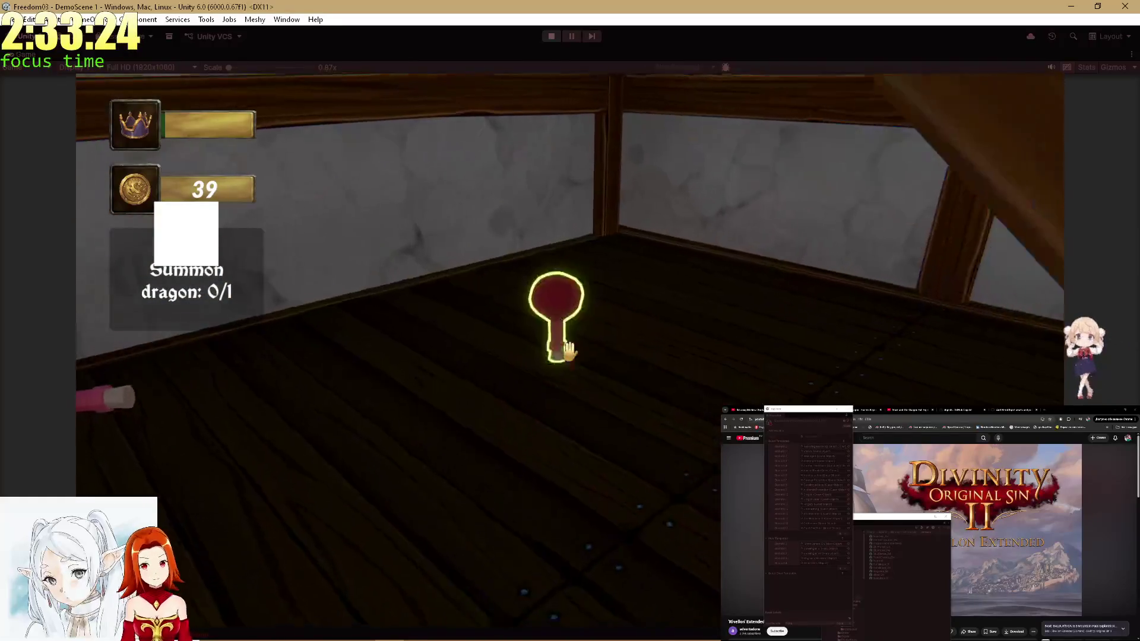
{"action": "key", "text": "w"}
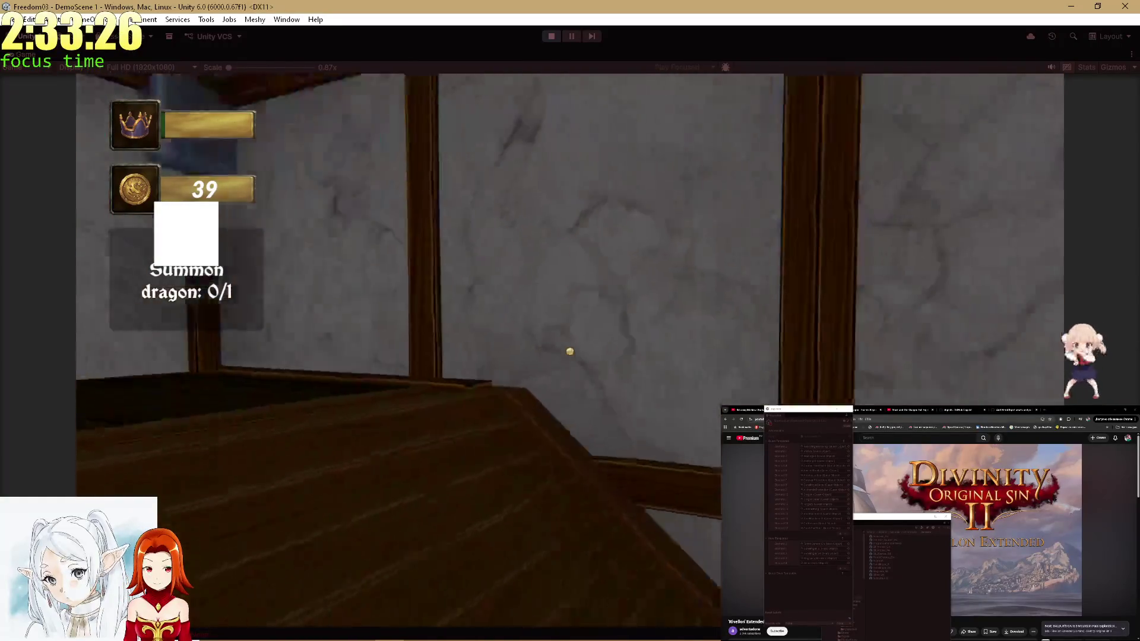
{"action": "key", "text": "w"}
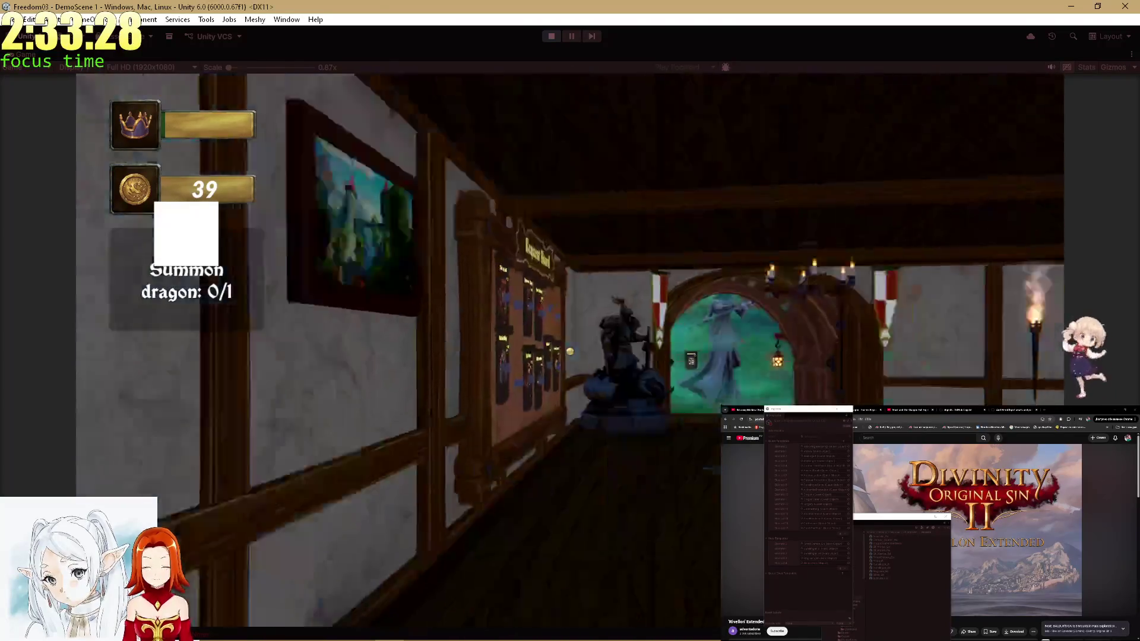
{"action": "key", "text": "w"}
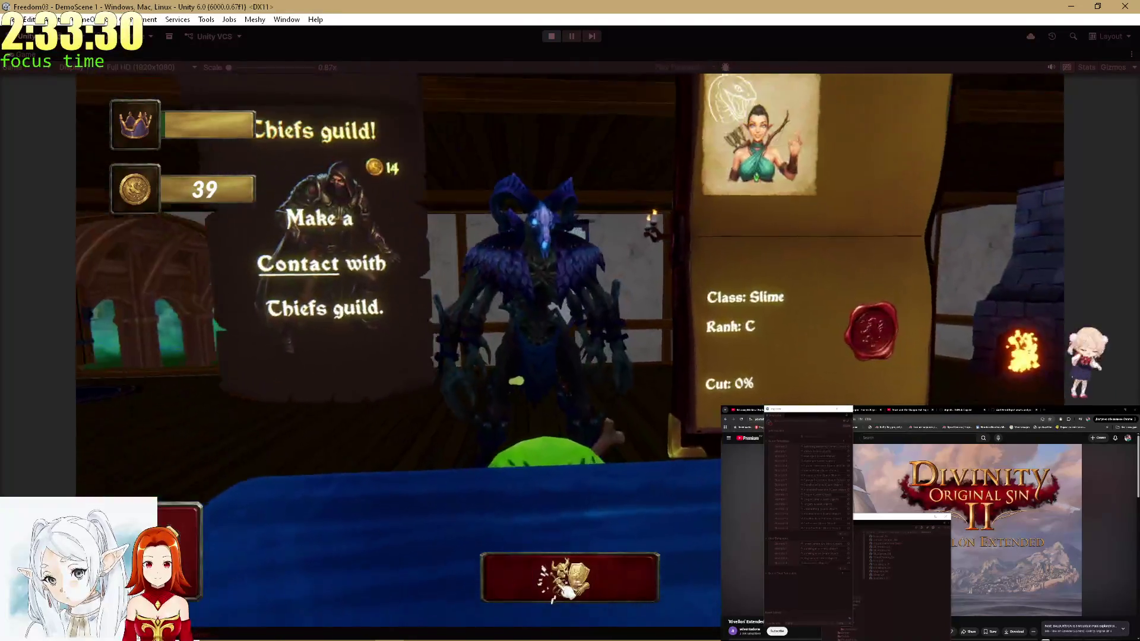
Open the inventory and arrange potions in the hero's quick slots.
{"action": "key", "text": "i"}
{"action": "left_click", "coordinate": [263, 92]}
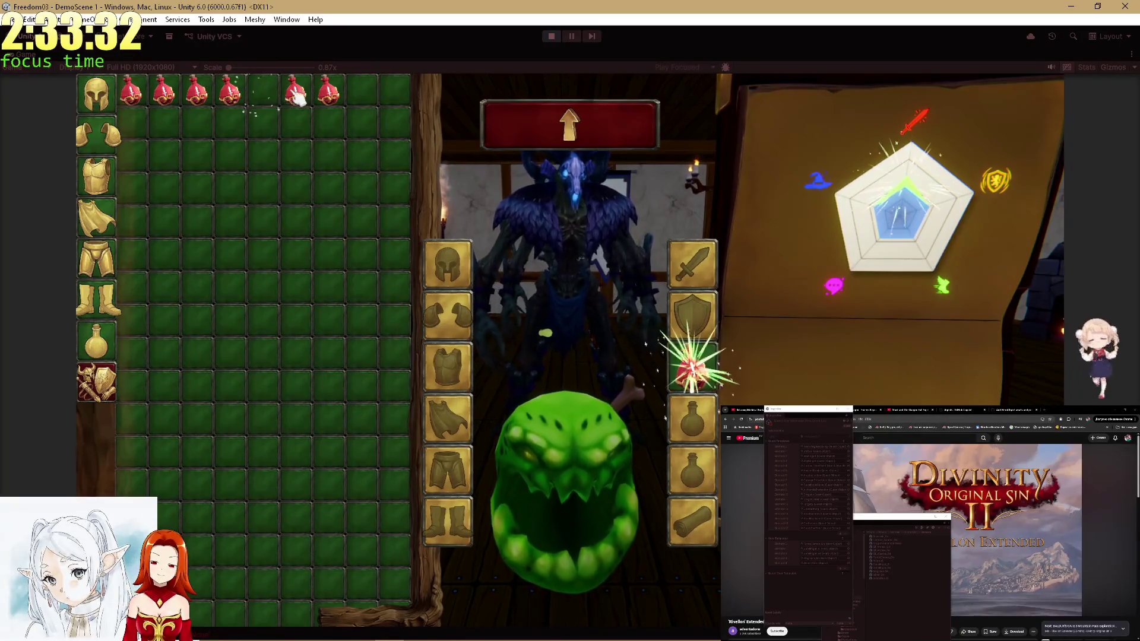
{"action": "left_click", "coordinate": [296, 92]}
{"action": "left_click", "coordinate": [328, 92]}
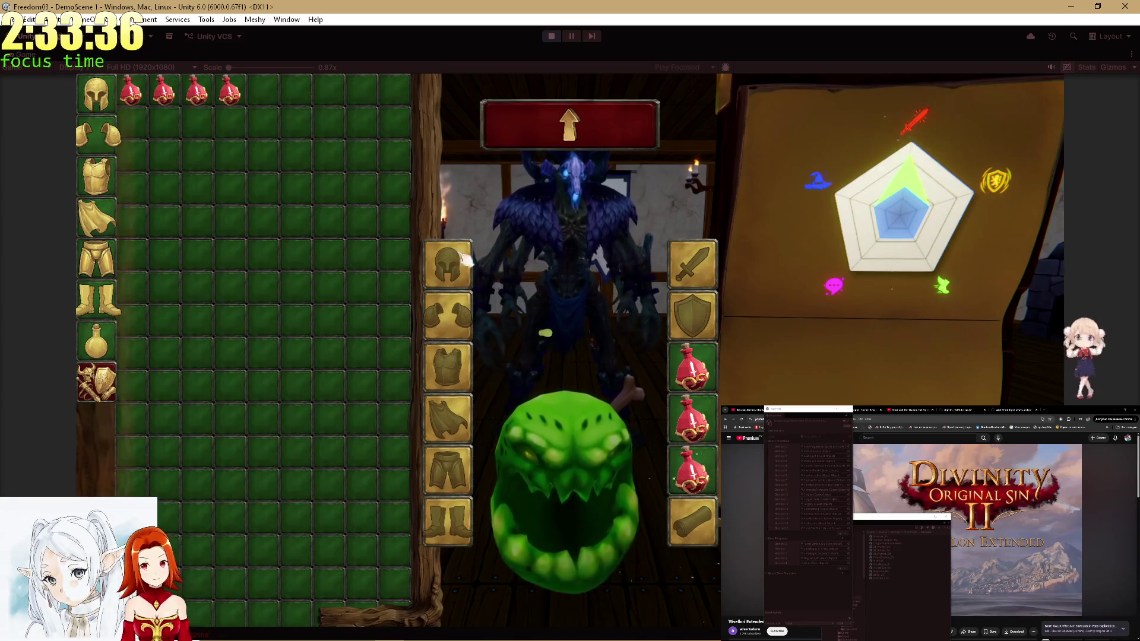
{"action": "left_click", "coordinate": [693, 469]}
{"action": "left_click", "coordinate": [693, 419]}
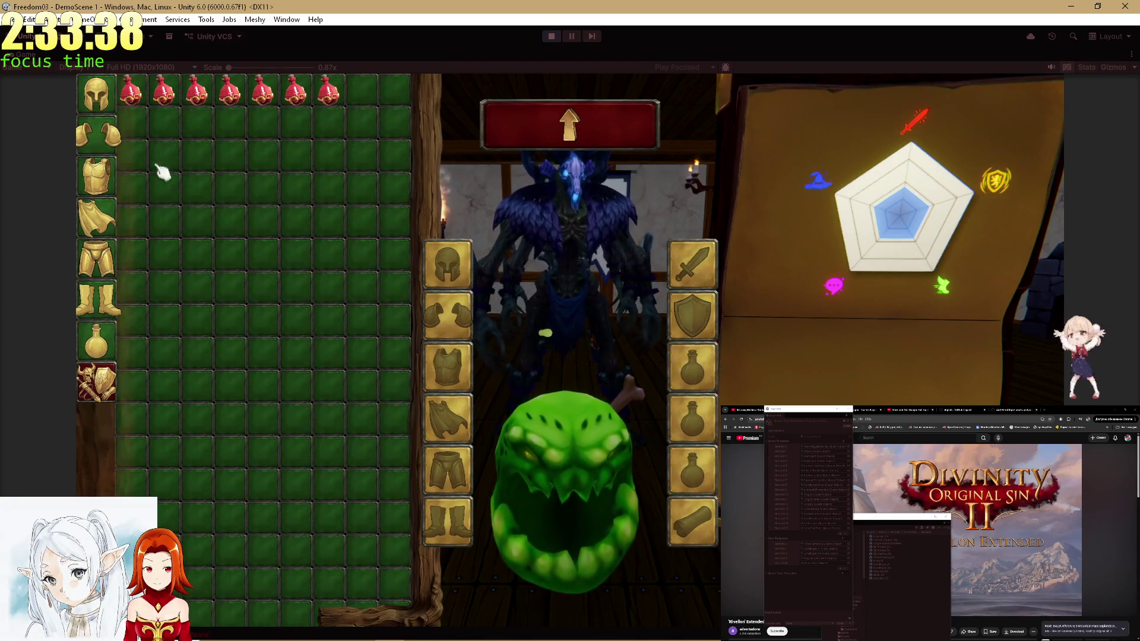
Equip a chest piece, cape and pants on the hero, then close the inventory.
{"action": "left_click", "coordinate": [115, 150]}
{"action": "left_click", "coordinate": [106, 92]}
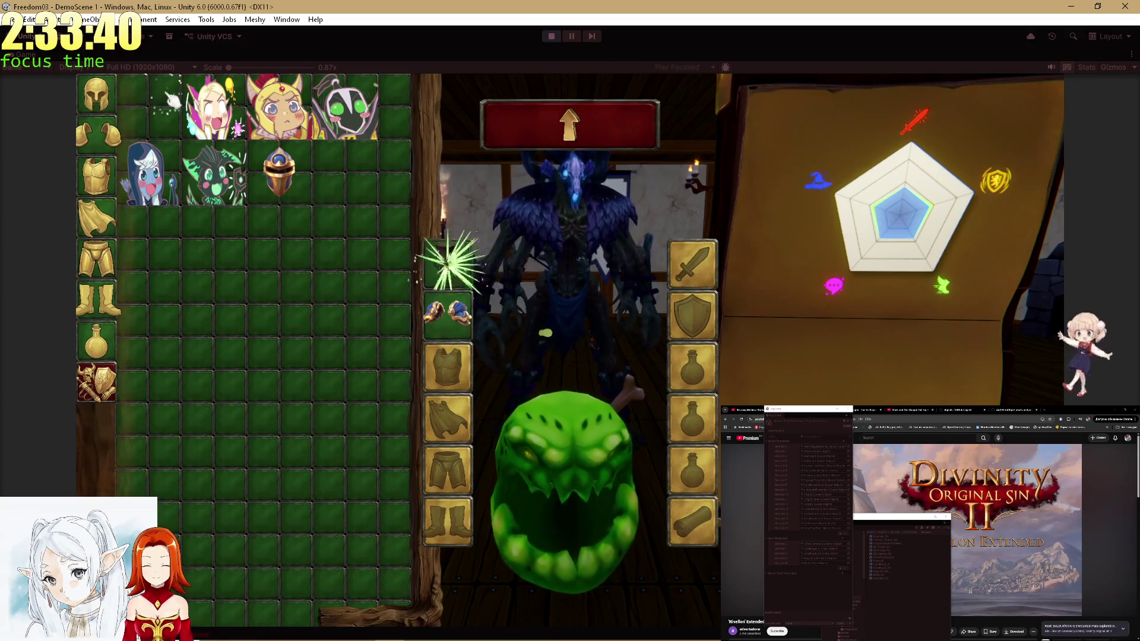
{"action": "left_click", "coordinate": [151, 110]}
{"action": "left_click", "coordinate": [137, 133]}
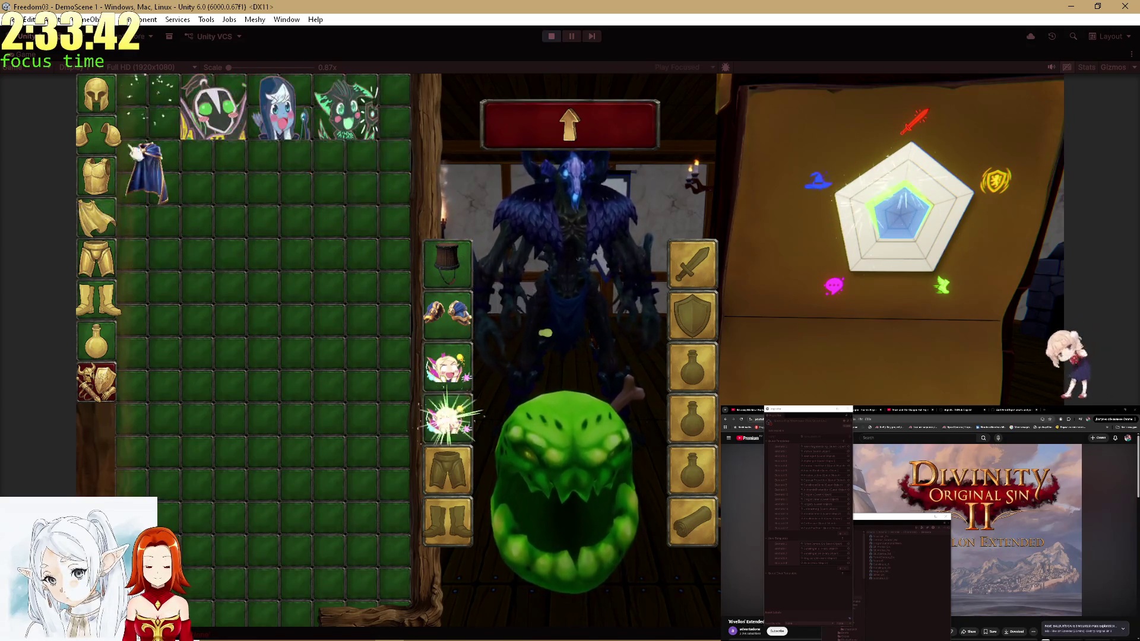
{"action": "left_click", "coordinate": [269, 128]}
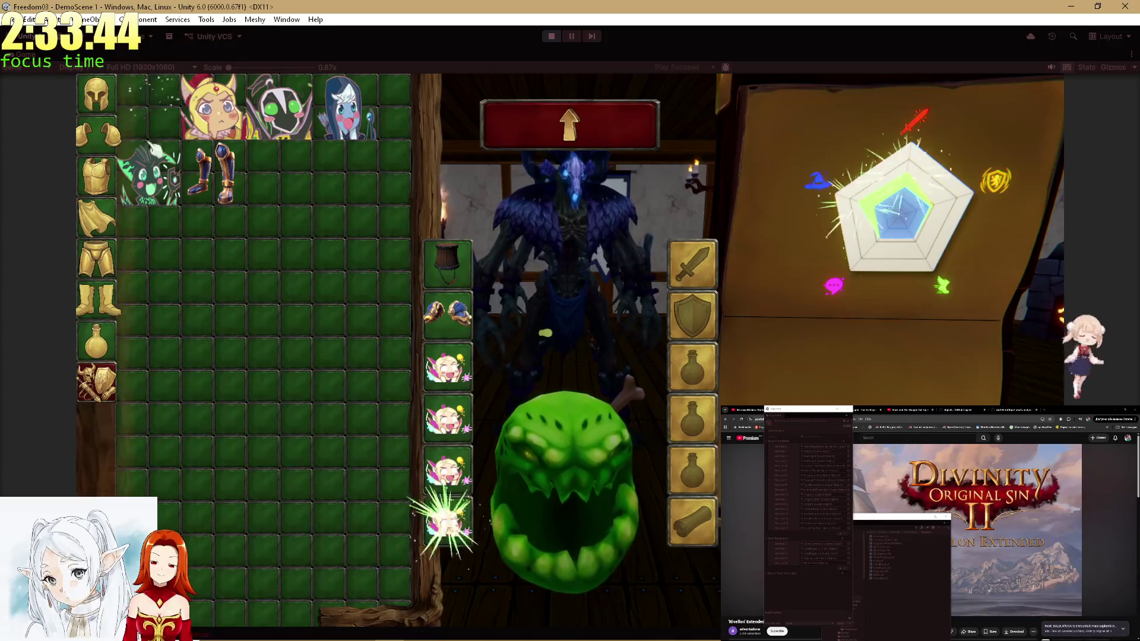
{"action": "left_click", "coordinate": [117, 334]}
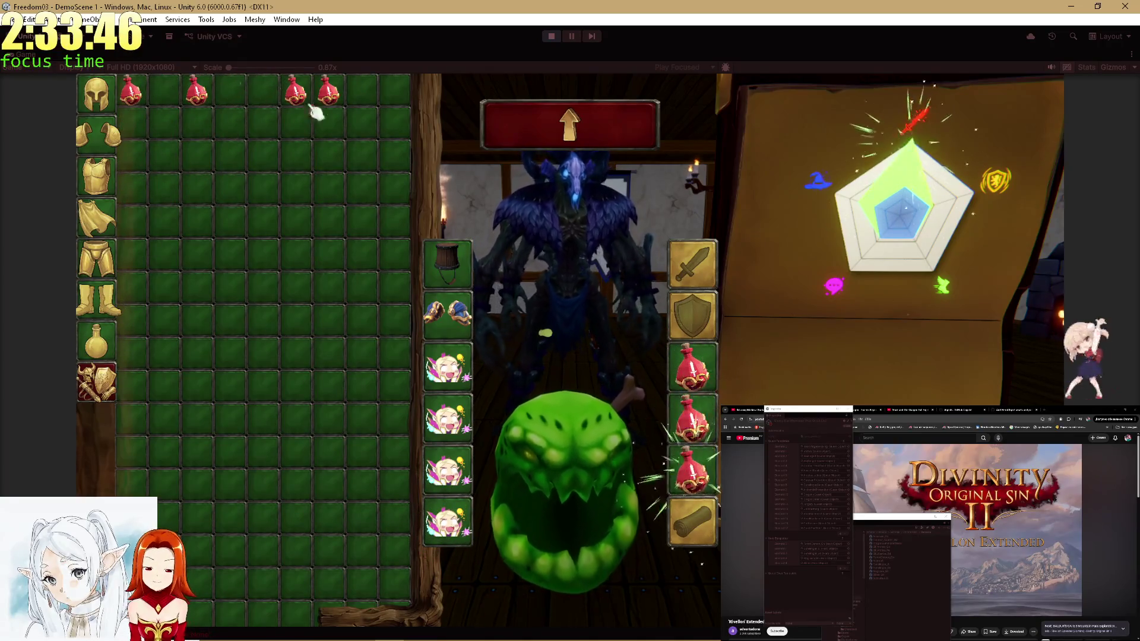
{"action": "left_click", "coordinate": [570, 136]}
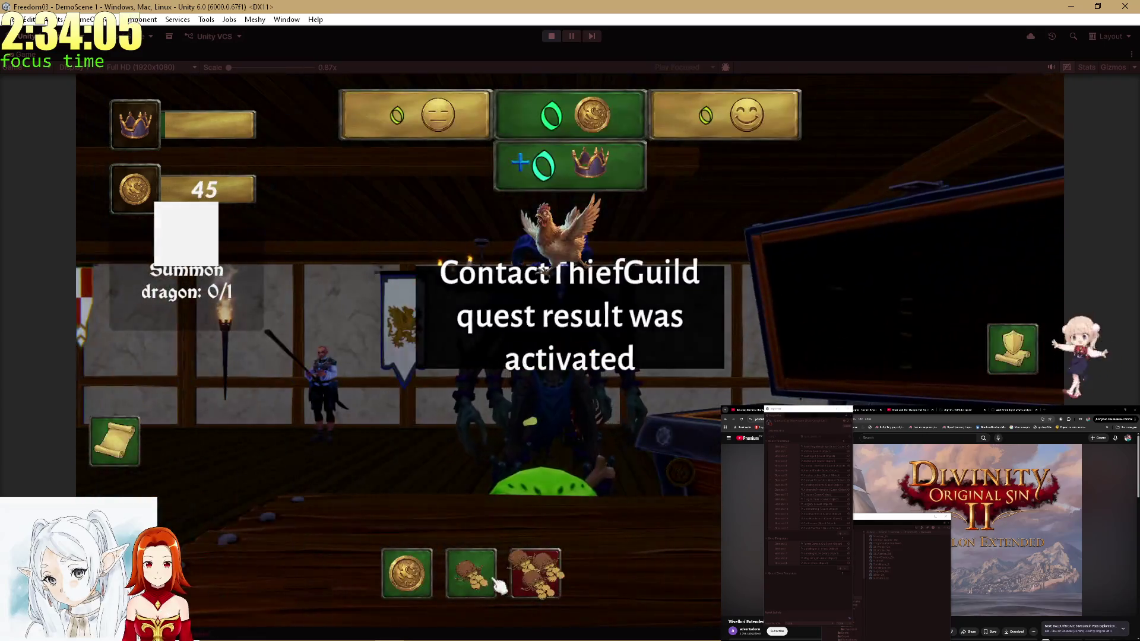
Pay a small bag of coins to finish the quest, then reveal and confirm the next quest.
{"action": "left_click", "coordinate": [491, 581]}
{"action": "left_click", "coordinate": [490, 581]}
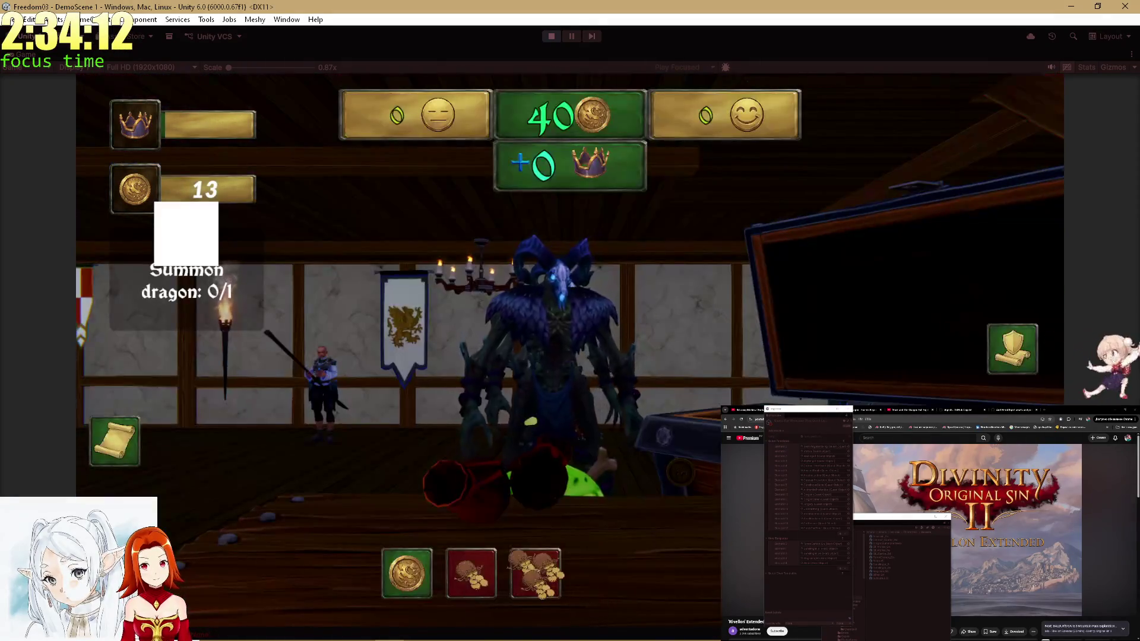
{"action": "left_click", "coordinate": [579, 553]}
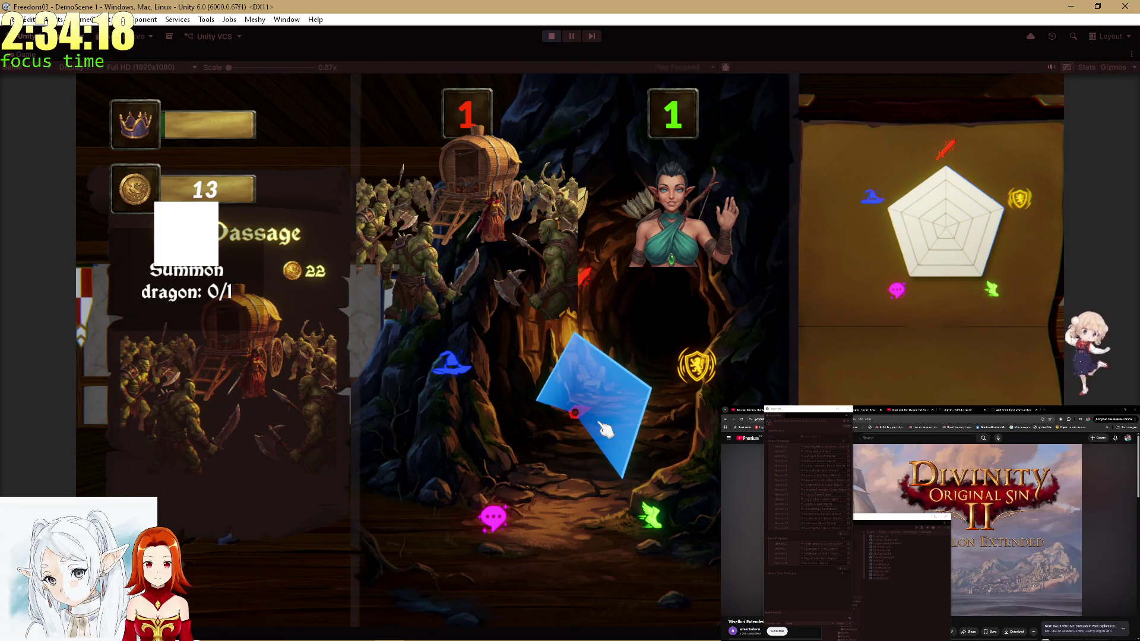
{"action": "left_click", "coordinate": [604, 428]}
{"action": "left_click", "coordinate": [572, 588]}
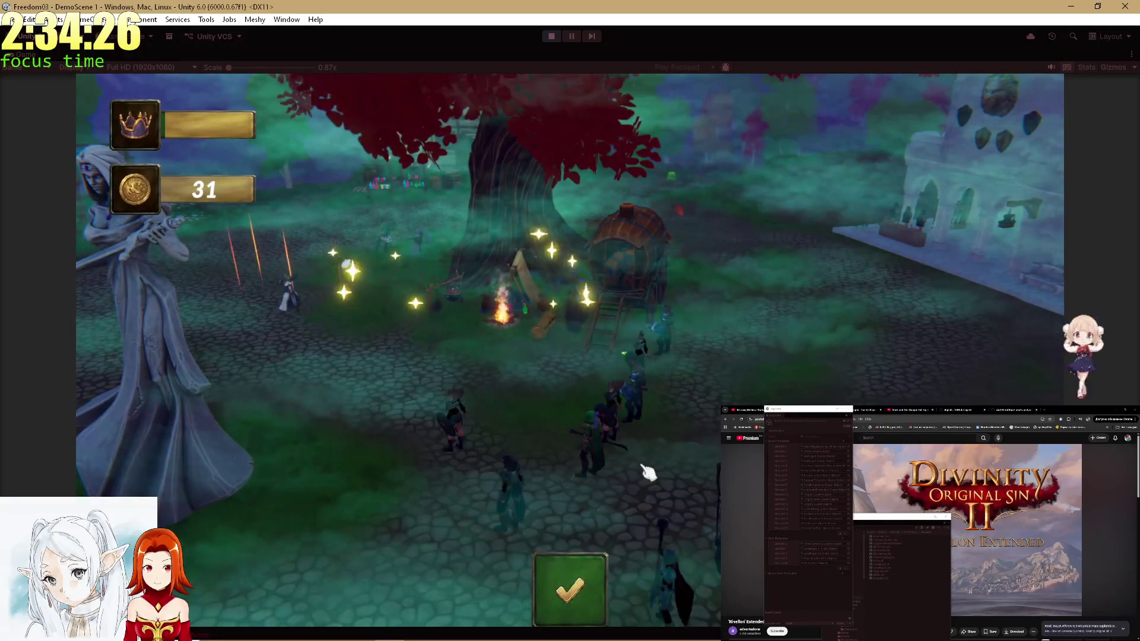
{"action": "left_click", "coordinate": [583, 587]}
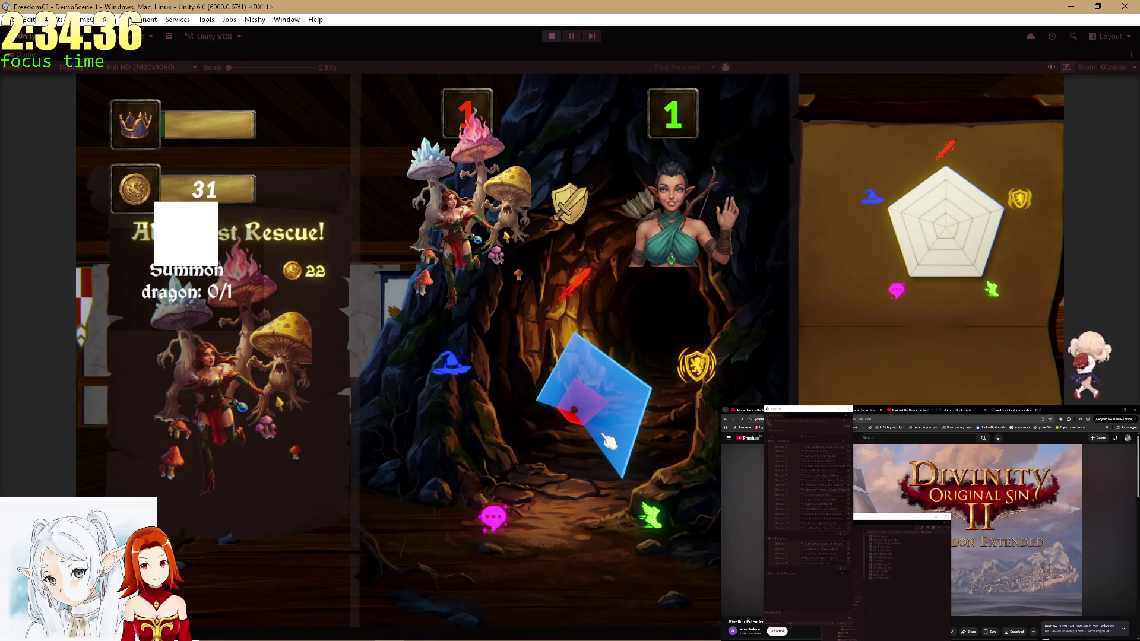
Play and confirm the alchemist rescue, rescue mission and alchemist heist quests.
{"action": "left_click", "coordinate": [608, 439]}
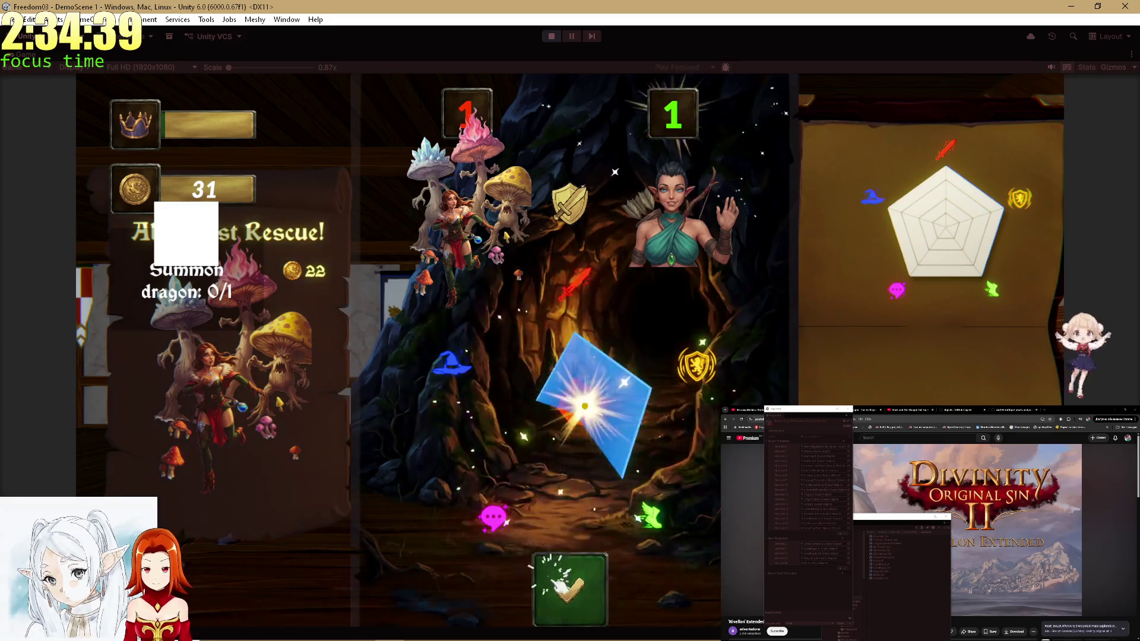
{"action": "left_click", "coordinate": [567, 579]}
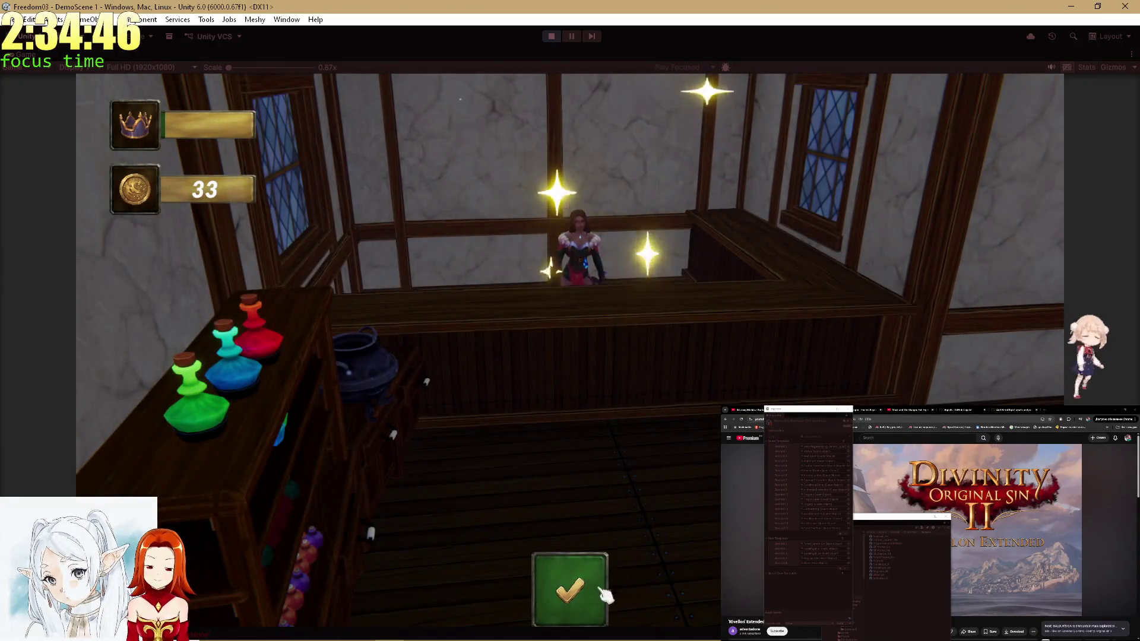
{"action": "left_click", "coordinate": [599, 591]}
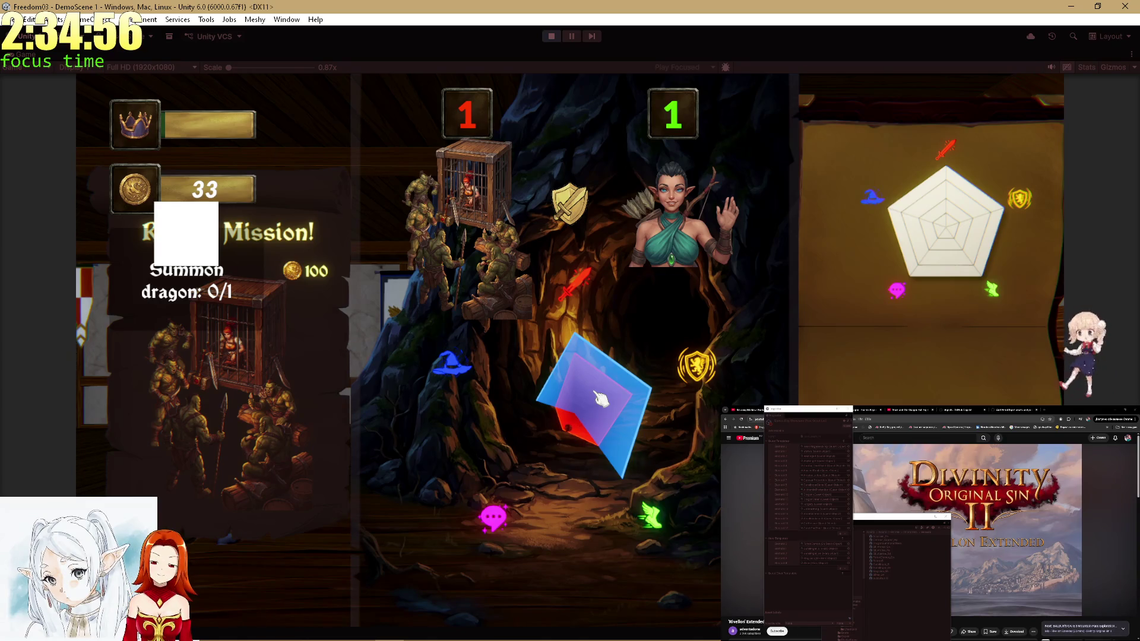
{"action": "left_click", "coordinate": [600, 399]}
{"action": "left_click", "coordinate": [590, 590]}
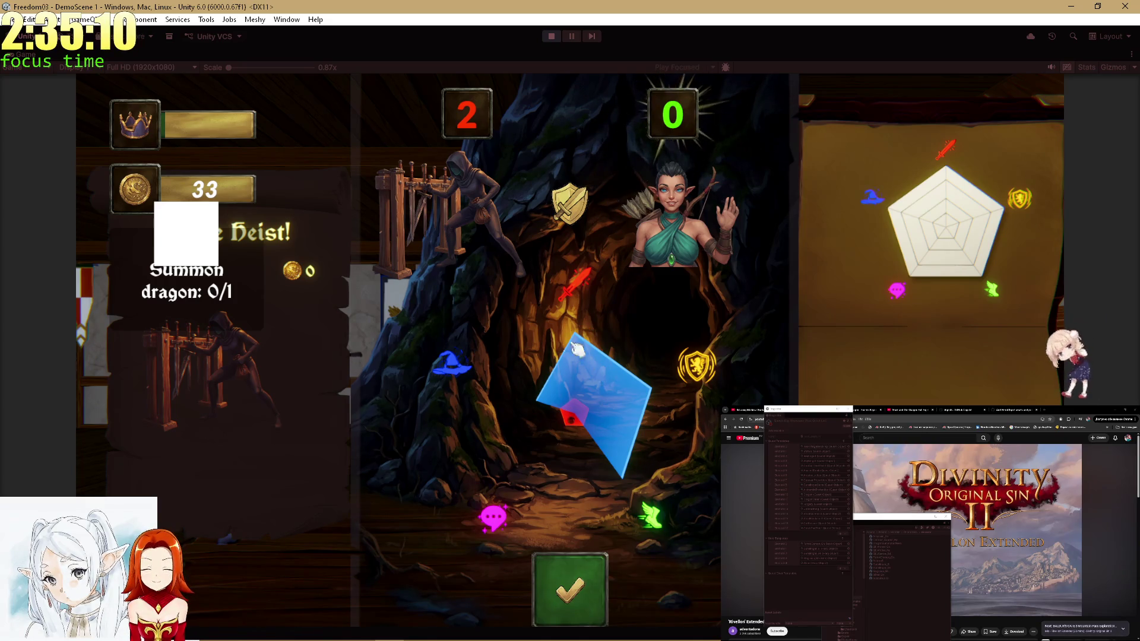
{"action": "left_click", "coordinate": [601, 591]}
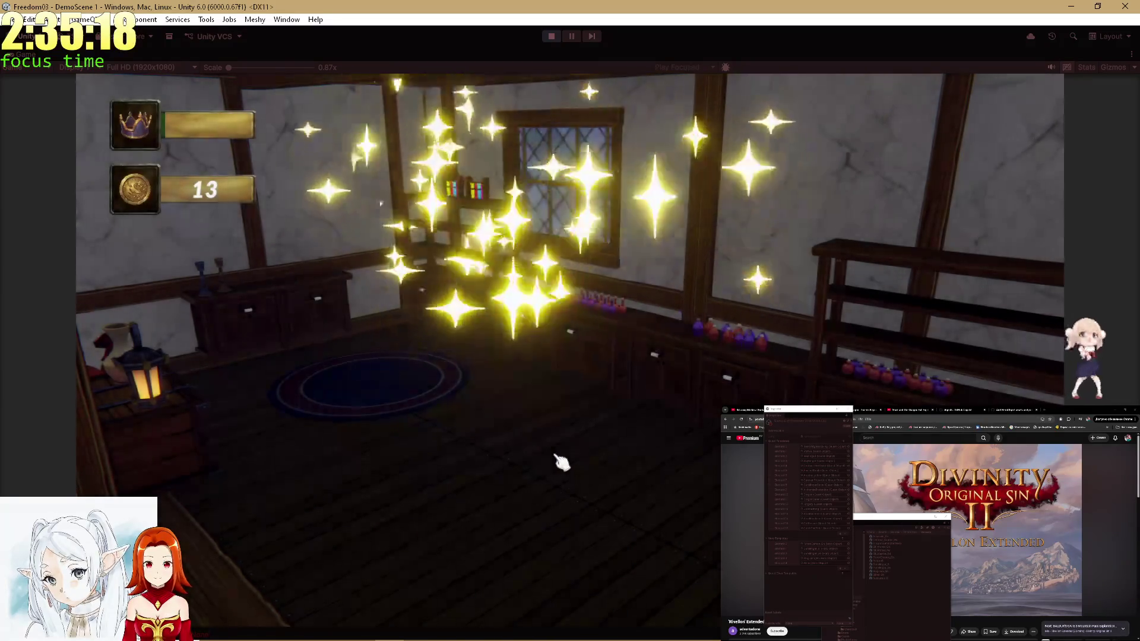
{"action": "left_click", "coordinate": [569, 612]}
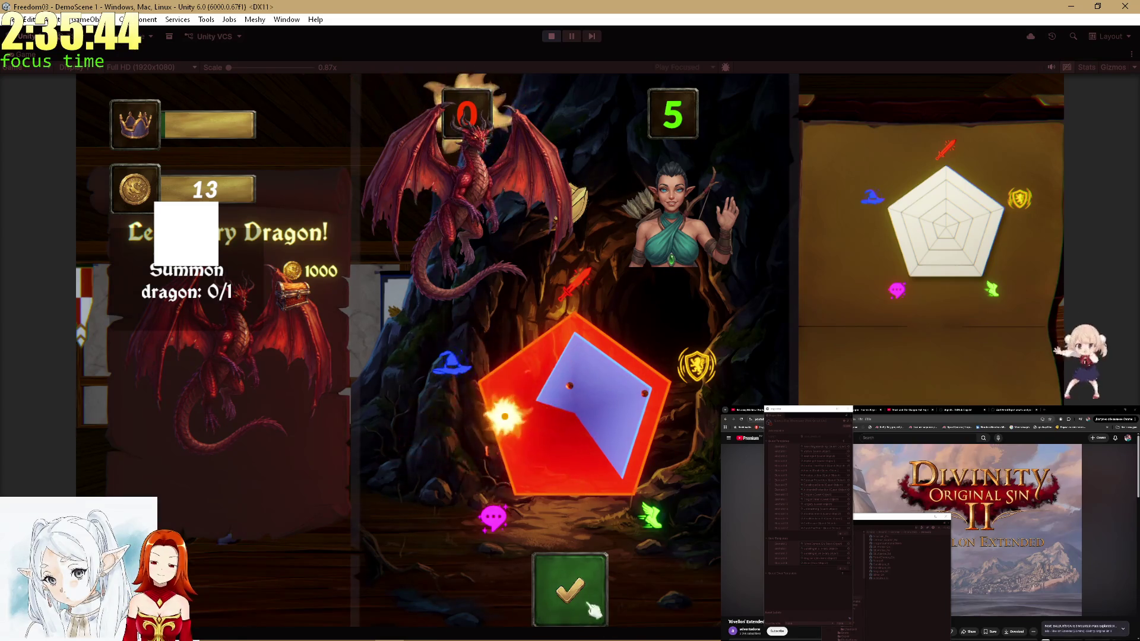
Confirm the dragon quest, then play the Persuasive Parley, goblin rescue and undead king quests.
{"action": "left_click", "coordinate": [575, 585]}
{"action": "left_click", "coordinate": [412, 582]}
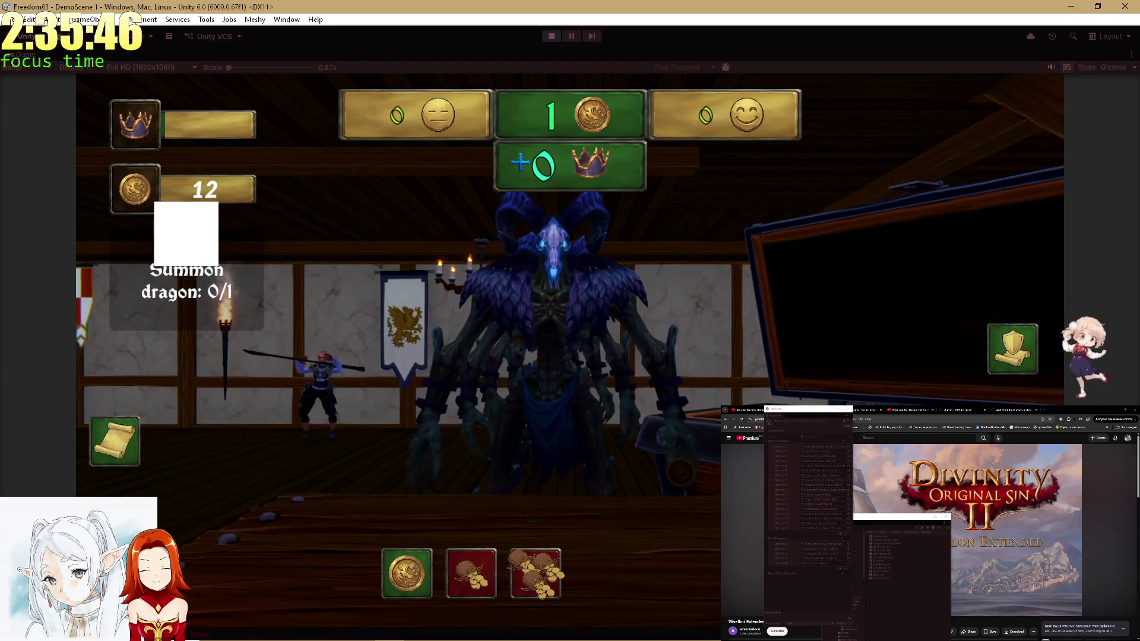
{"action": "left_click", "coordinate": [573, 549]}
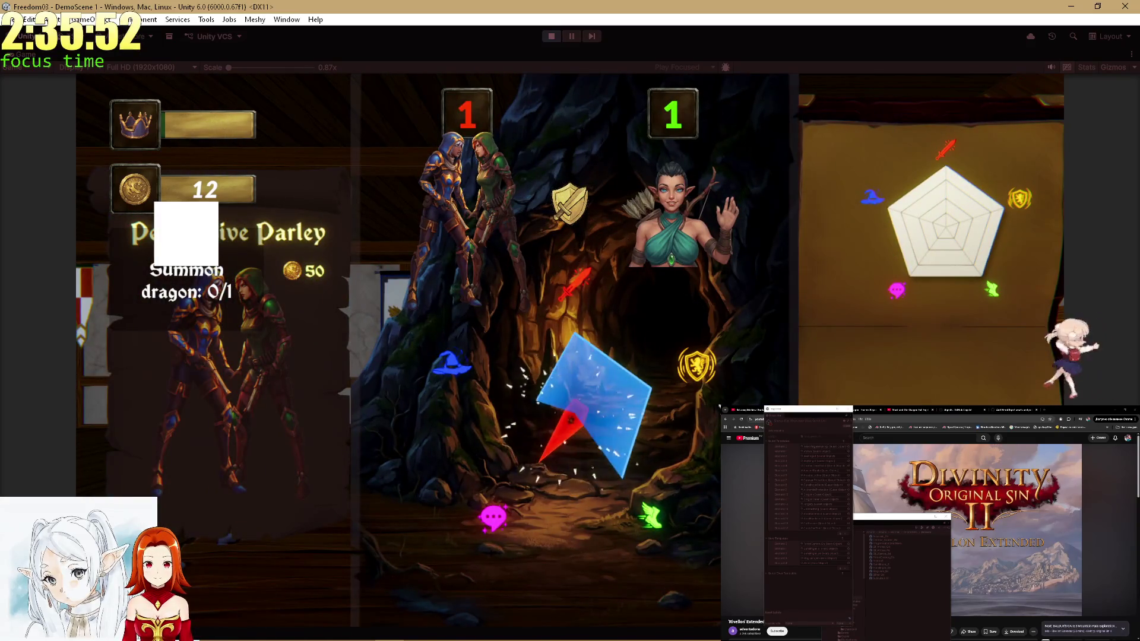
{"action": "left_click", "coordinate": [581, 324]}
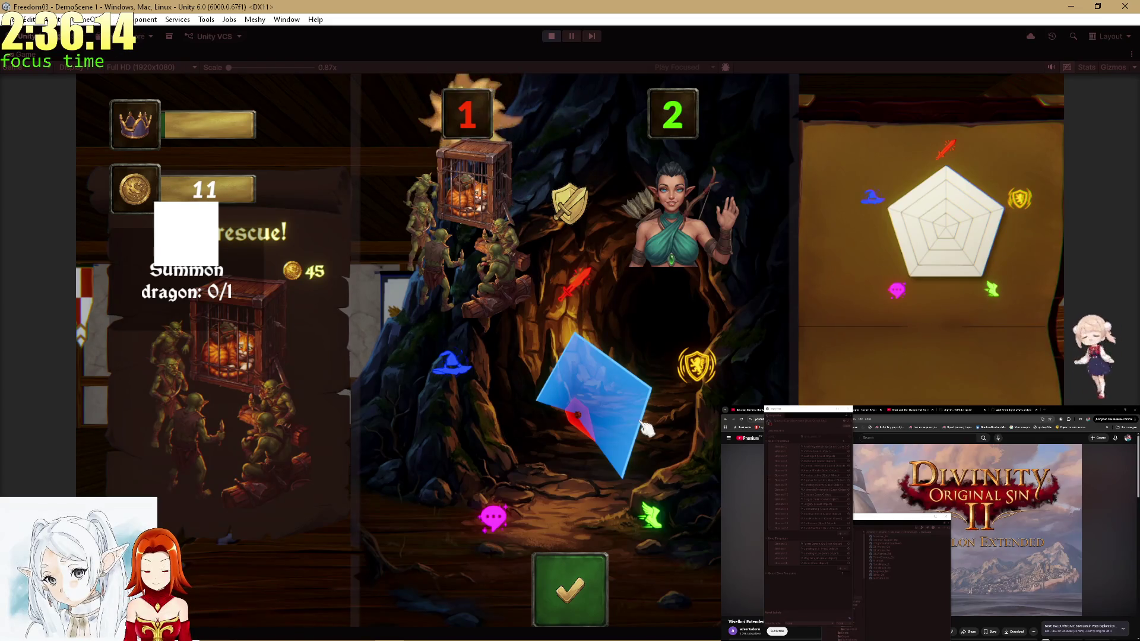
{"action": "left_click", "coordinate": [601, 593]}
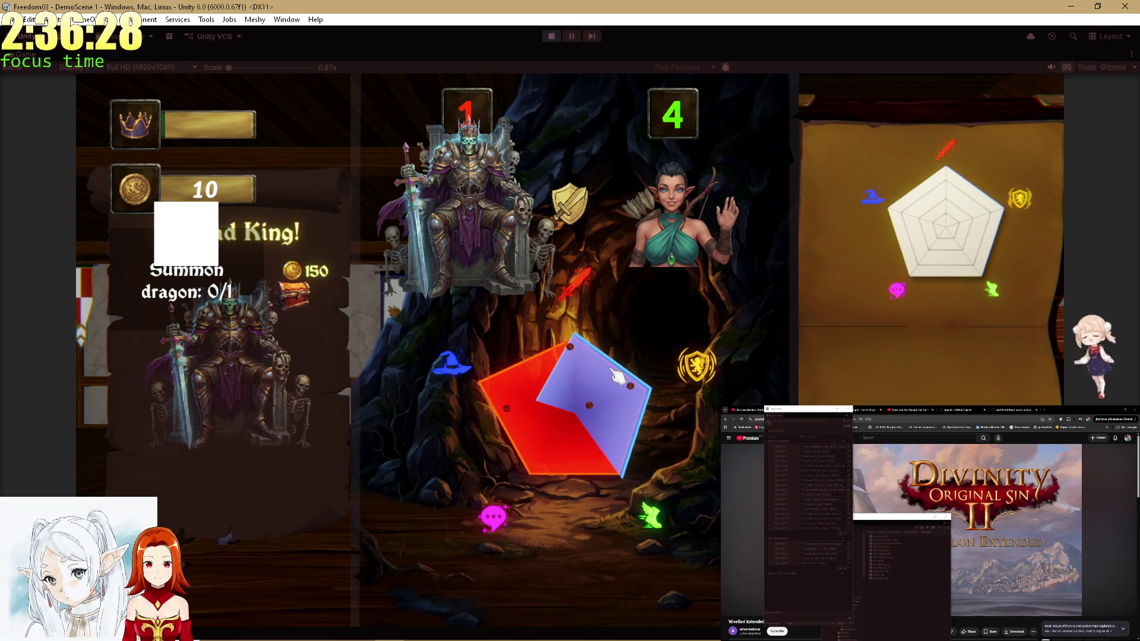
{"action": "left_click", "coordinate": [572, 584]}
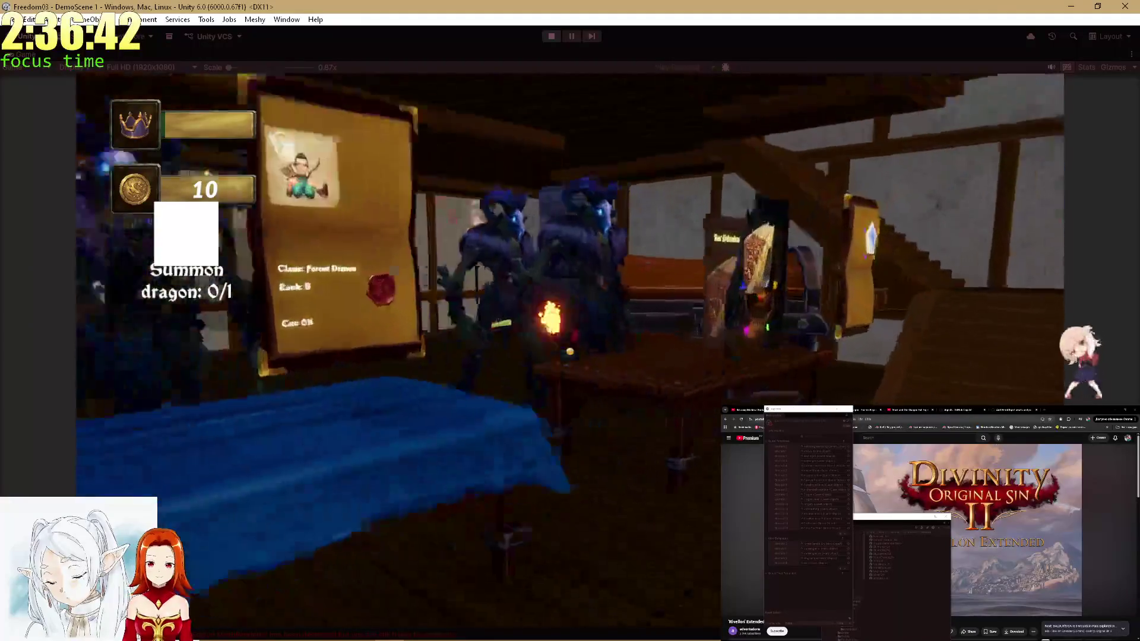
Complete the Defenders rat bridge quest, spend 15 gold on a reward, and confirm the heist.
{"action": "left_click", "coordinate": [573, 522]}
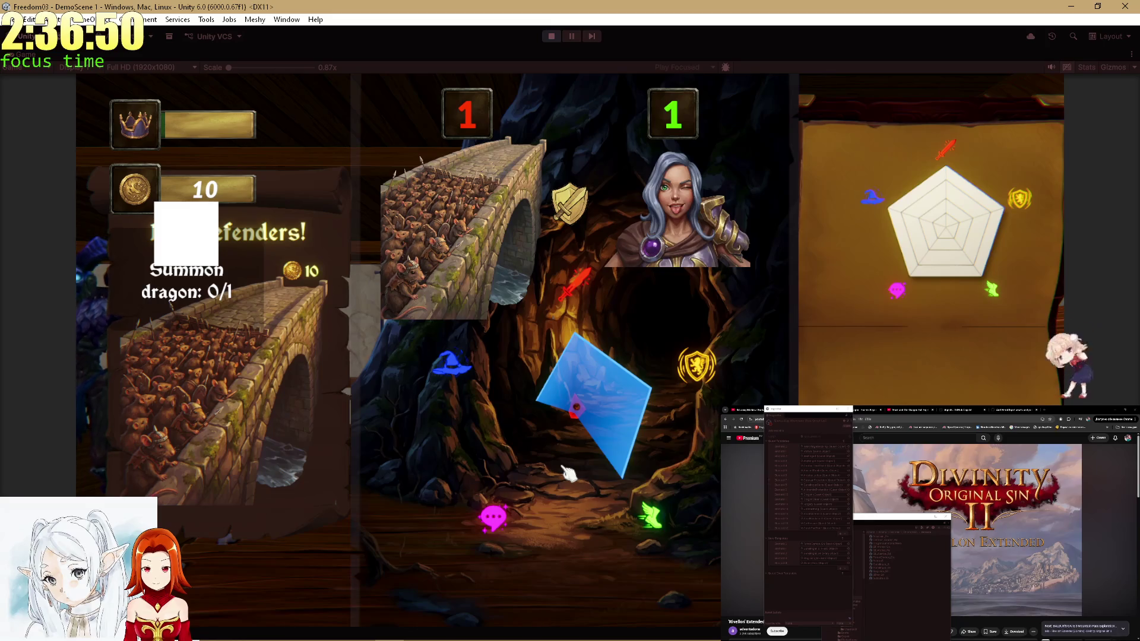
{"action": "left_click", "coordinate": [569, 473]}
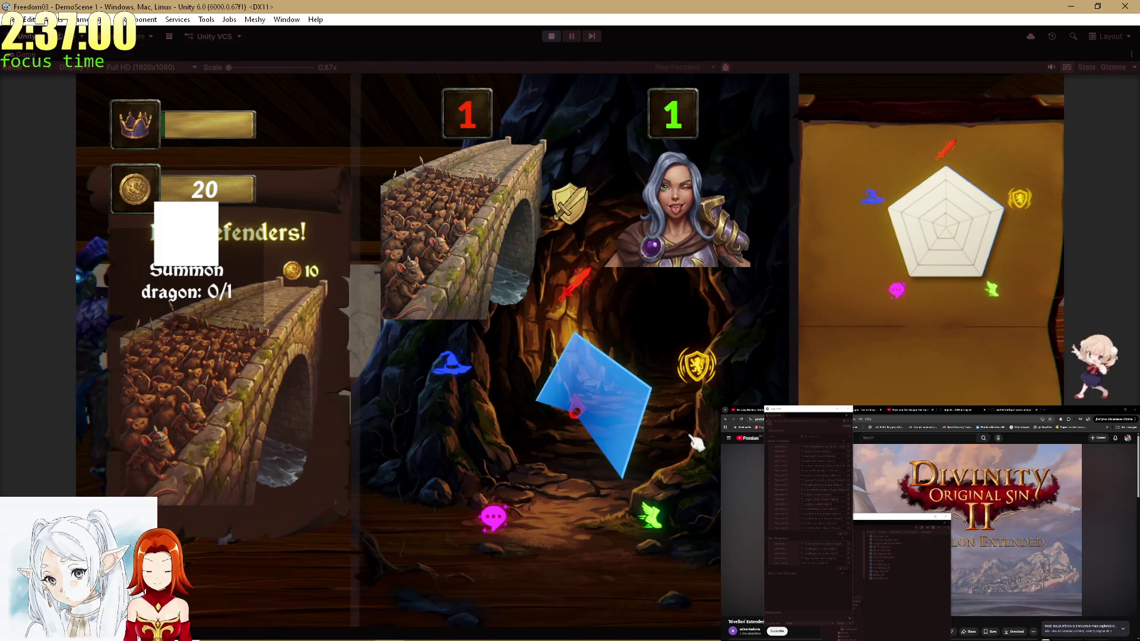
{"action": "left_click", "coordinate": [574, 594]}
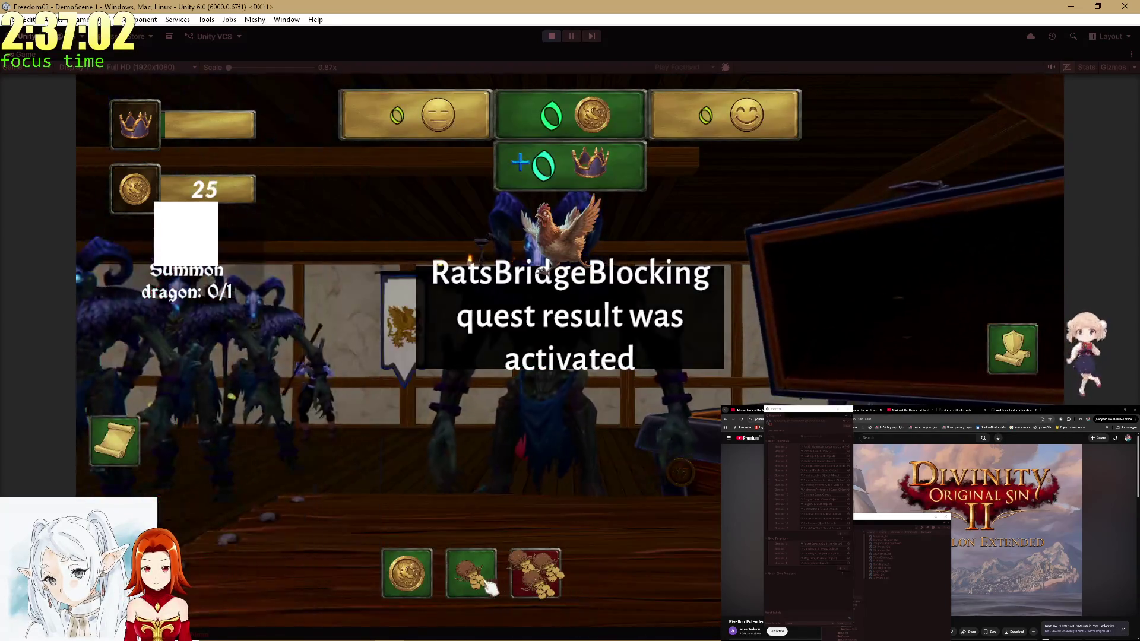
{"action": "left_click", "coordinate": [493, 588]}
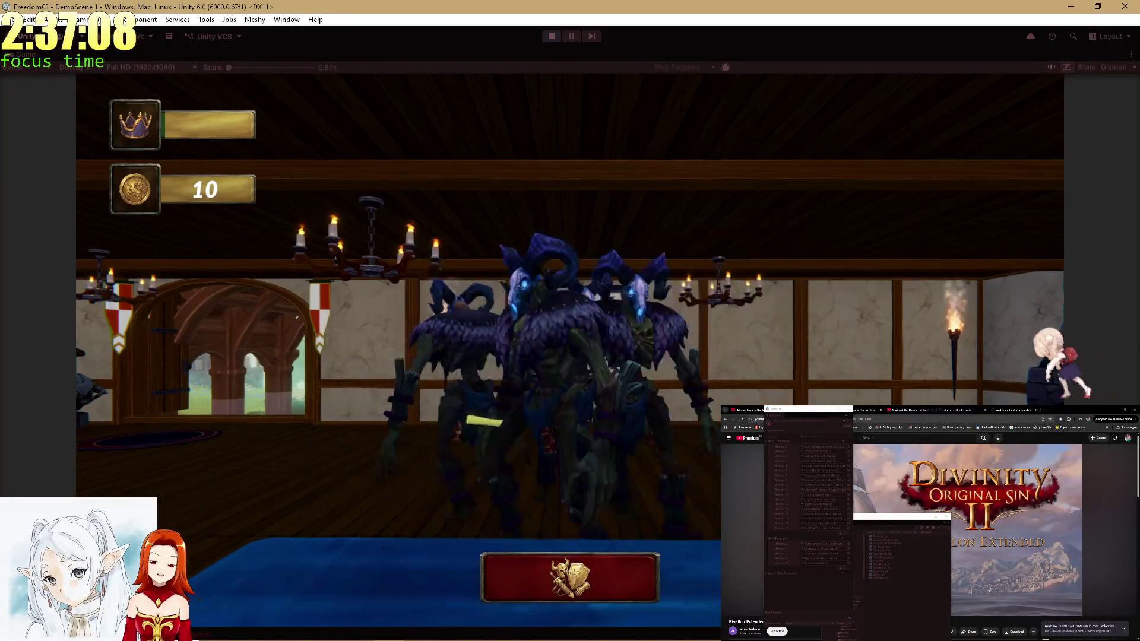
{"action": "key", "text": "w"}
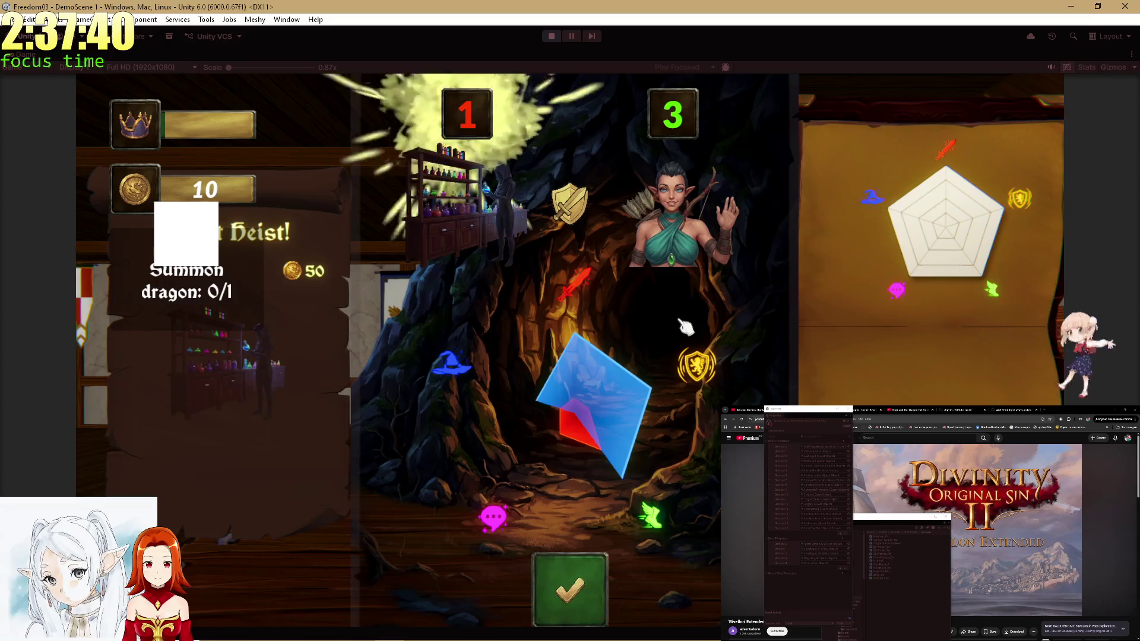
{"action": "left_click", "coordinate": [585, 594]}
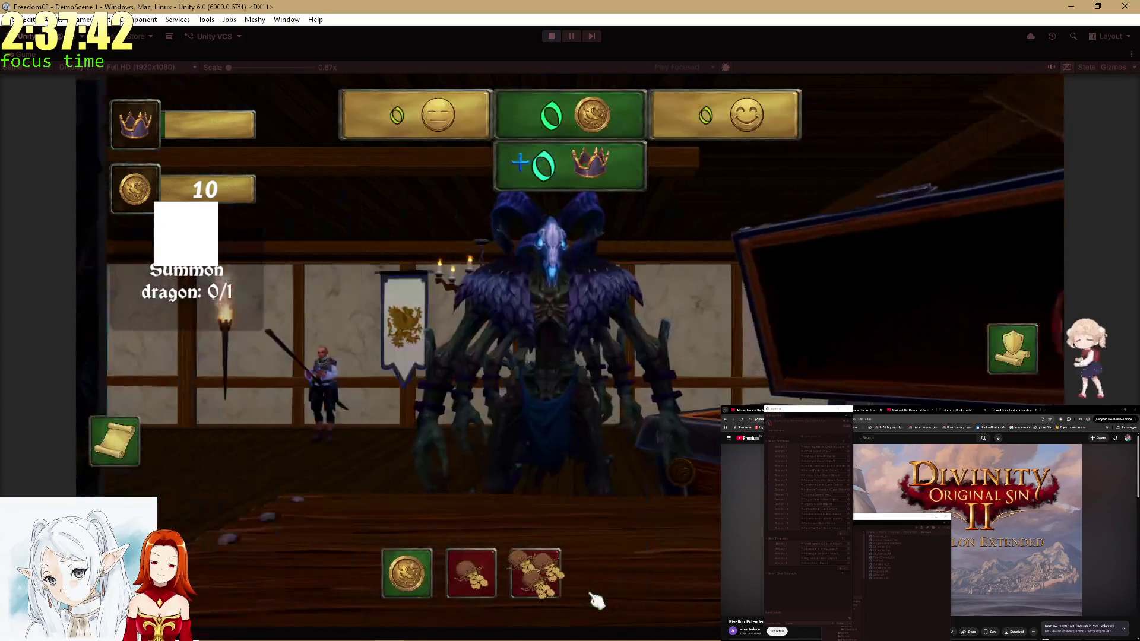
Make three coin purchases, then play the Summon the rain and knight quests.
{"action": "left_click", "coordinate": [407, 573]}
{"action": "left_click", "coordinate": [407, 573]}
{"action": "left_click", "coordinate": [406, 573]}
{"action": "left_click", "coordinate": [407, 574]}
{"action": "left_click", "coordinate": [407, 573]}
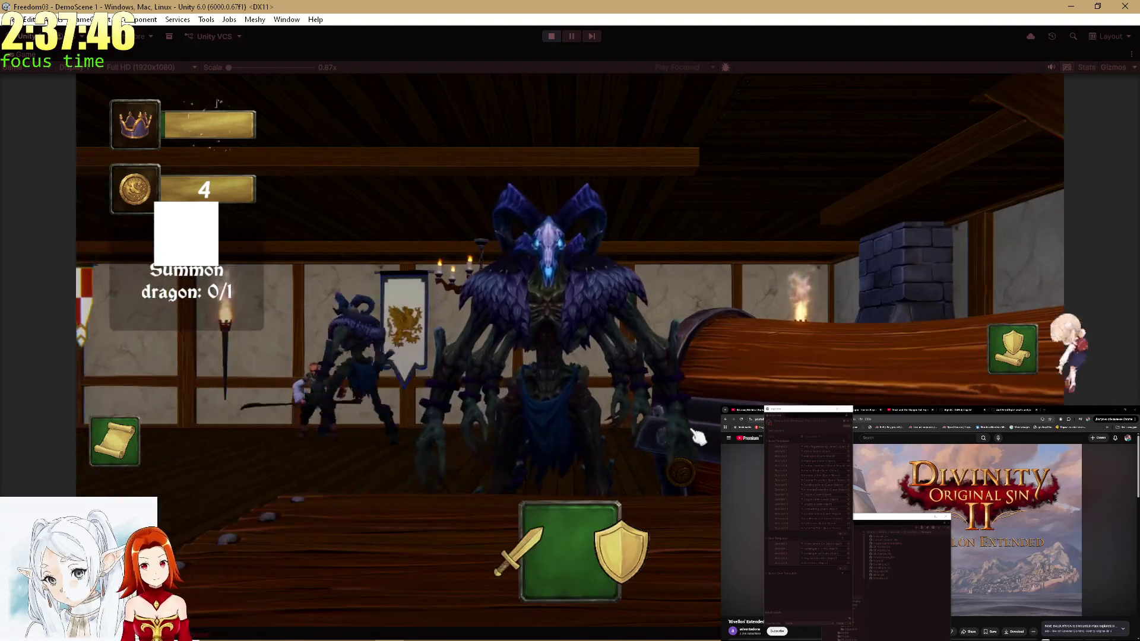
{"action": "left_click", "coordinate": [594, 517]}
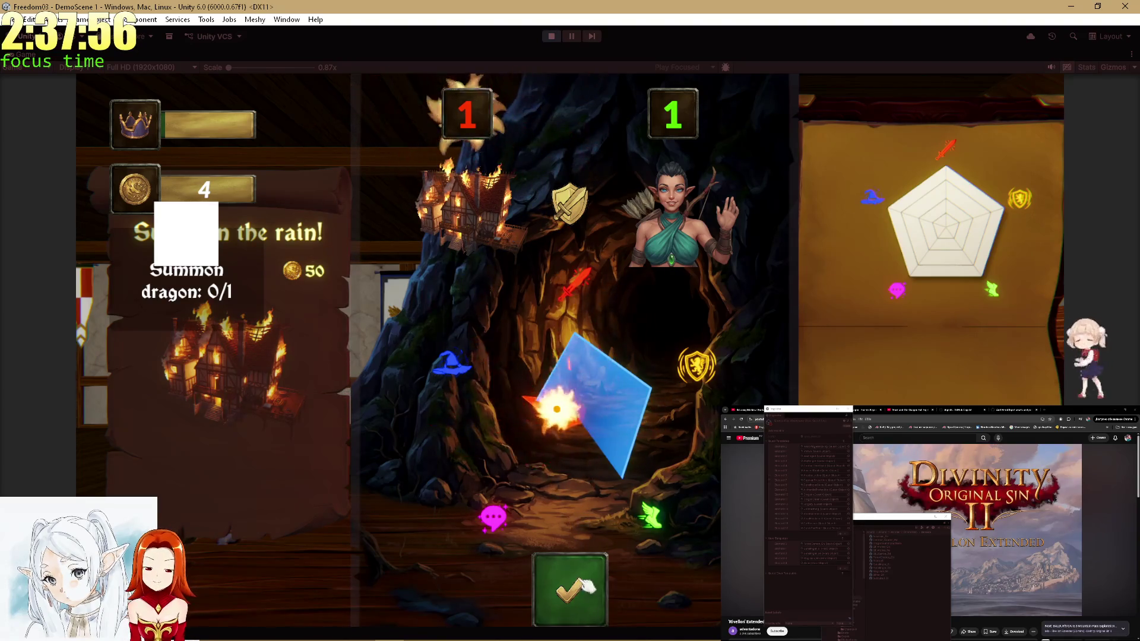
{"action": "left_click", "coordinate": [573, 582]}
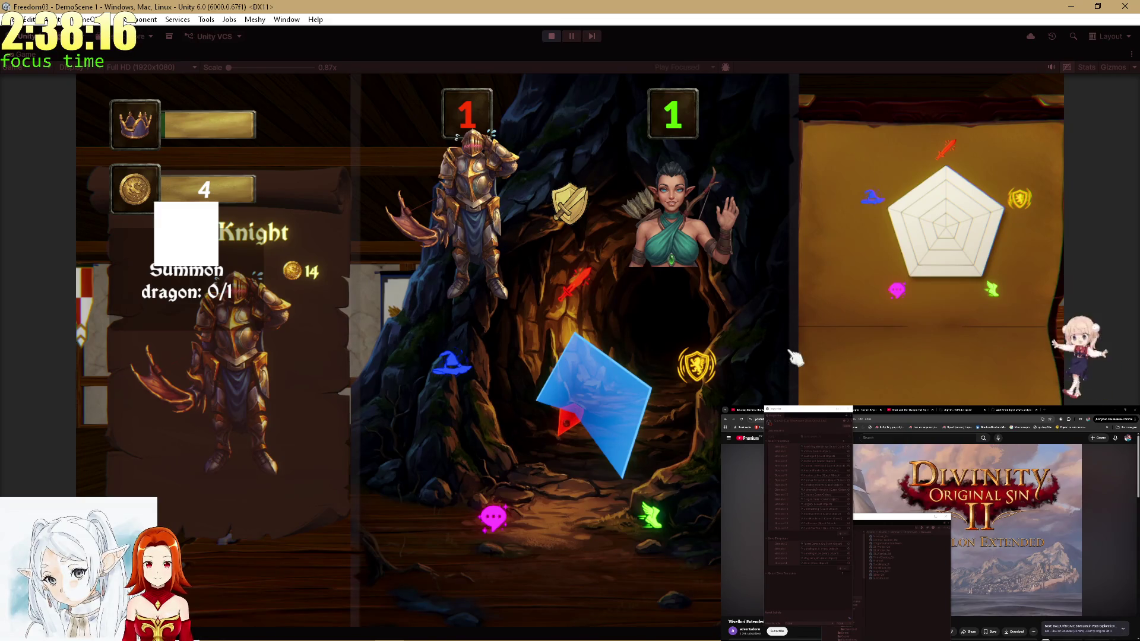
{"action": "left_click", "coordinate": [573, 575]}
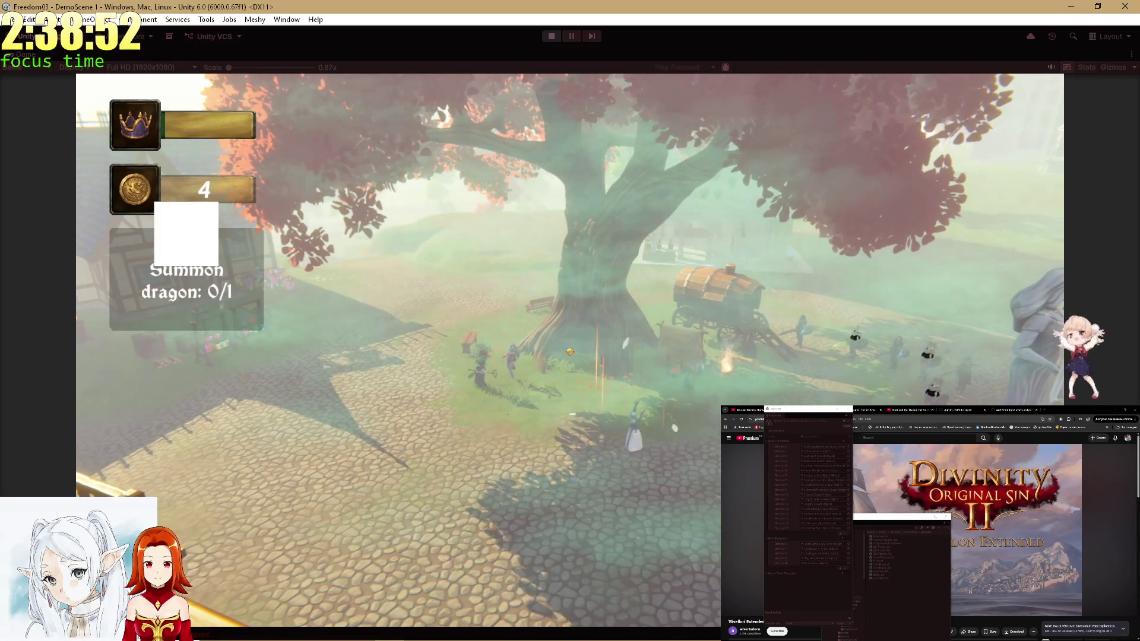
Switch to OBS Studio and make the BRB text source visible.
{"action": "key", "text": "alt+Tab"}
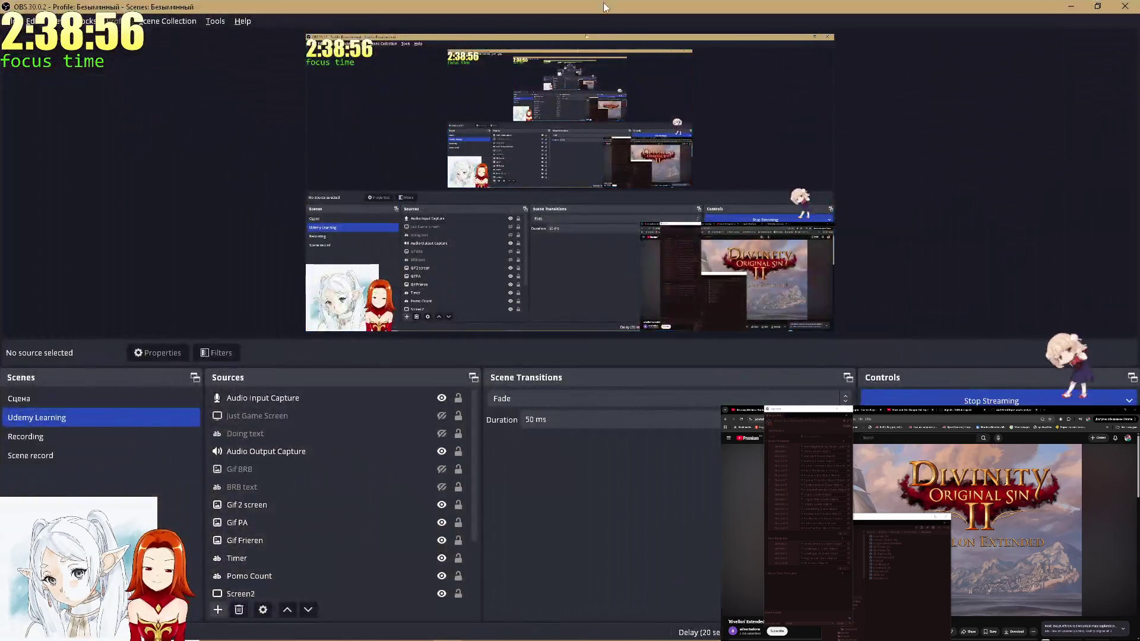
{"action": "left_click_drag", "start_coordinate": [603, 3], "coordinate": [1139, 119]}
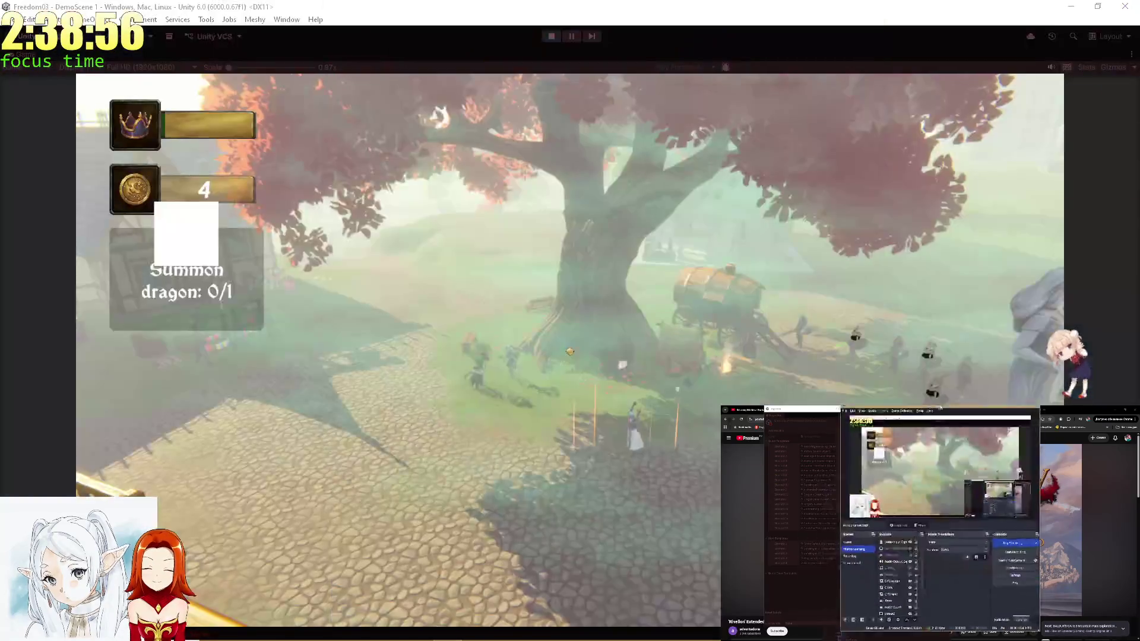
{"action": "left_click", "coordinate": [870, 585]}
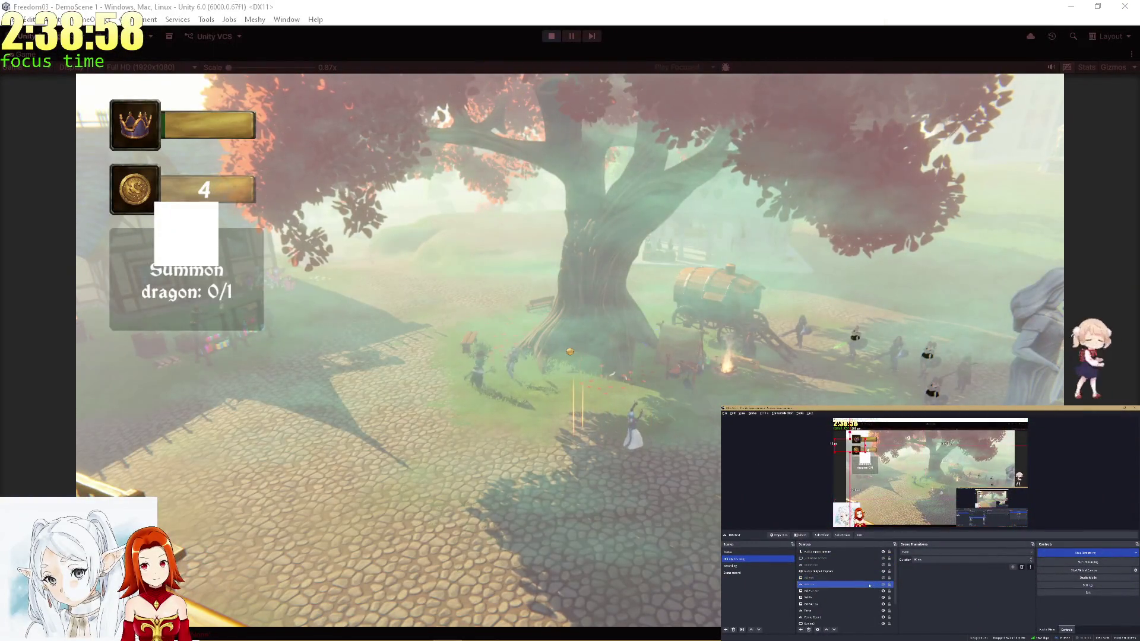
{"action": "left_click", "coordinate": [883, 585]}
Replace the BRB source's text with 'Writing...' in its Properties dialog.
{"action": "right_click", "coordinate": [885, 585]}
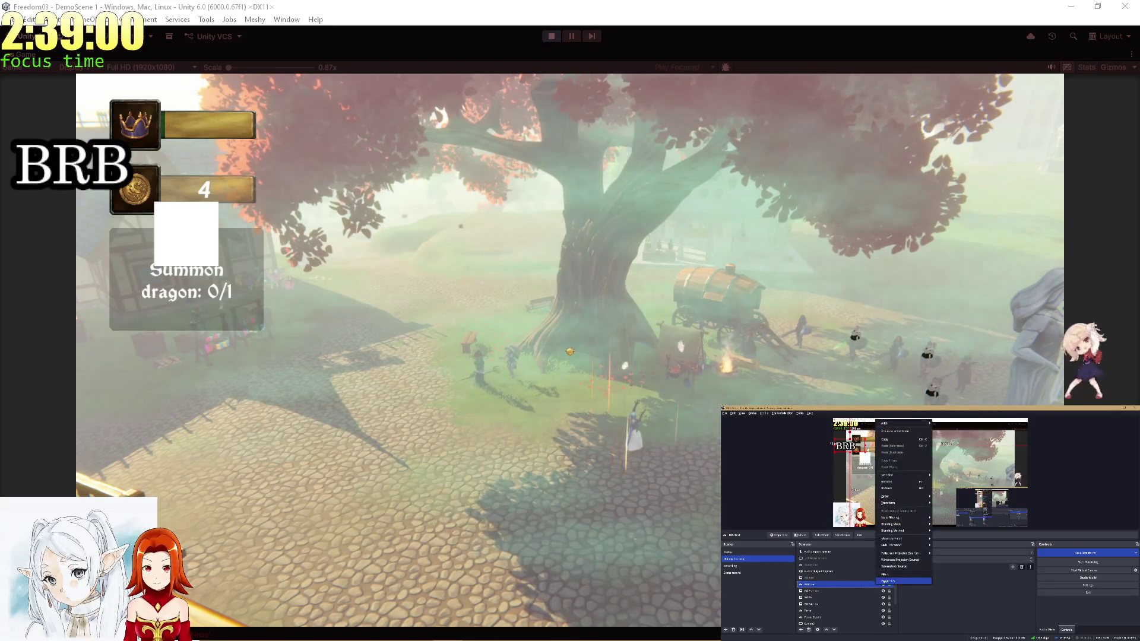
{"action": "left_click", "coordinate": [884, 583]}
{"action": "double_click", "coordinate": [888, 541]}
{"action": "type", "text": "W"}
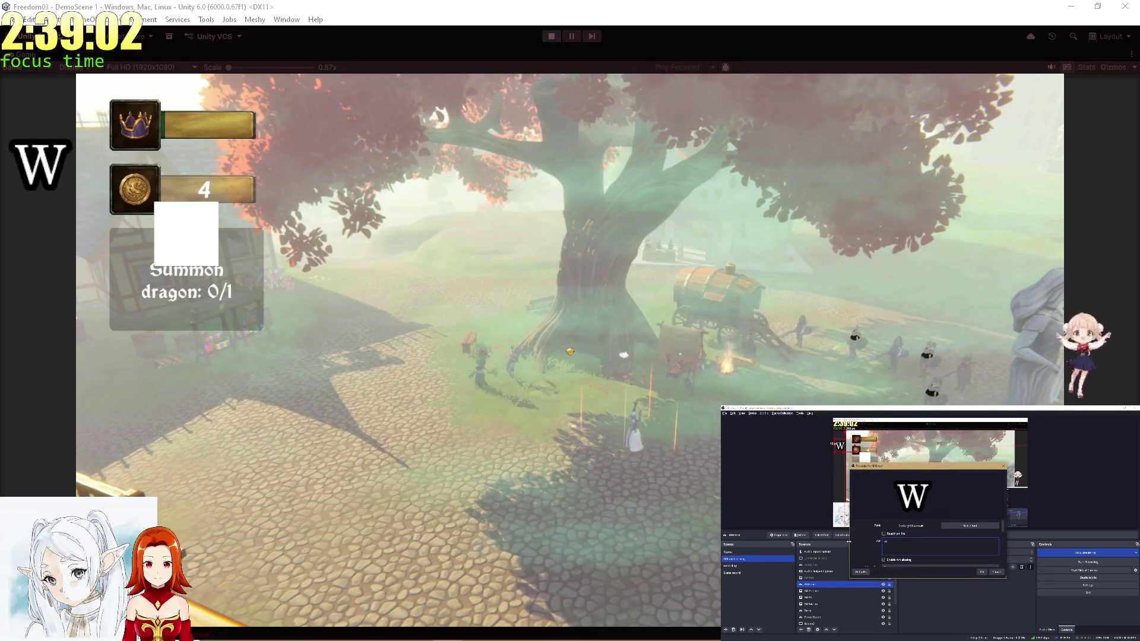
{"action": "type", "text": "riting on pa"}
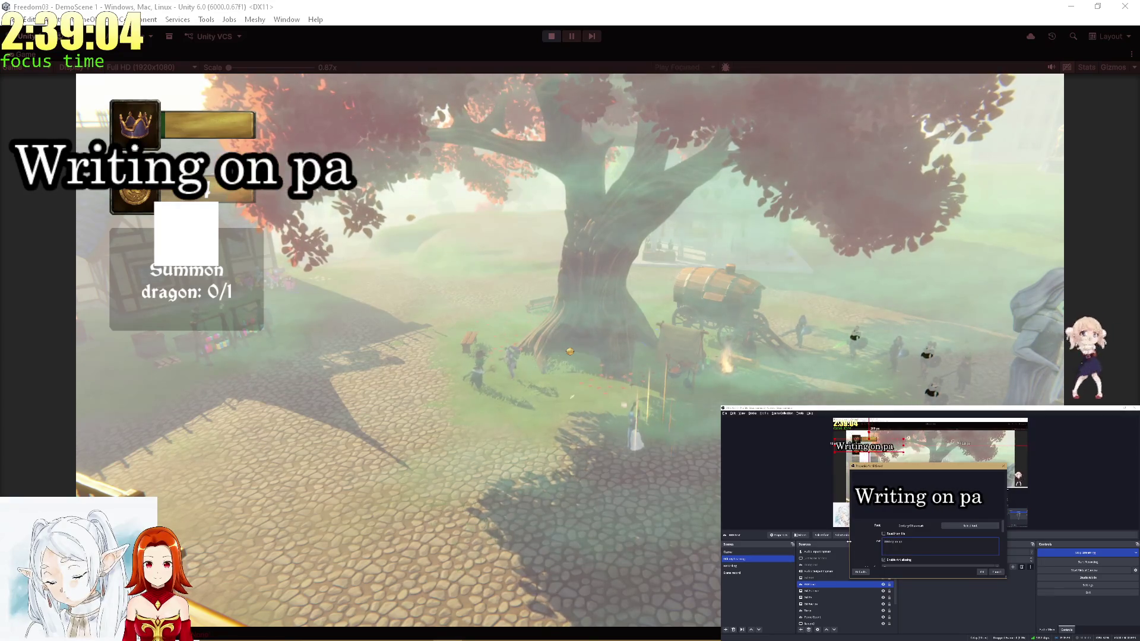
{"action": "type", "text": "per"}
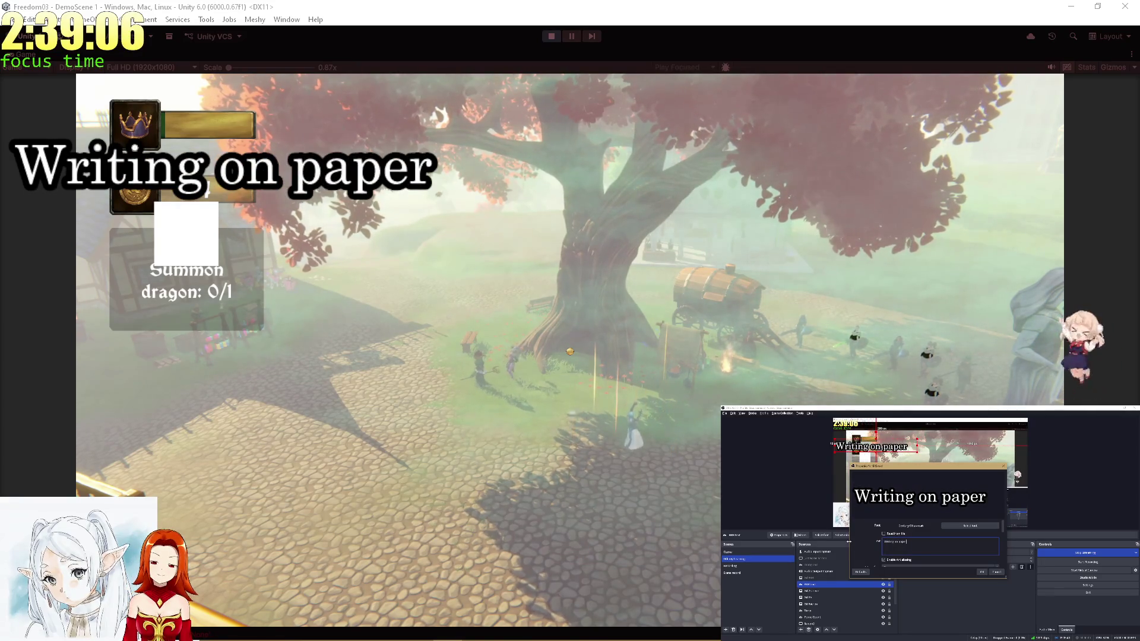
{"action": "key", "text": "BackSpace"}
{"action": "key", "text": "BackSpace"}
{"action": "key", "text": "BackSpace"}
{"action": "type", "text": "..."}
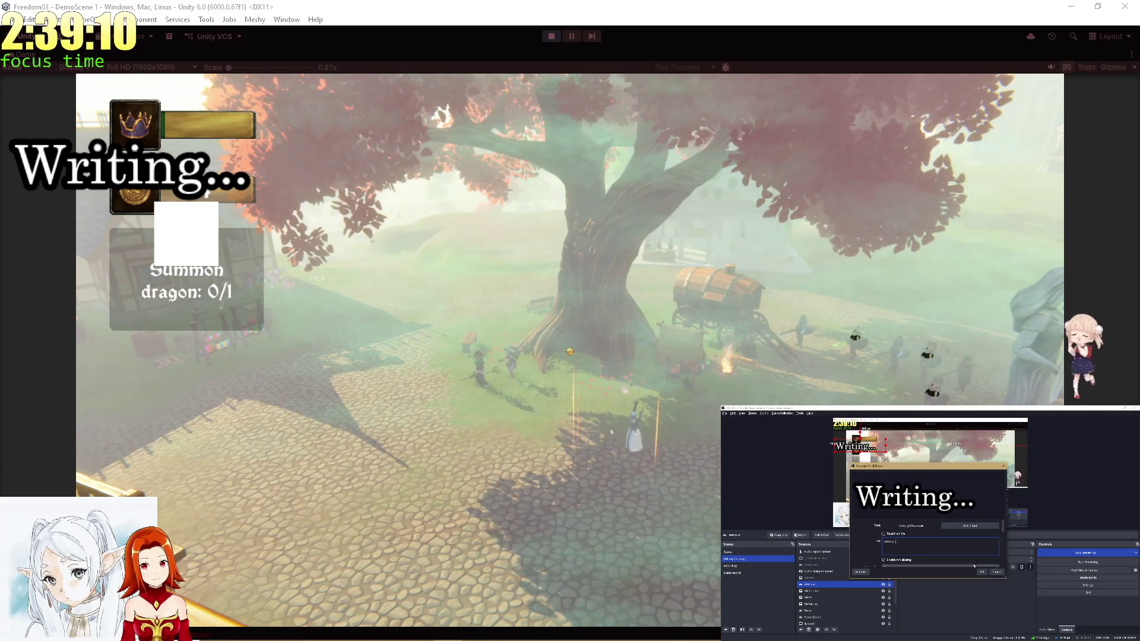
{"action": "left_click", "coordinate": [983, 572]}
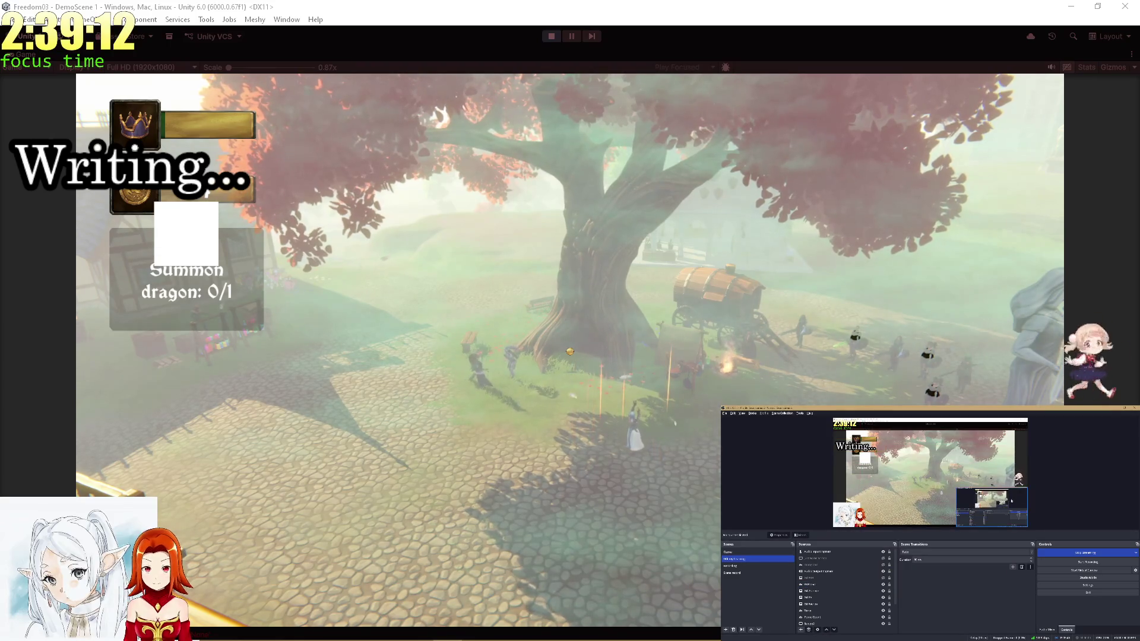
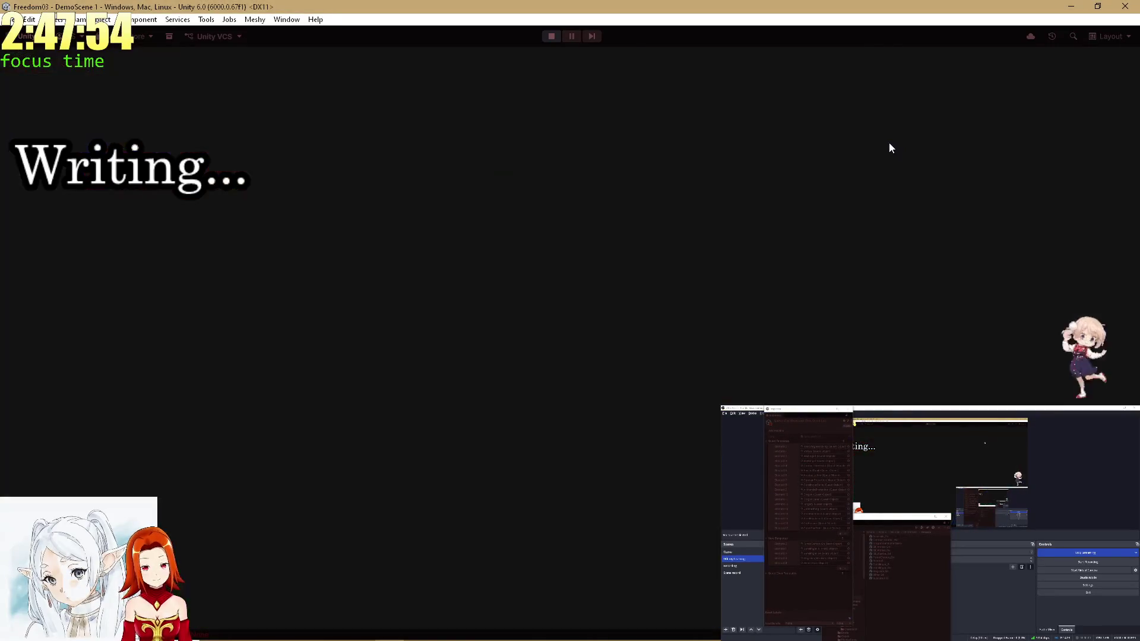
Exit the gunslinger prefab to the full scene and switch off Enviro 3's time simulation at hour 23.
{"action": "key", "text": "shift+space"}
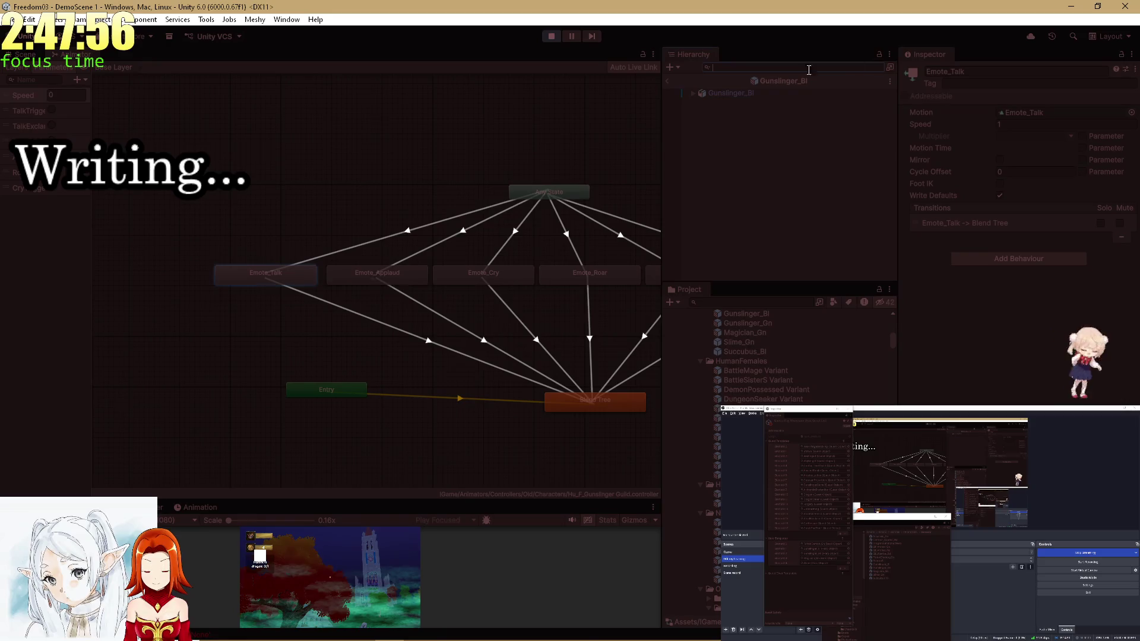
{"action": "left_click", "coordinate": [668, 82]}
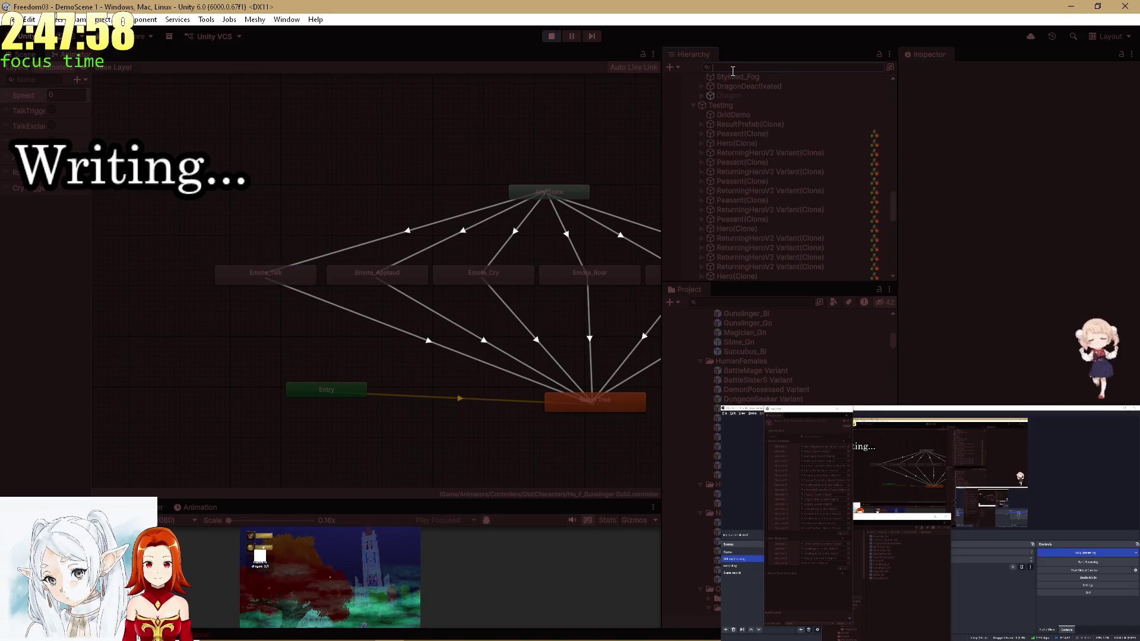
{"action": "scroll", "coordinate": [811, 162], "scroll_direction": "down", "scroll_amount": 10}
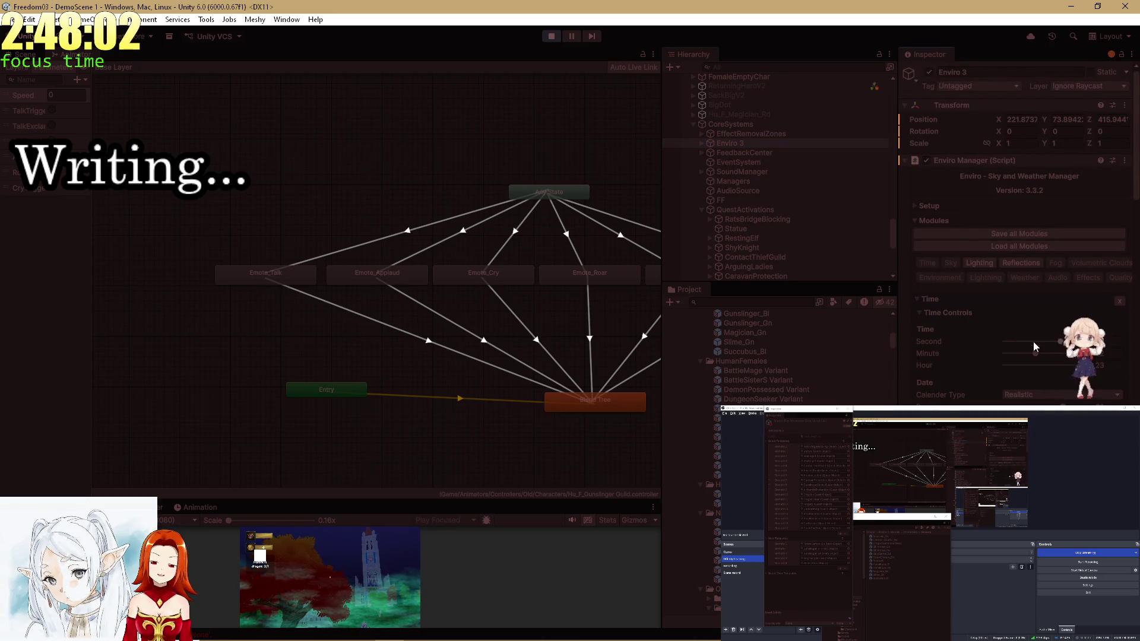
{"action": "scroll", "coordinate": [1032, 342], "scroll_direction": "down", "scroll_amount": 5}
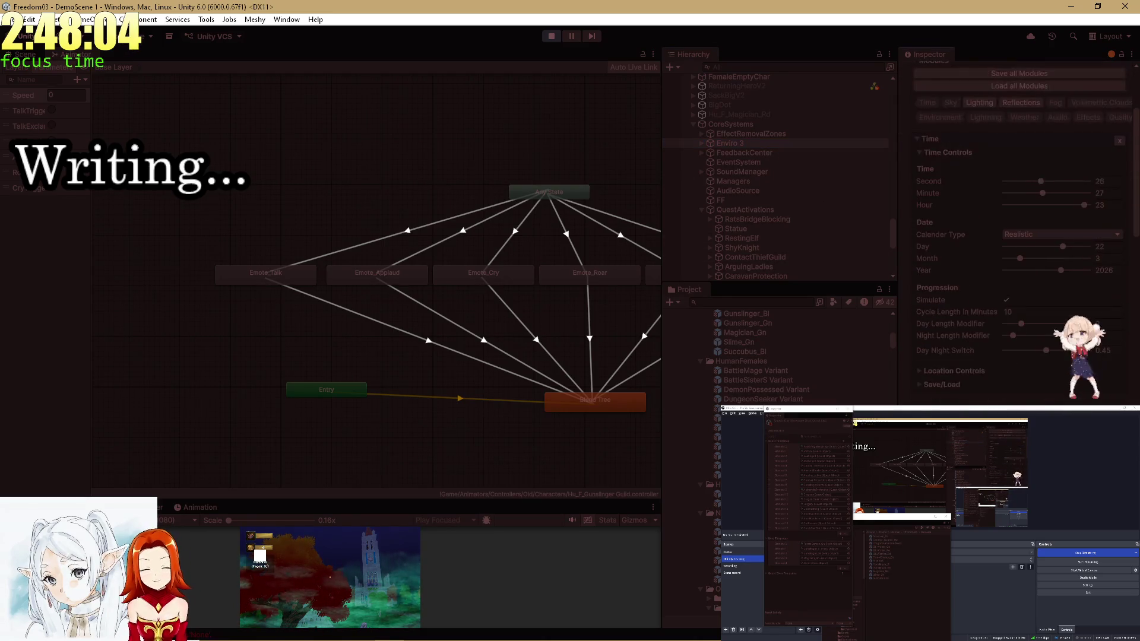
{"action": "scroll", "coordinate": [1020, 238], "scroll_direction": "down", "scroll_amount": 15}
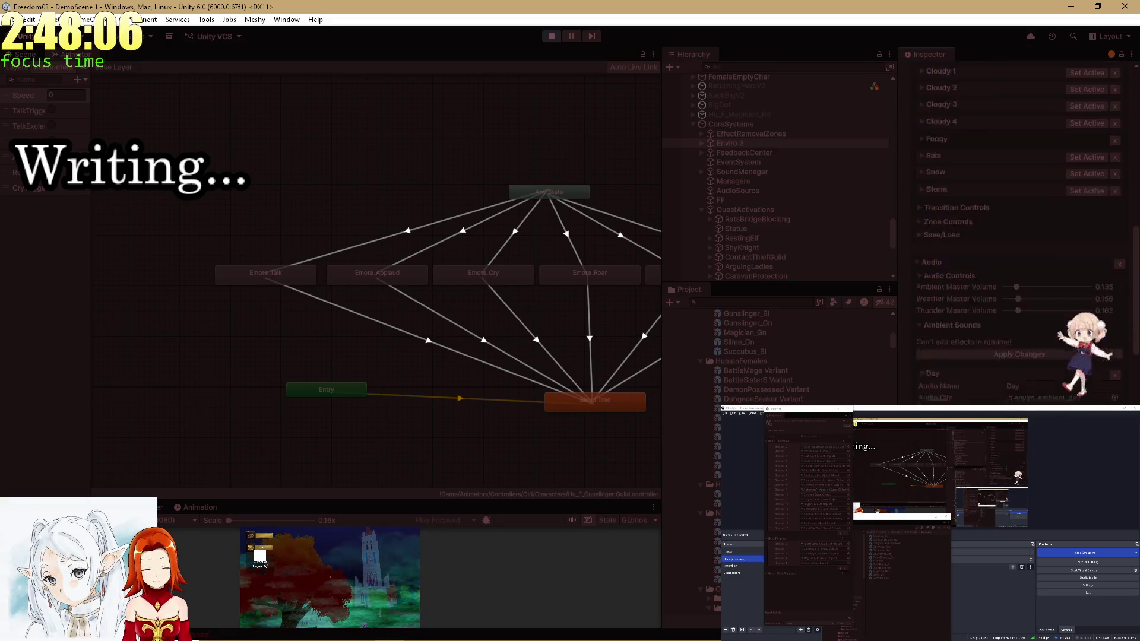
{"action": "scroll", "coordinate": [1019, 237], "scroll_direction": "up", "scroll_amount": 20}
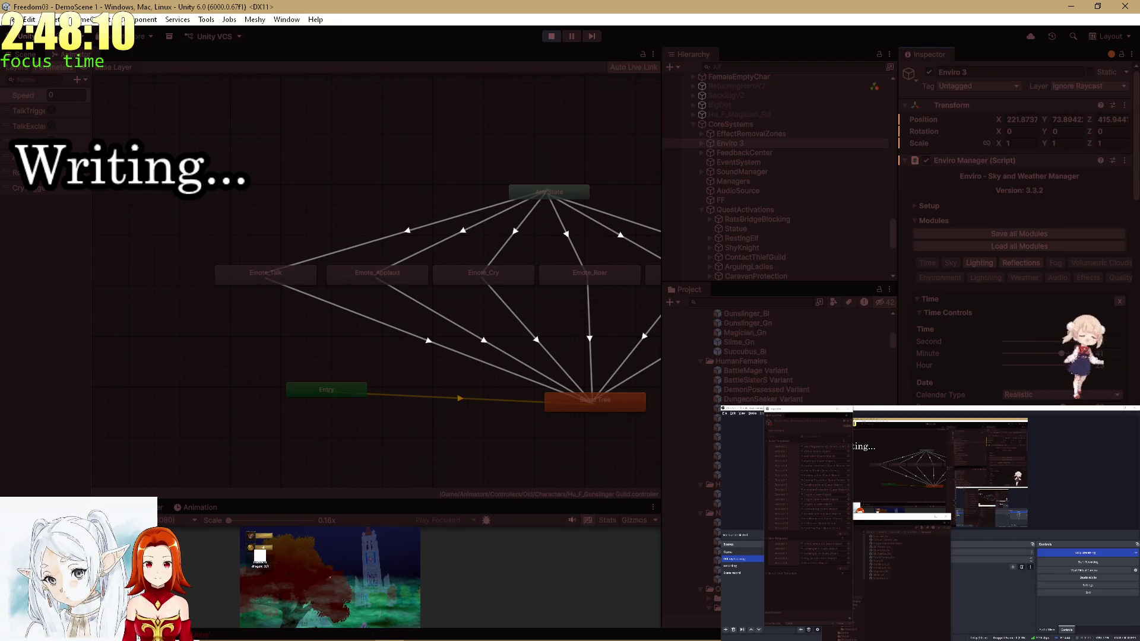
{"action": "scroll", "coordinate": [1032, 366], "scroll_direction": "down", "scroll_amount": 15}
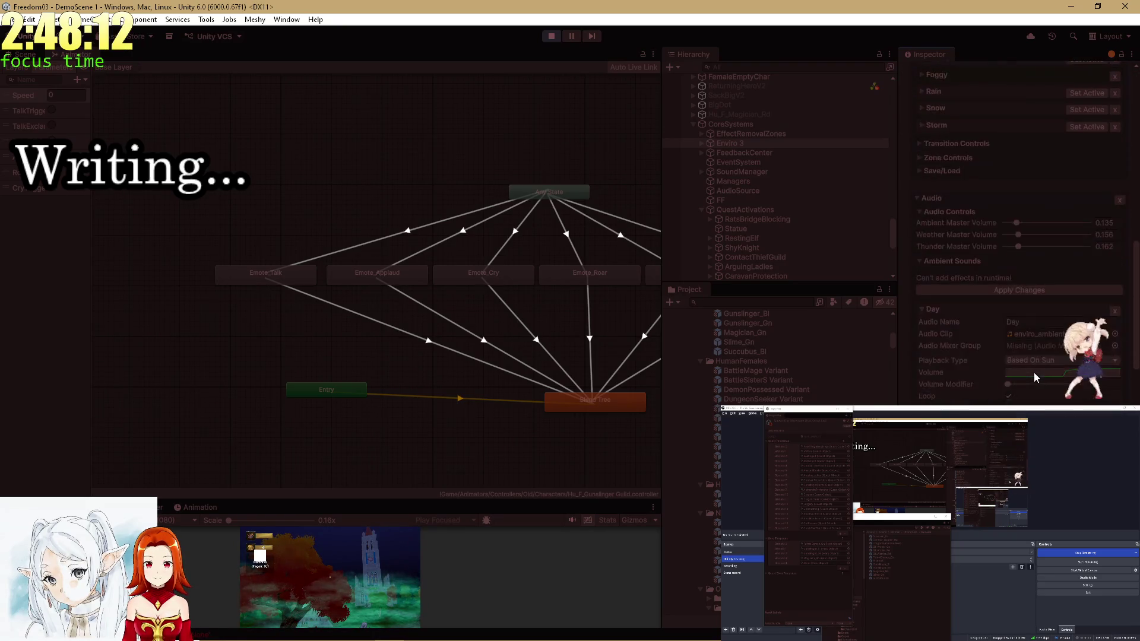
{"action": "scroll", "coordinate": [1033, 371], "scroll_direction": "up", "scroll_amount": 12}
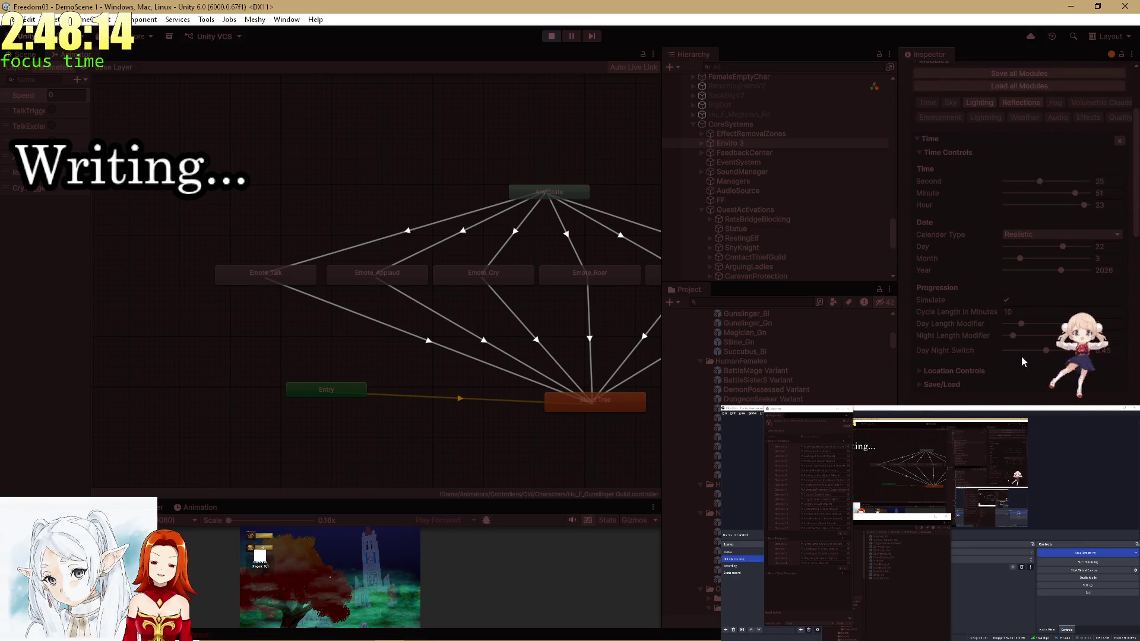
{"action": "left_click", "coordinate": [1006, 300]}
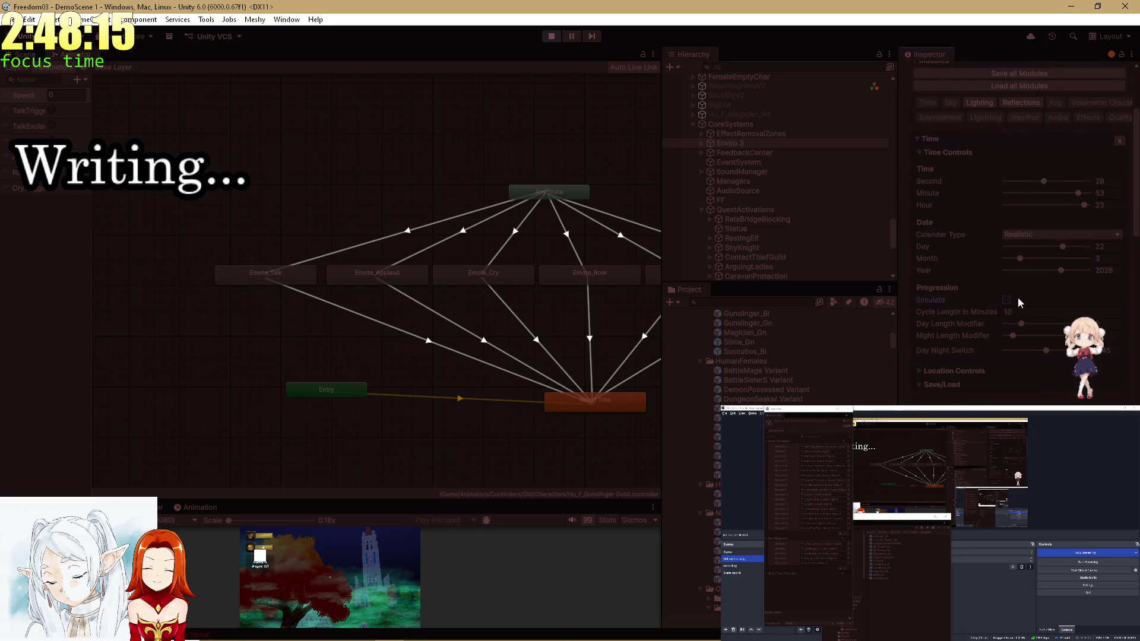
Drag Enviro's Hour and Minute sliders to 0 for 0:00:00, then maximize the Game view.
{"action": "left_click", "coordinate": [1084, 204]}
{"action": "left_click_drag", "start_coordinate": [1079, 206], "coordinate": [1003, 206]}
{"action": "left_click_drag", "start_coordinate": [1075, 194], "coordinate": [950, 180]}
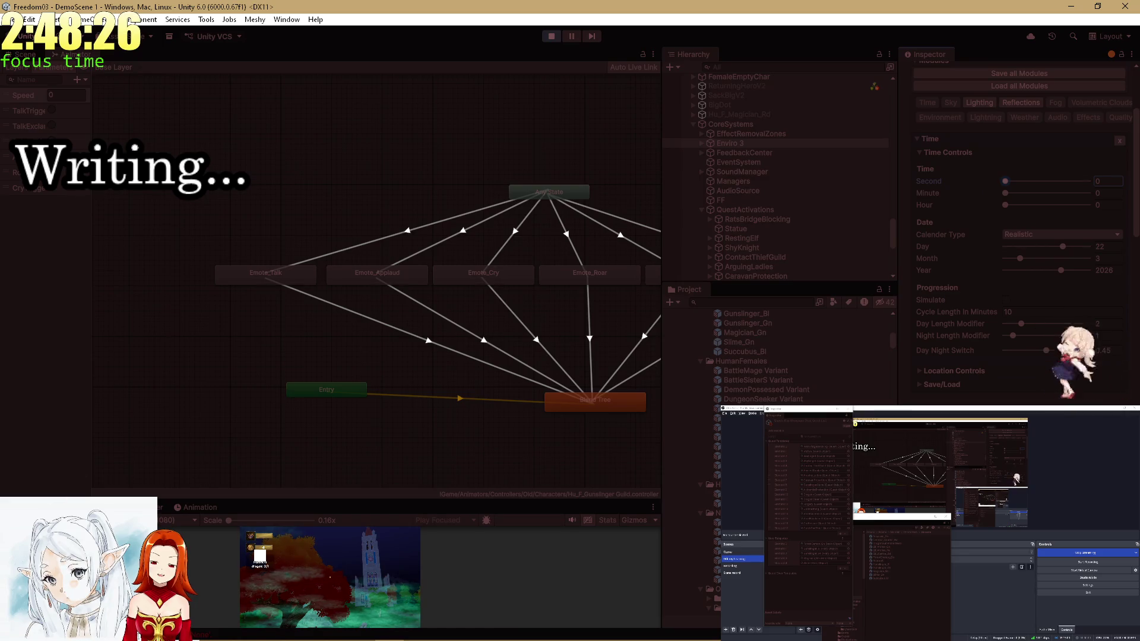
{"action": "key", "text": "shift+space"}
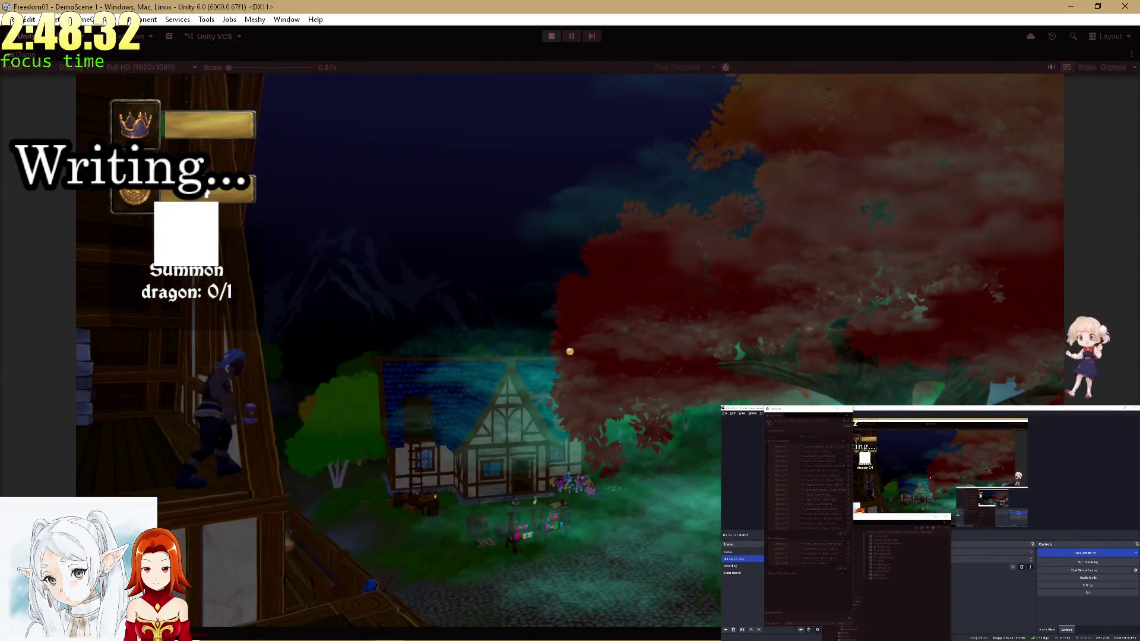
Restore the editor layout beside Enviro's Weather presets and drag the splitter to enlarge the Game panel.
{"action": "key", "text": "alt+Tab"}
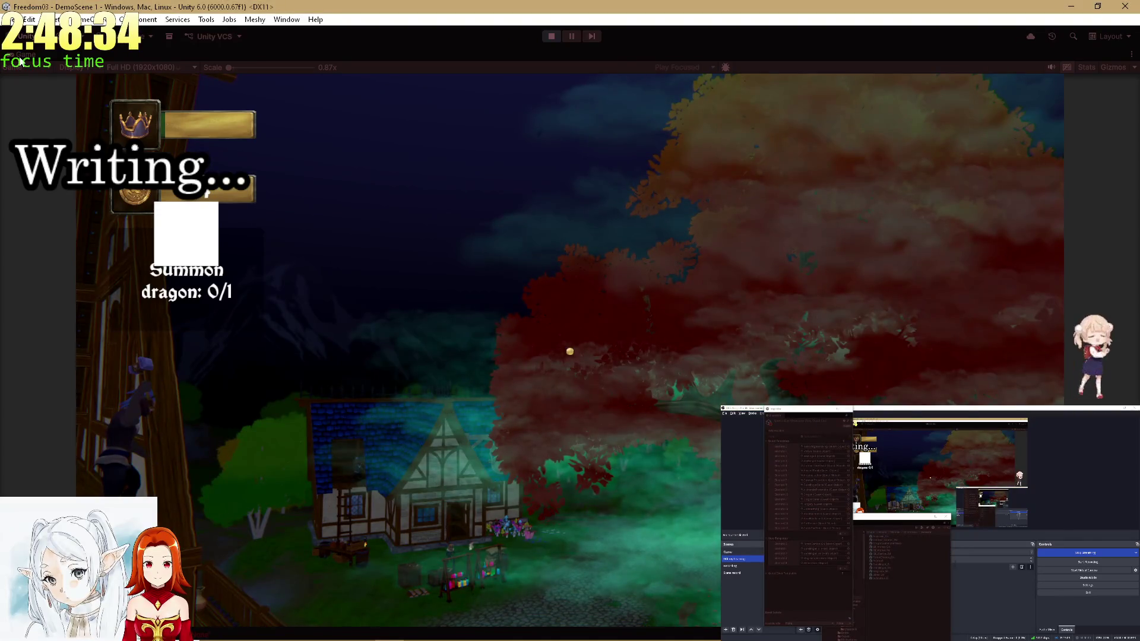
{"action": "double_click", "coordinate": [23, 57]}
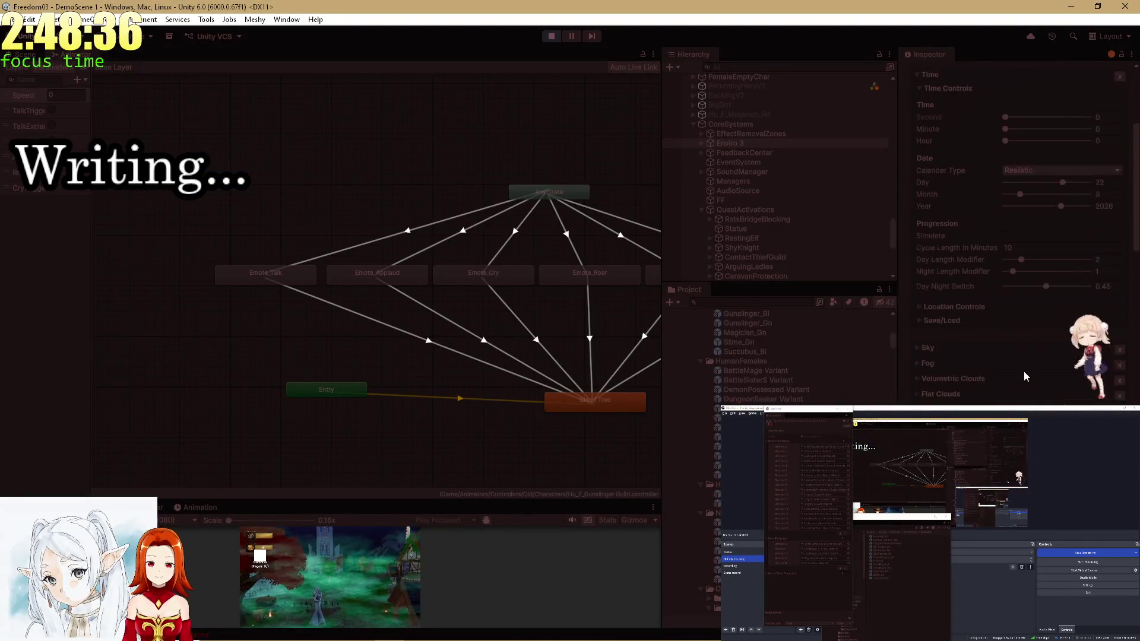
{"action": "scroll", "coordinate": [1024, 372], "scroll_direction": "down", "scroll_amount": 5}
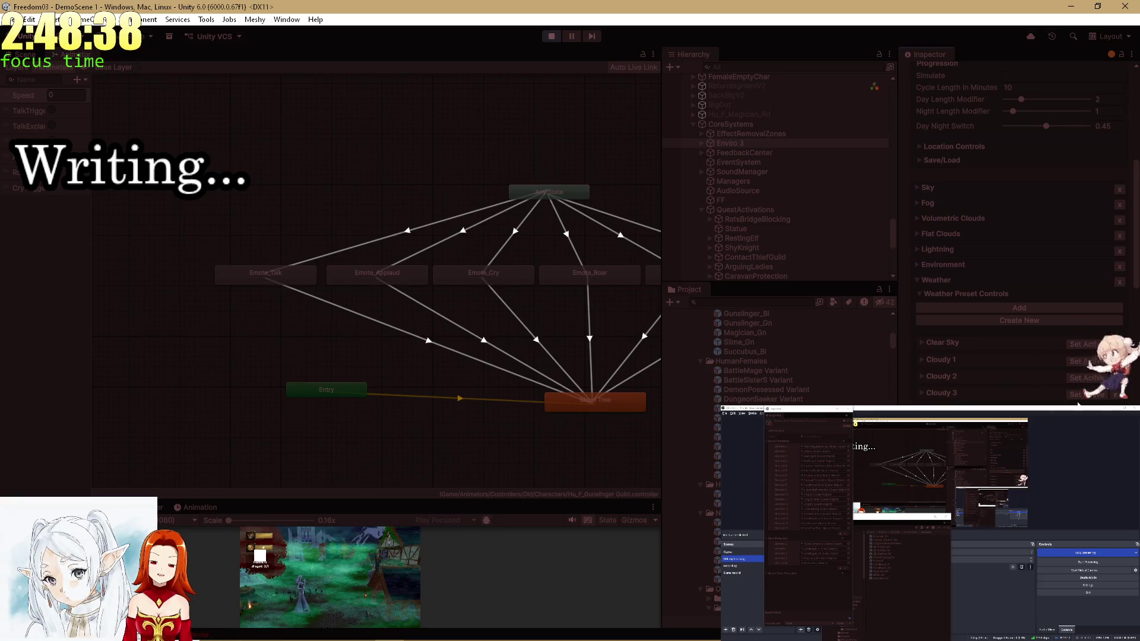
{"action": "double_click", "coordinate": [118, 508]}
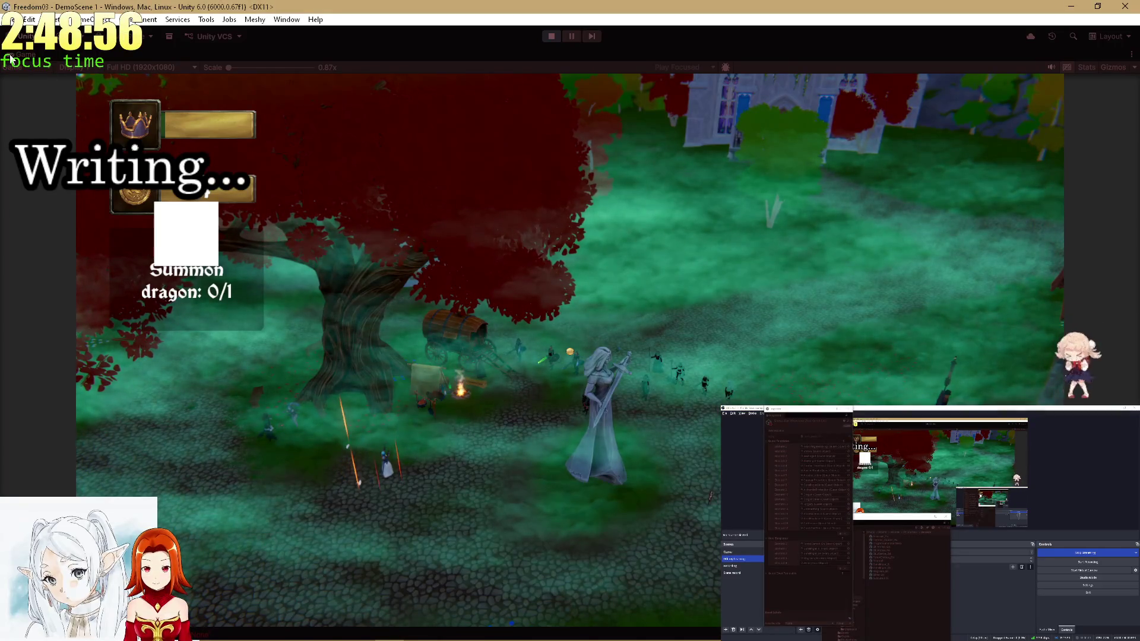
{"action": "double_click", "coordinate": [10, 57]}
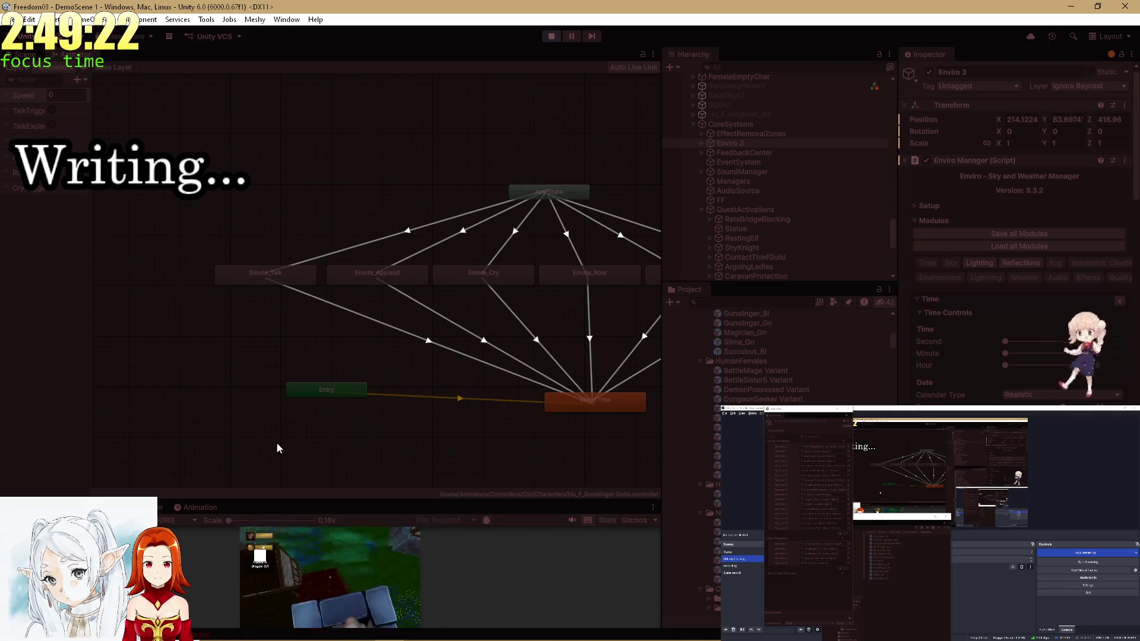
{"action": "left_click_drag", "start_coordinate": [279, 500], "coordinate": [376, 196]}
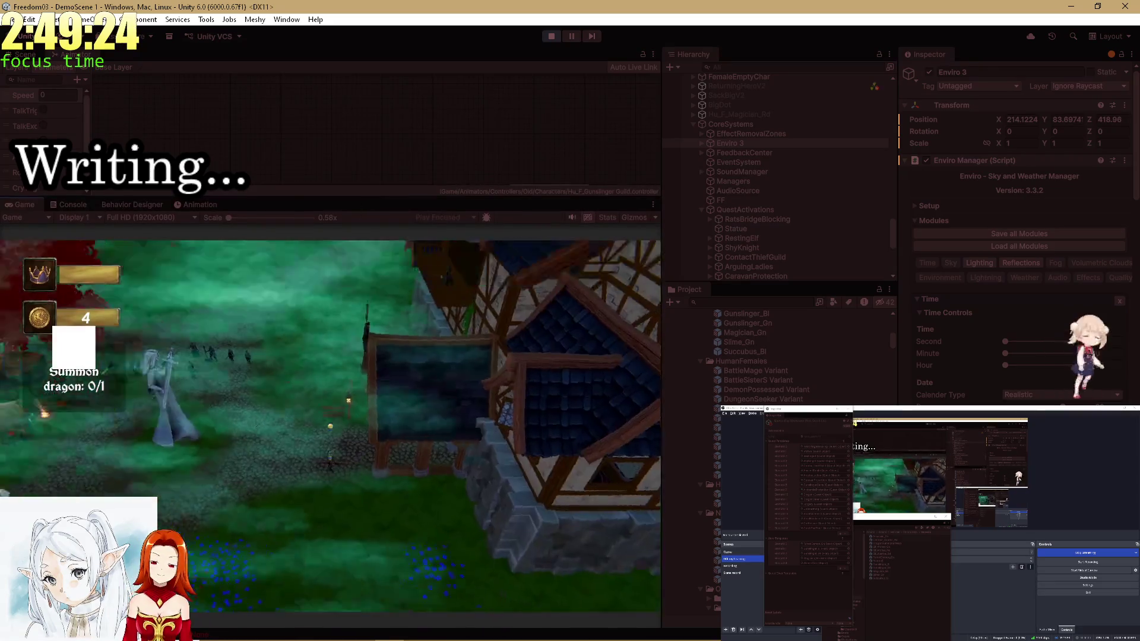
Nudge Enviro's Time slider forward for warmer evening light and maximize the Game view.
{"action": "mouse_move", "coordinate": [1006, 343]}
{"action": "left_mouse_down"}
{"action": "mouse_move", "coordinate": [1039, 342]}
{"action": "mouse_move", "coordinate": [1049, 355]}
{"action": "mouse_move", "coordinate": [1021, 365]}
{"action": "mouse_move", "coordinate": [1031, 366]}
{"action": "mouse_move", "coordinate": [1029, 354]}
{"action": "mouse_move", "coordinate": [985, 341]}
{"action": "left_mouse_up"}
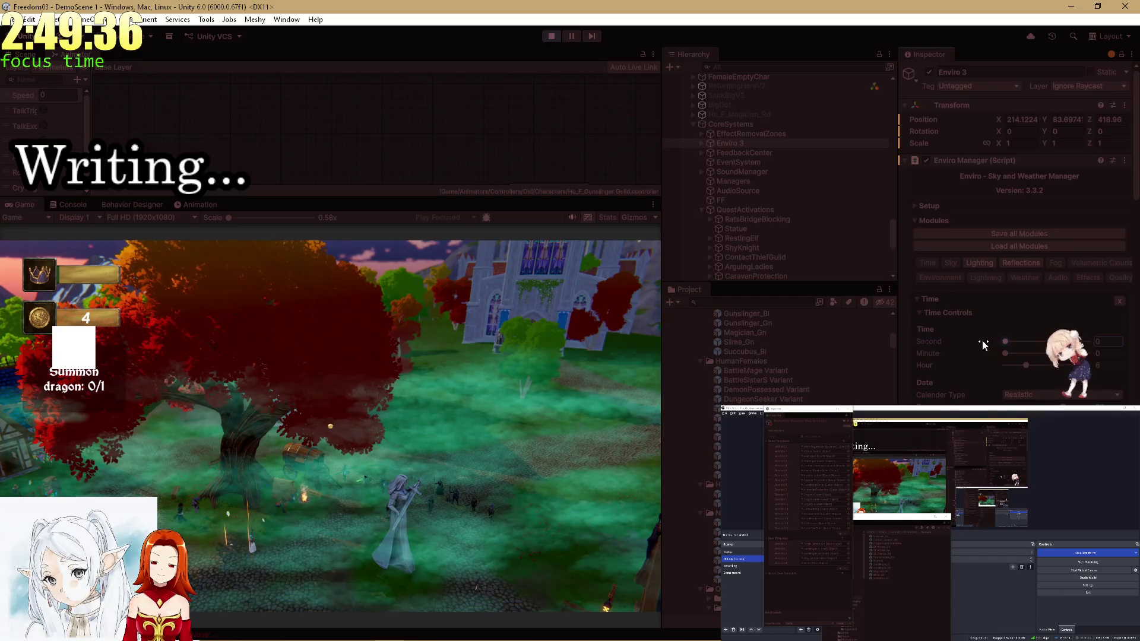
{"action": "key", "text": "shift+space"}
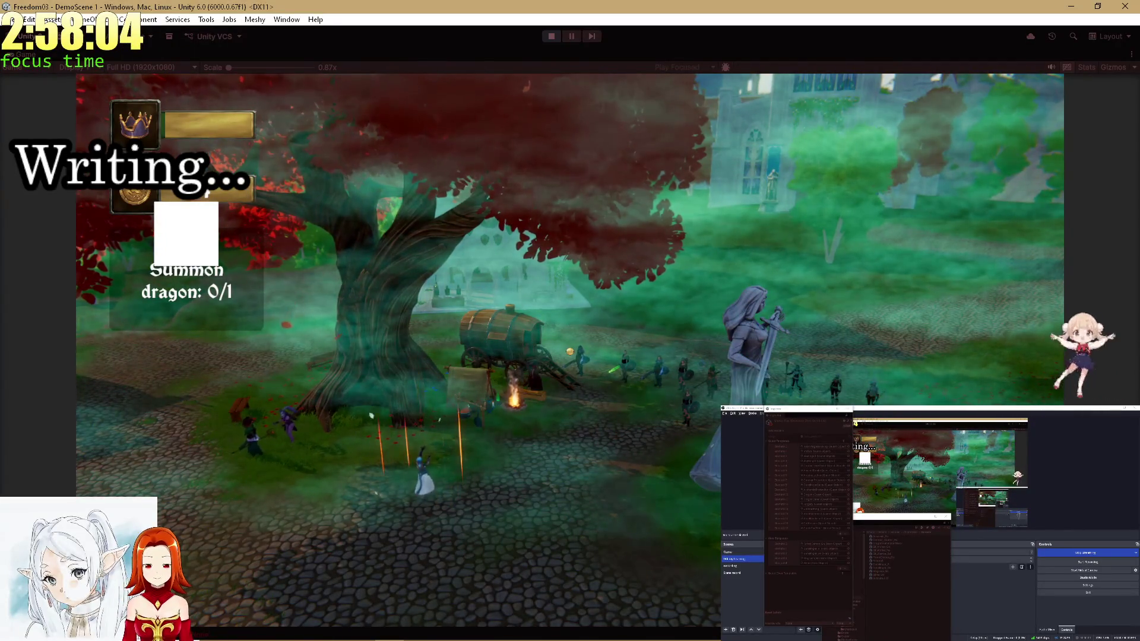
Switch from the running DemoScene village game to the Copilot Agents page in Chrome.
{"action": "key", "text": "alt+Tab"}
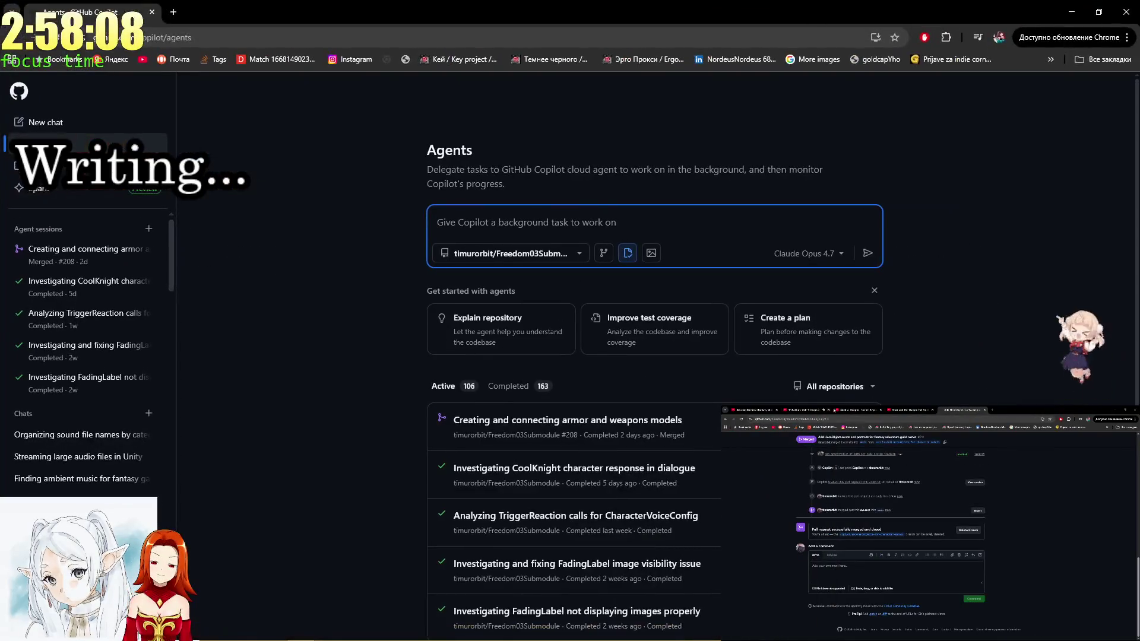
Play the Frieren Zoltraak video from YouTube's sidebar as background music, restarted near its beginning.
{"action": "key", "text": "alt+Tab"}
{"action": "key", "text": "Tab"}
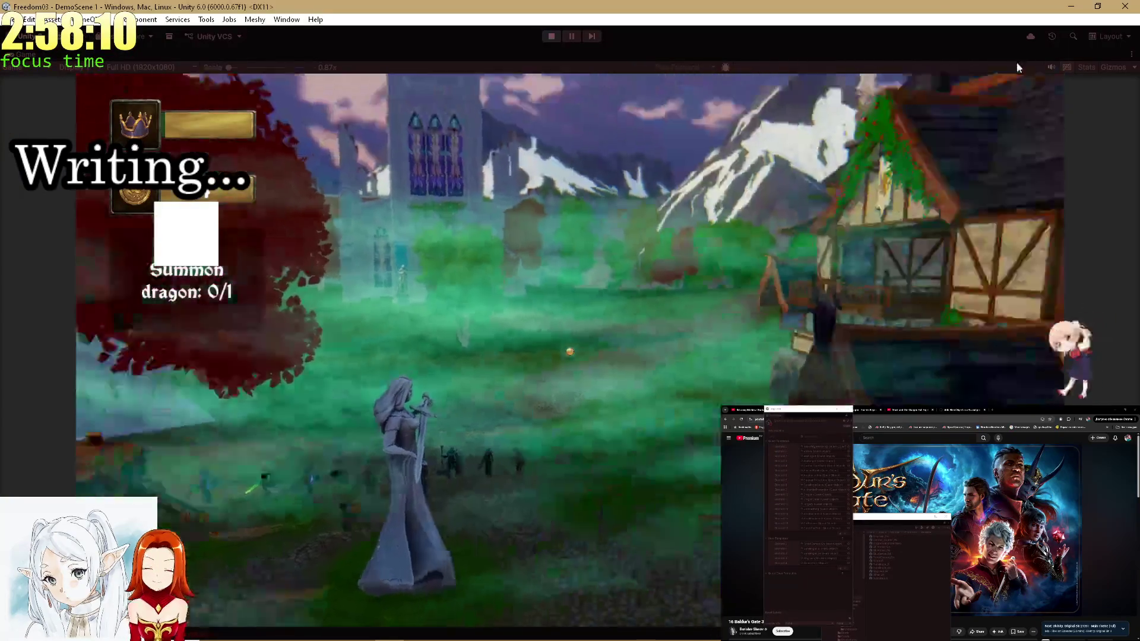
{"action": "key", "text": "alt+Tab"}
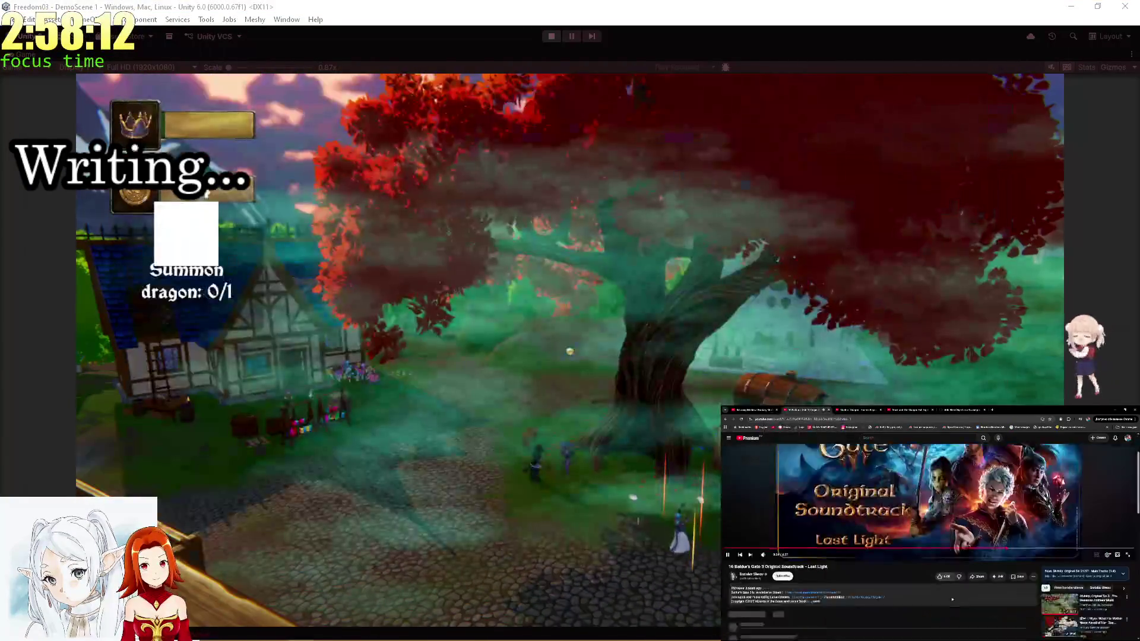
{"action": "scroll", "coordinate": [1006, 596], "scroll_direction": "down", "scroll_amount": 5}
{"action": "scroll", "coordinate": [1030, 512], "scroll_direction": "down", "scroll_amount": 2}
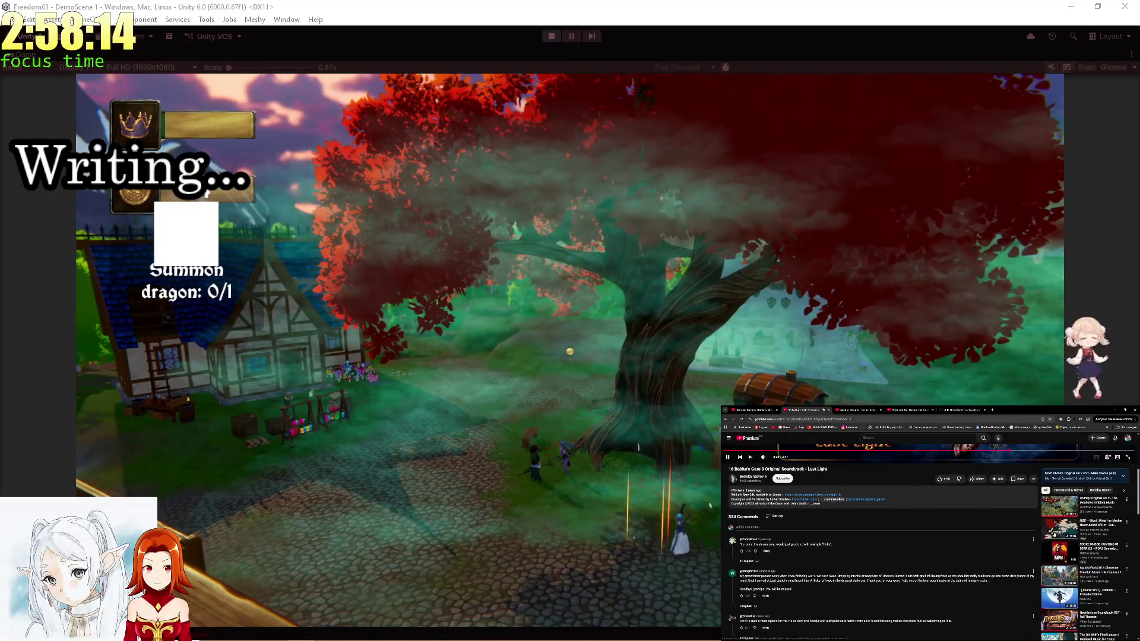
{"action": "scroll", "coordinate": [1054, 542], "scroll_direction": "down", "scroll_amount": 3}
{"action": "left_click", "coordinate": [1056, 542]}
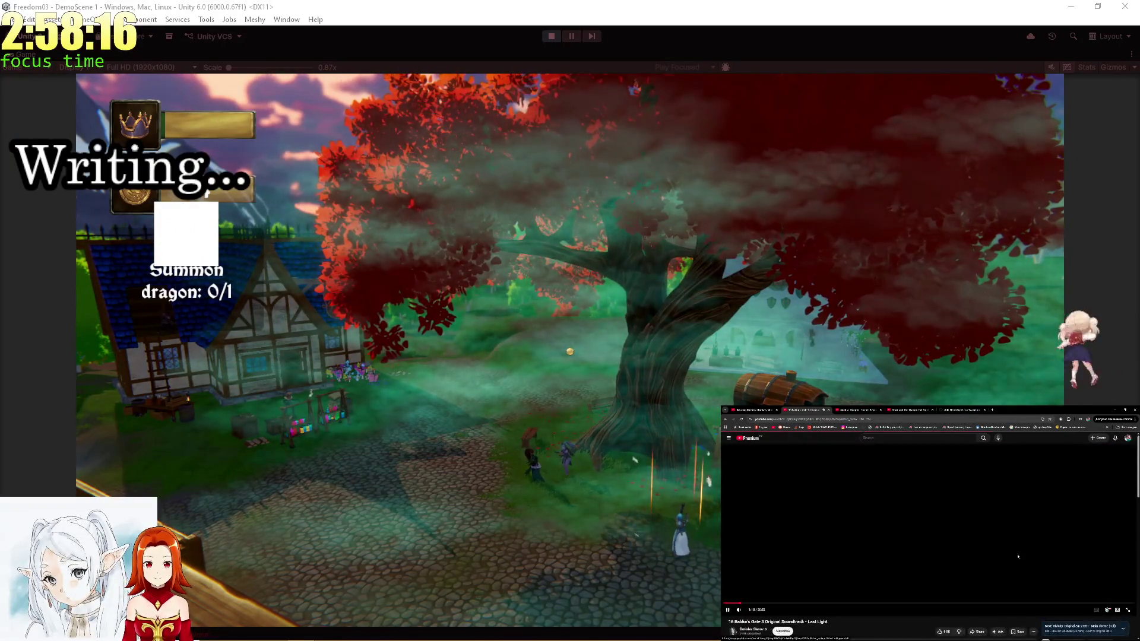
{"action": "left_click", "coordinate": [750, 604]}
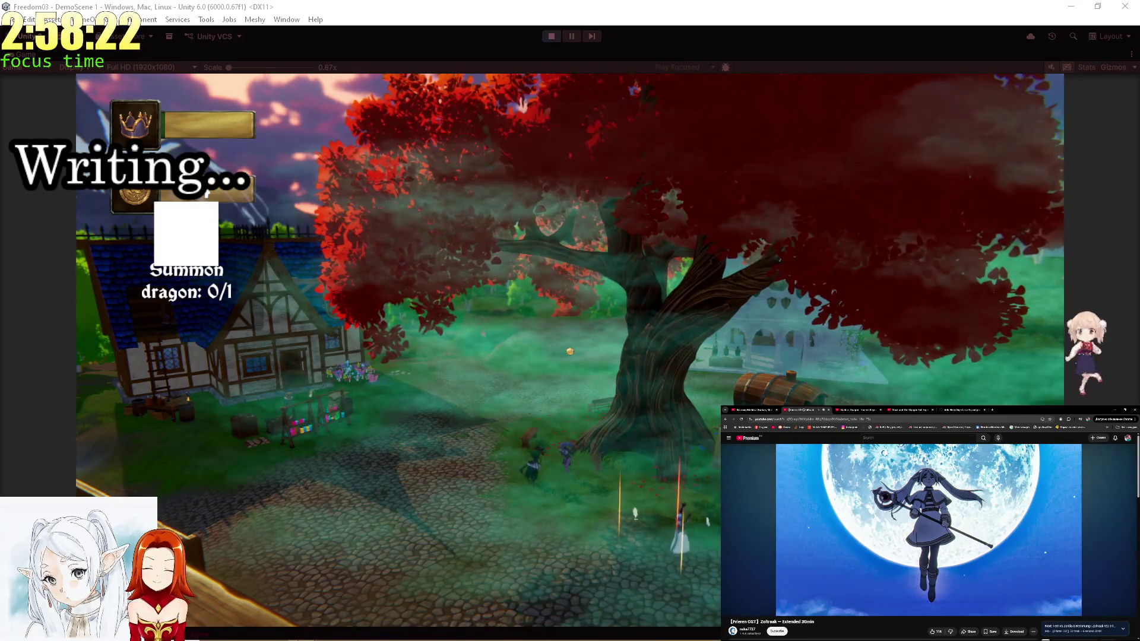
Close the duplicate GitHub Copilot Chrome window and bring the Agents page forward.
{"action": "mouse_move", "coordinate": [303, 629]}
{"action": "mouse_move", "coordinate": [347, 580]}
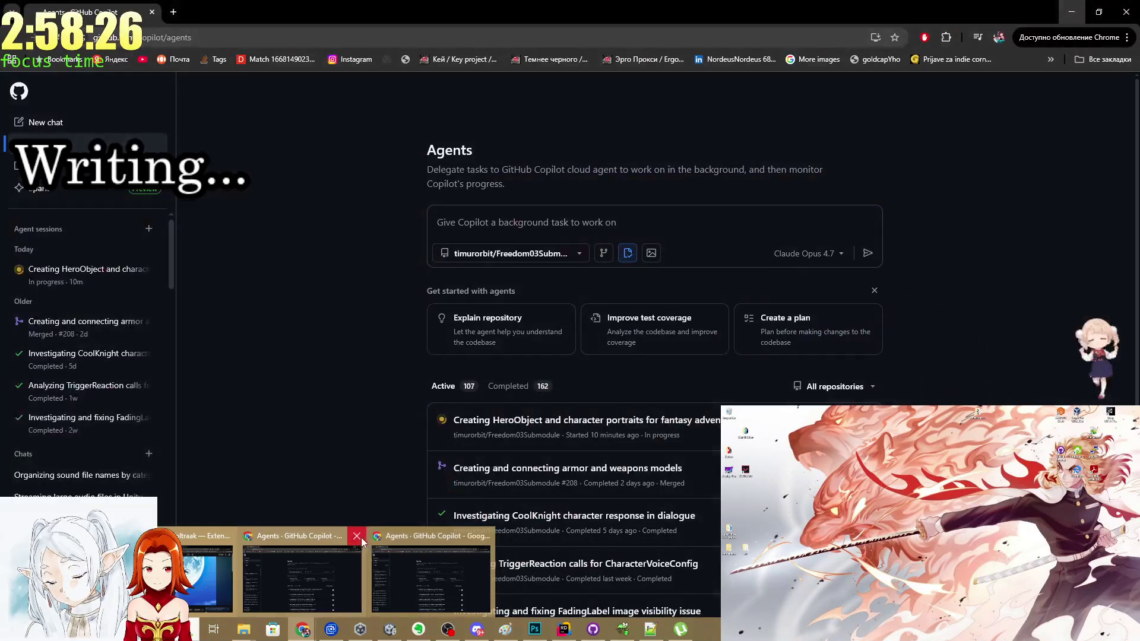
{"action": "left_click", "coordinate": [357, 536]}
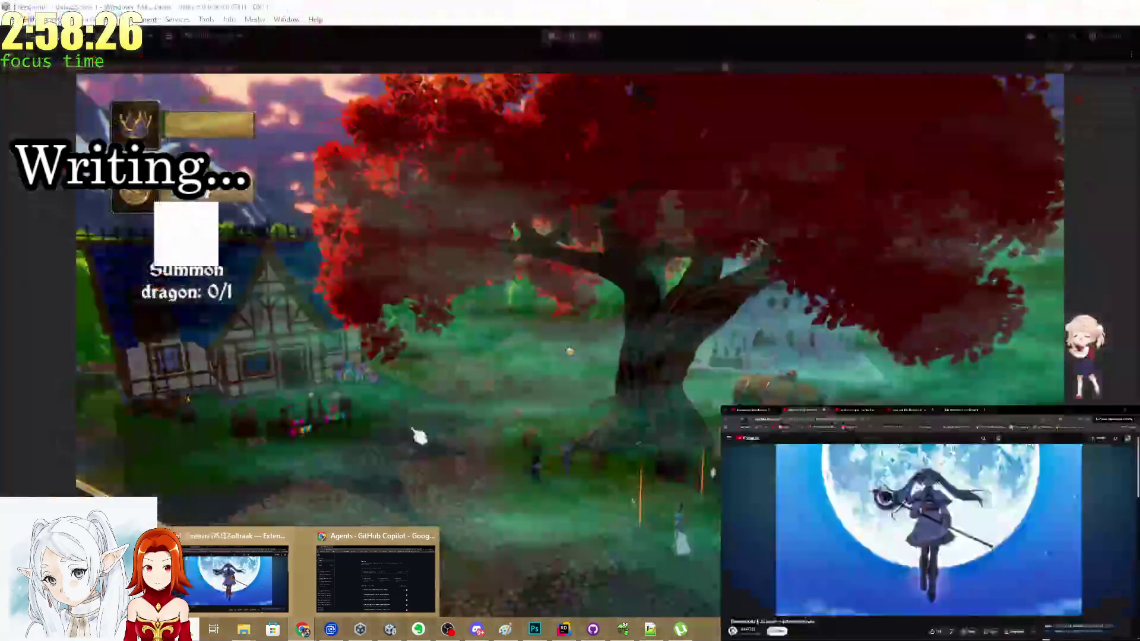
{"action": "left_click", "coordinate": [382, 563]}
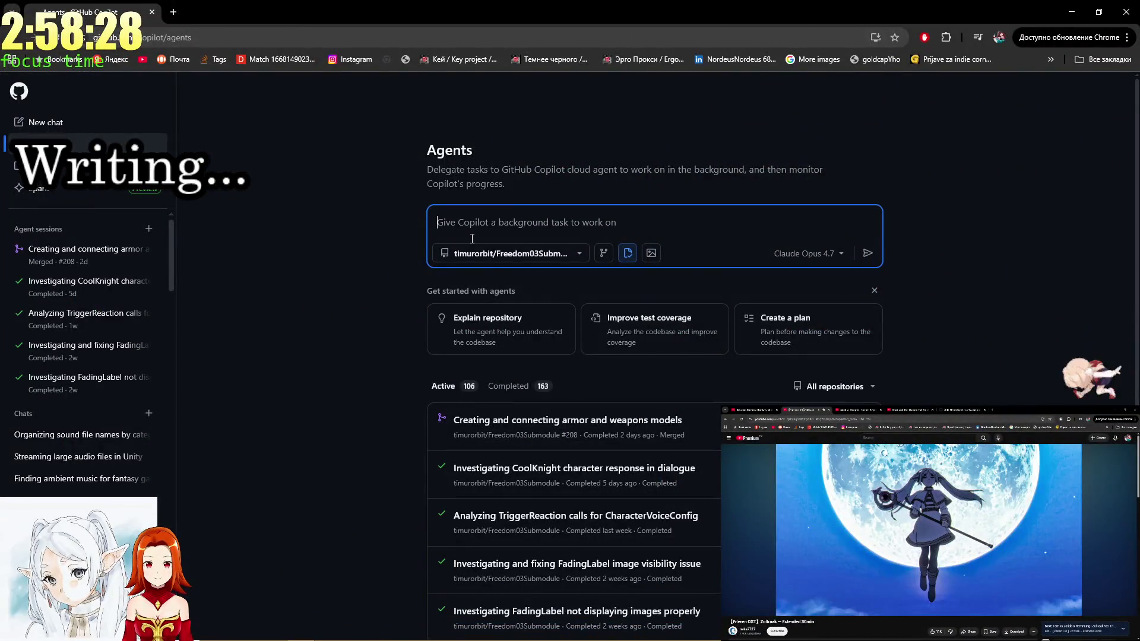
Type the opening: 'I want to create gameplay loop…' guild simulator whose main objects are Quests, Heroes.
{"action": "type", "text": "I w"}
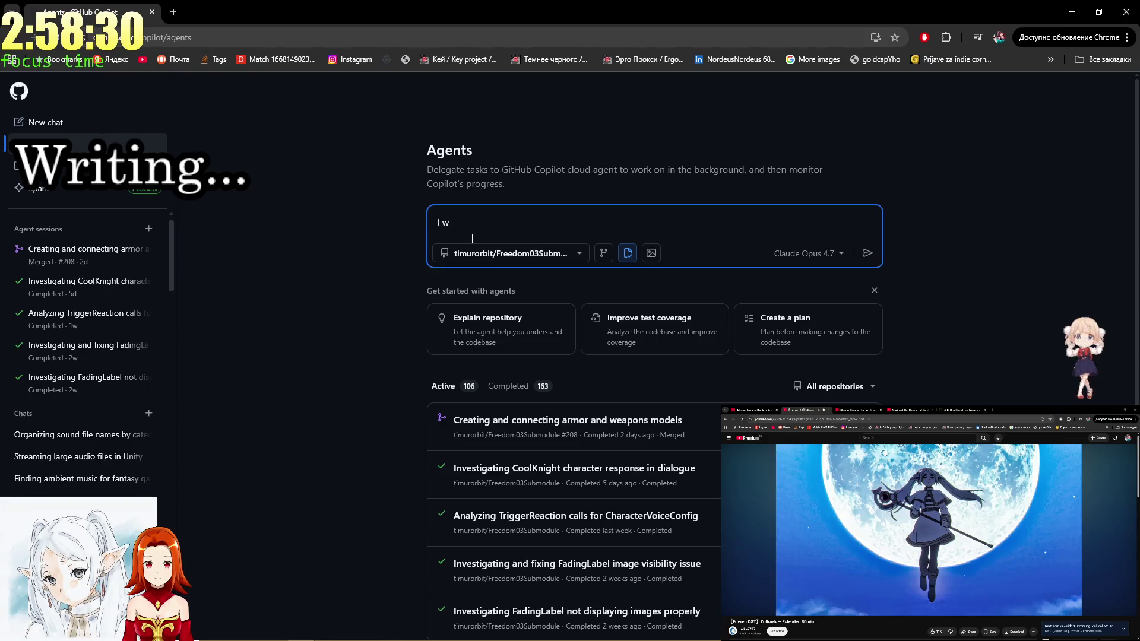
{"action": "type", "text": "ant to create gamepl"}
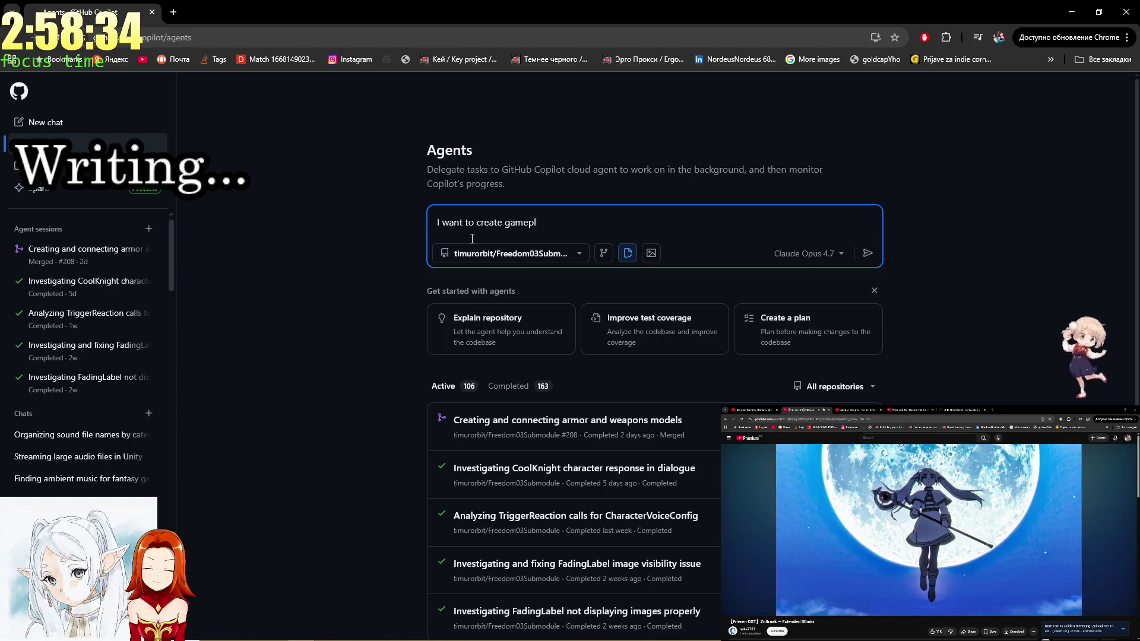
{"action": "type", "text": "ay "}
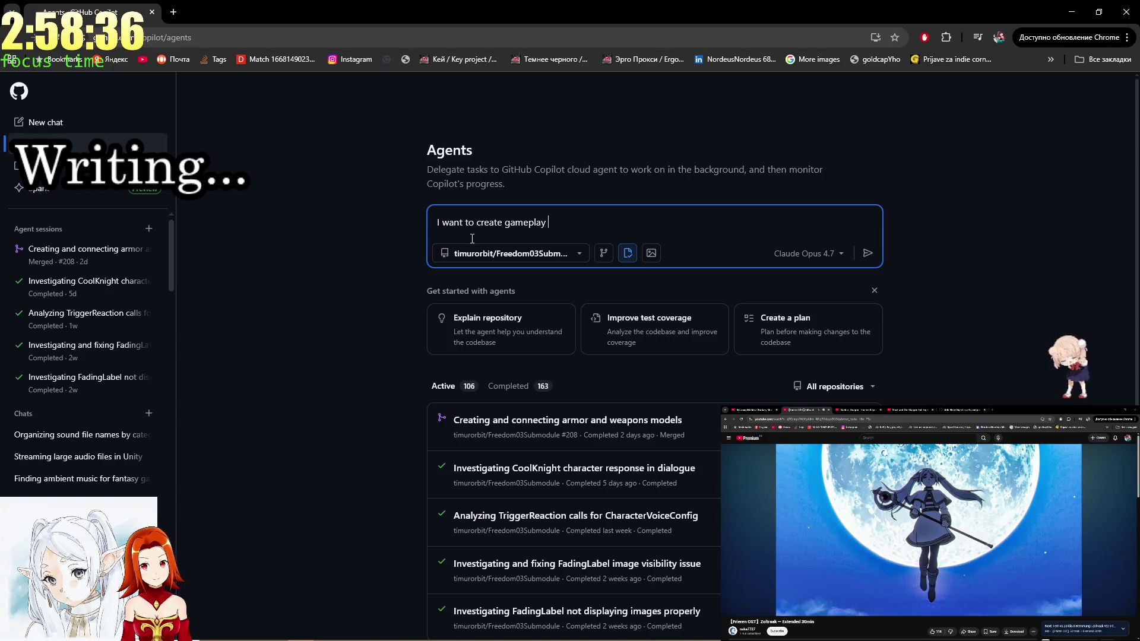
{"action": "type", "text": "loop for my players"}
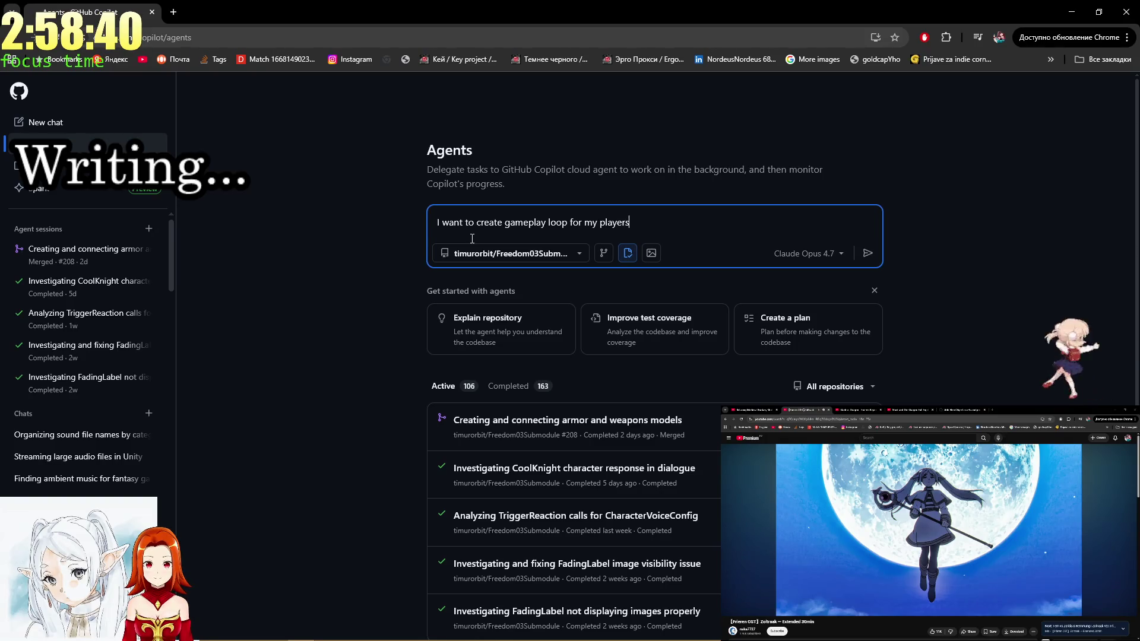
{"action": "type", "text": " in my "}
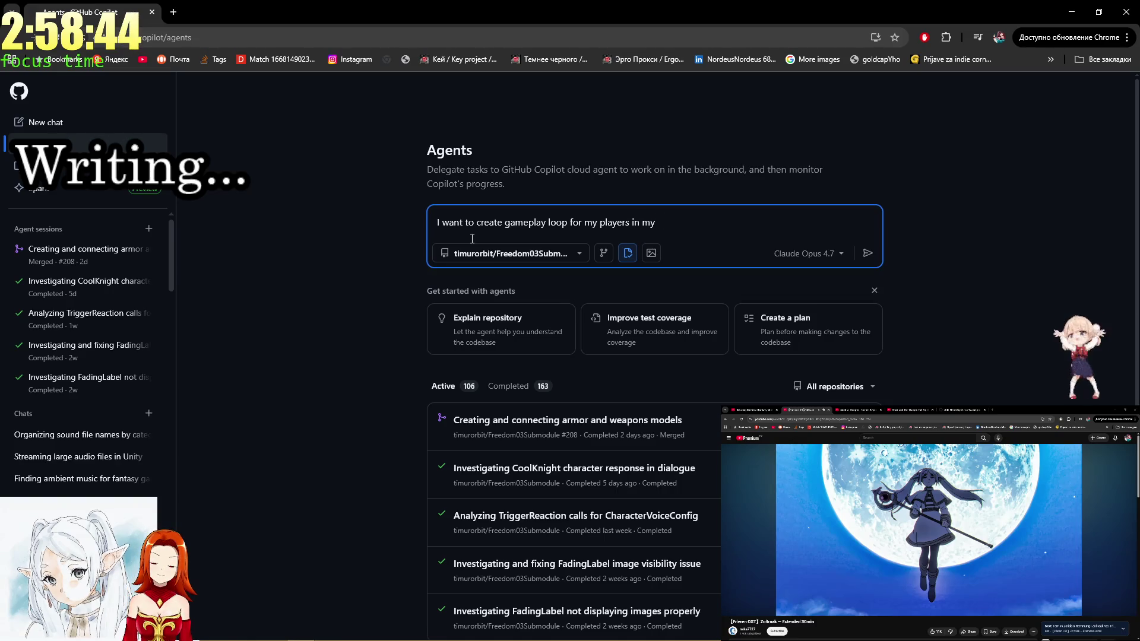
{"action": "type", "text": "Game."}
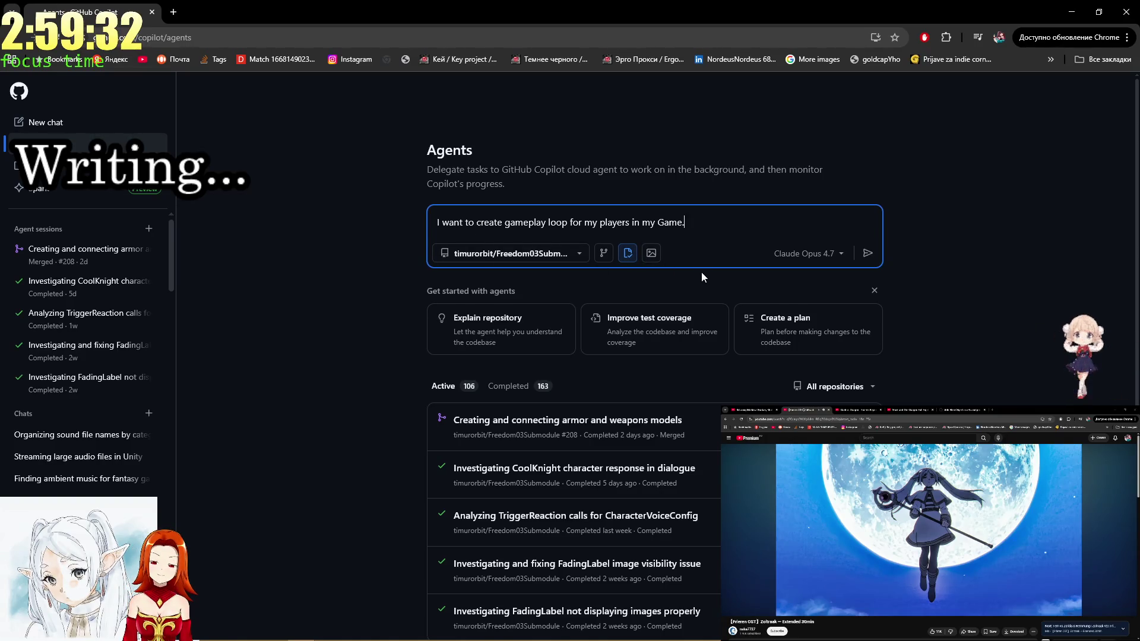
{"action": "key", "text": "shift+Return"}
{"action": "type", "text": "It's "}
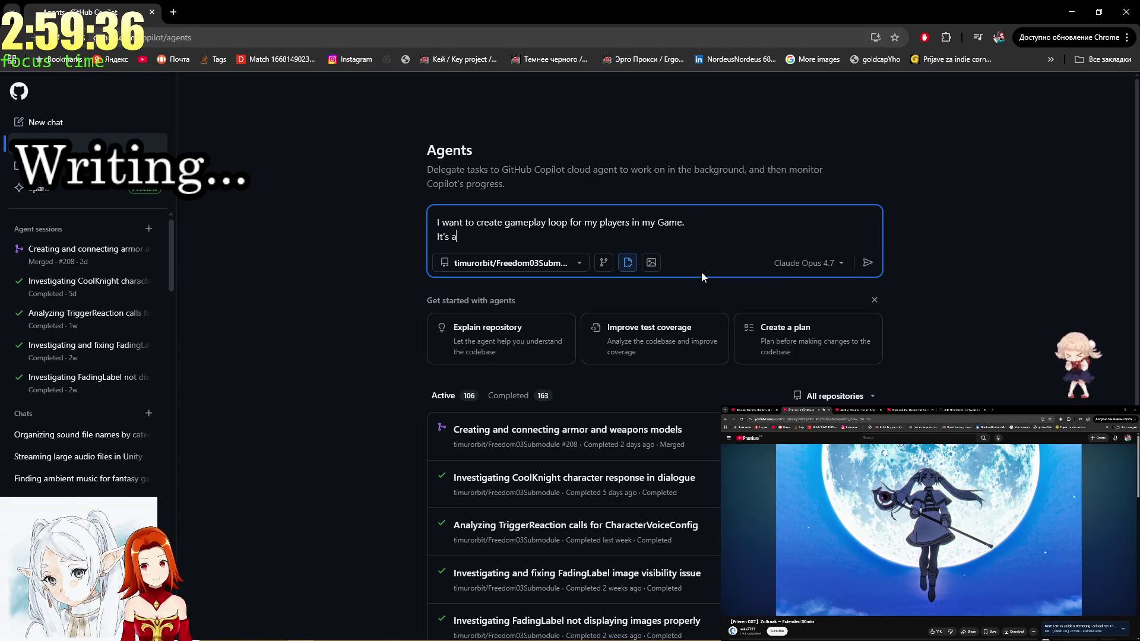
{"action": "type", "text": "advent"}
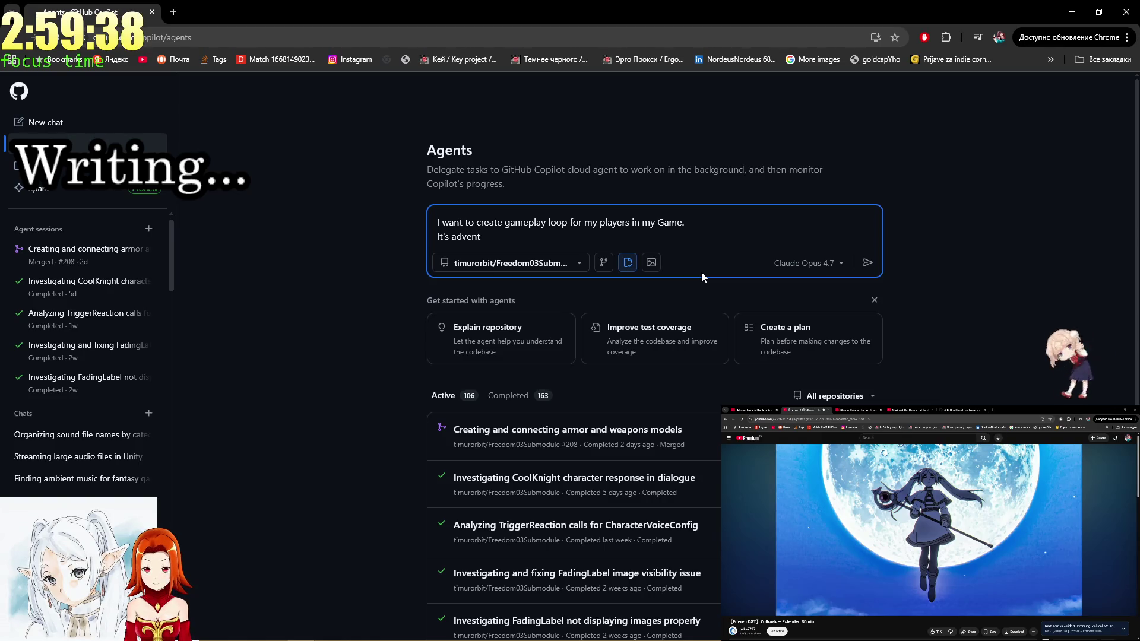
{"action": "type", "text": "ure "}
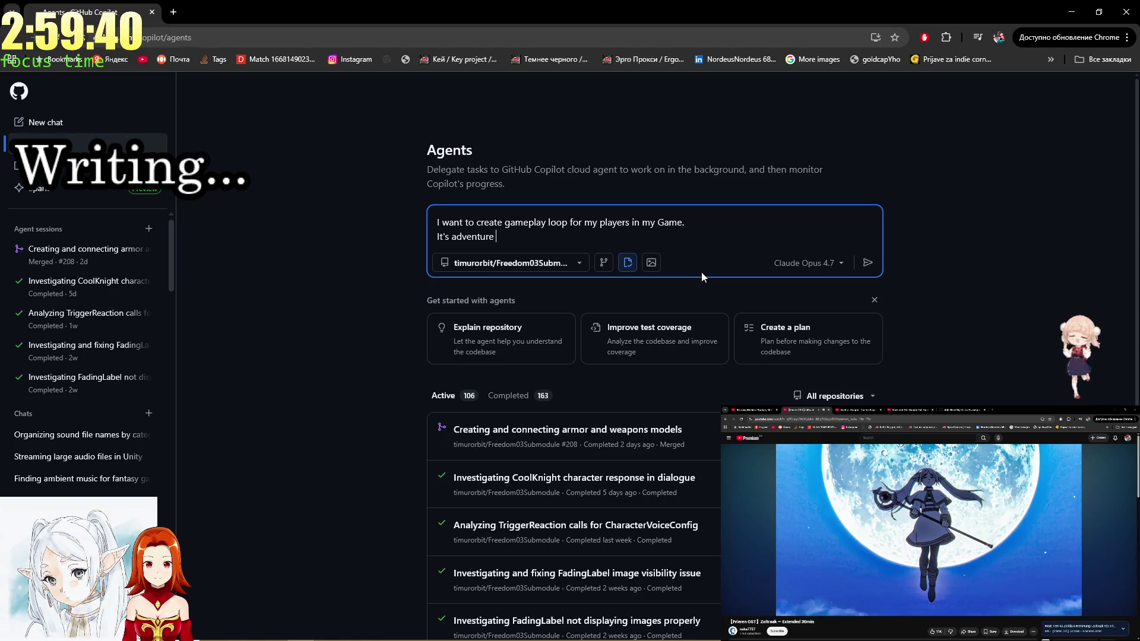
{"action": "type", "text": "fantasy guild simula"}
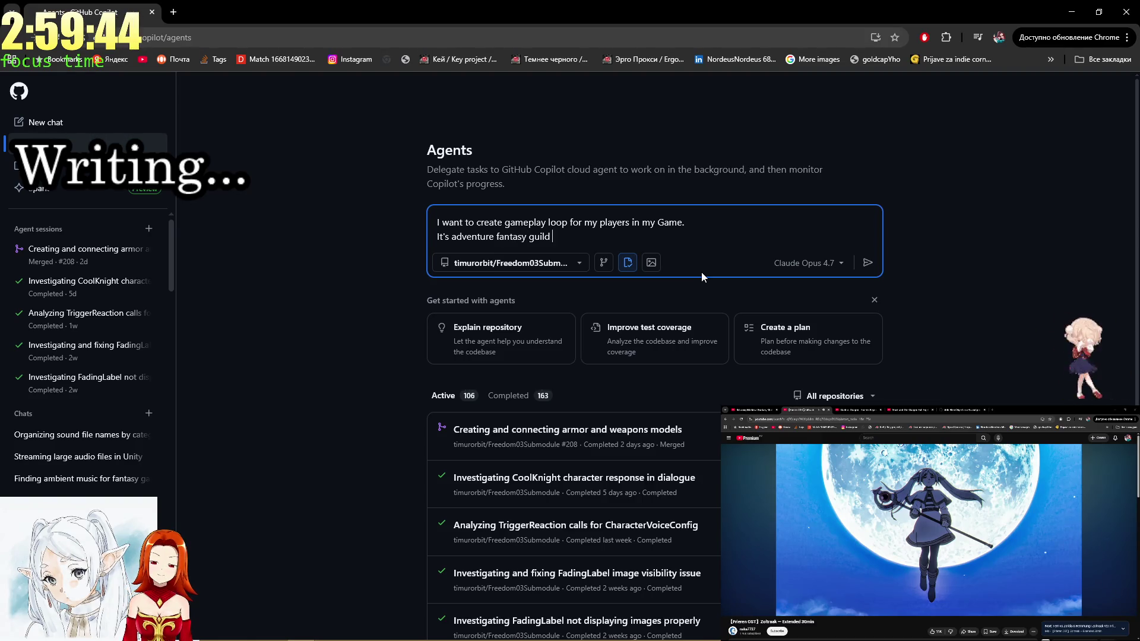
{"action": "type", "text": "tor "}
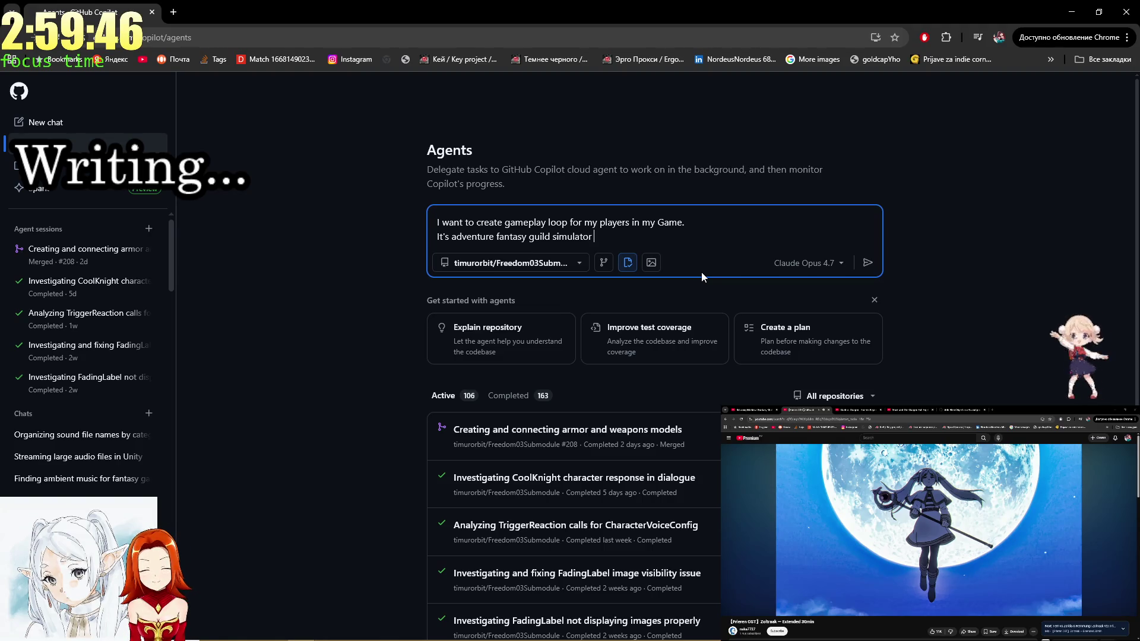
{"action": "type", "text": "where main"}
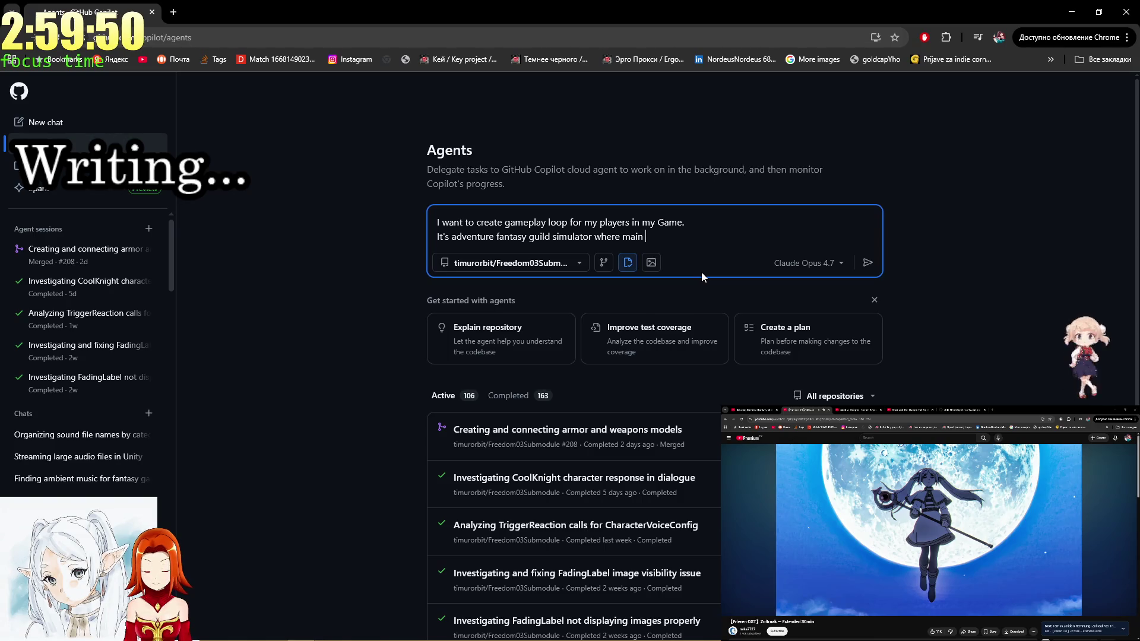
{"action": "type", "text": " objet"}
{"action": "key", "text": "BackSpace"}
{"action": "type", "text": "cts"}
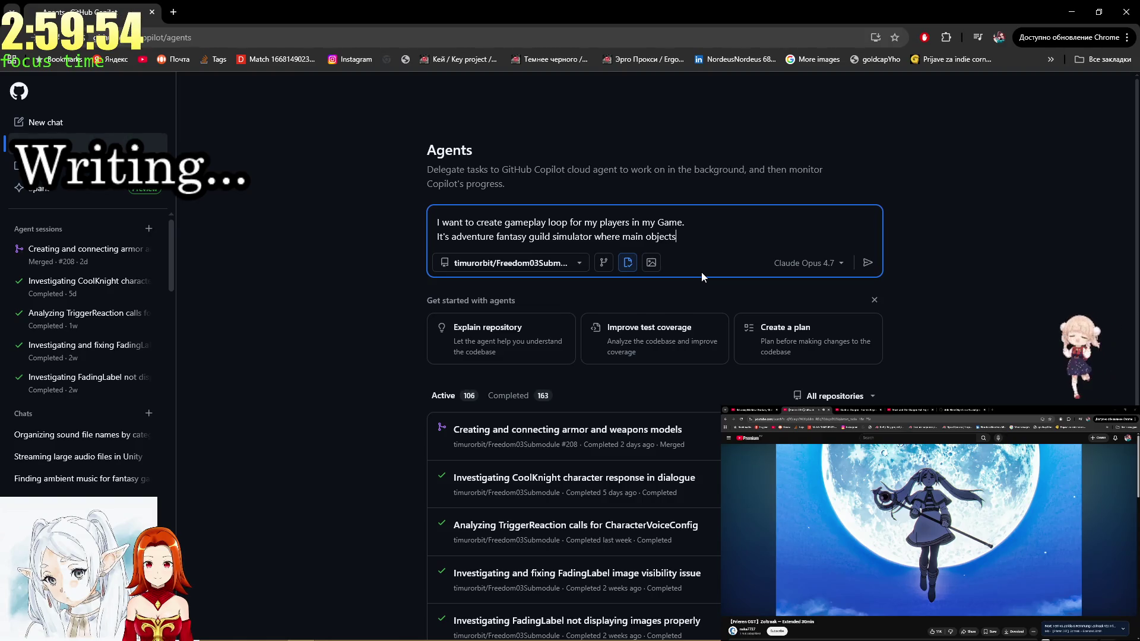
{"action": "type", "text": " are:"}
{"action": "key", "text": "shift+Return"}
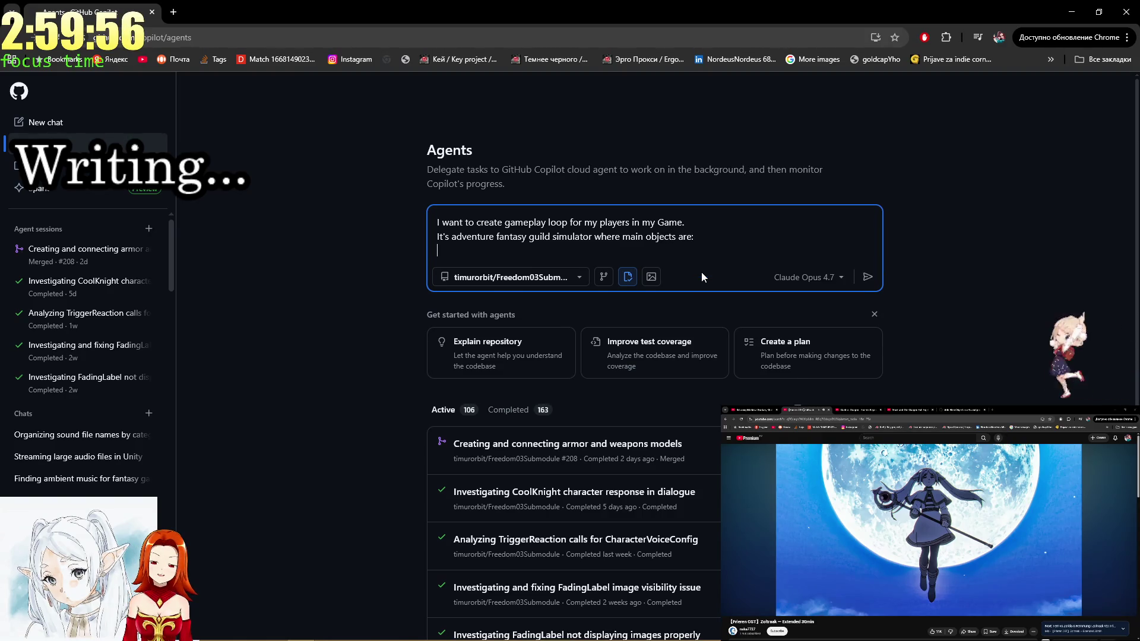
{"action": "type", "text": "Quests,"}
{"action": "key", "text": "shift+Return"}
{"action": "type", "text": "Heroes."}
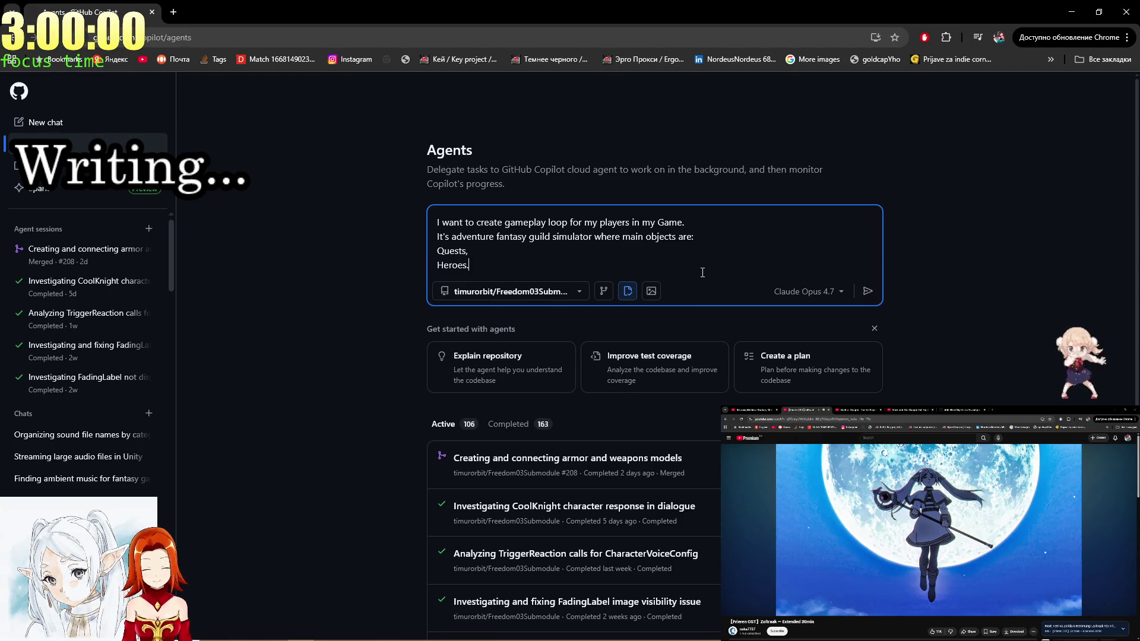
{"action": "key", "text": "shift+Return"}
{"action": "key", "text": "shift+Return"}
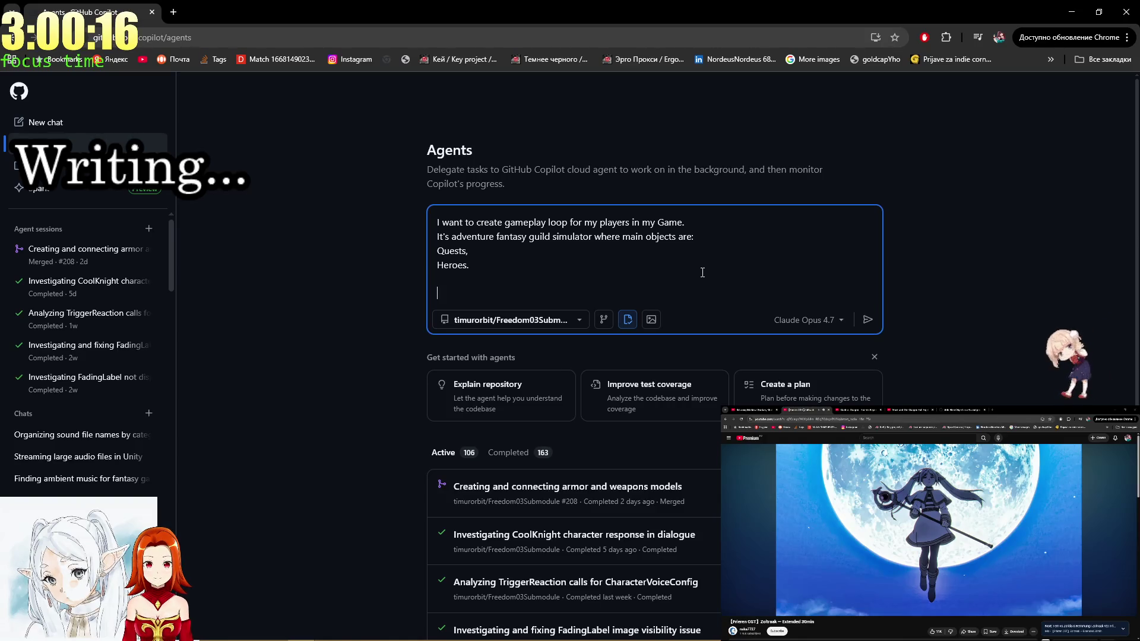
Add the idea: peasants bring quests, heroes pick them up, go on a mission and return later.
{"action": "type", "text": "The idea"}
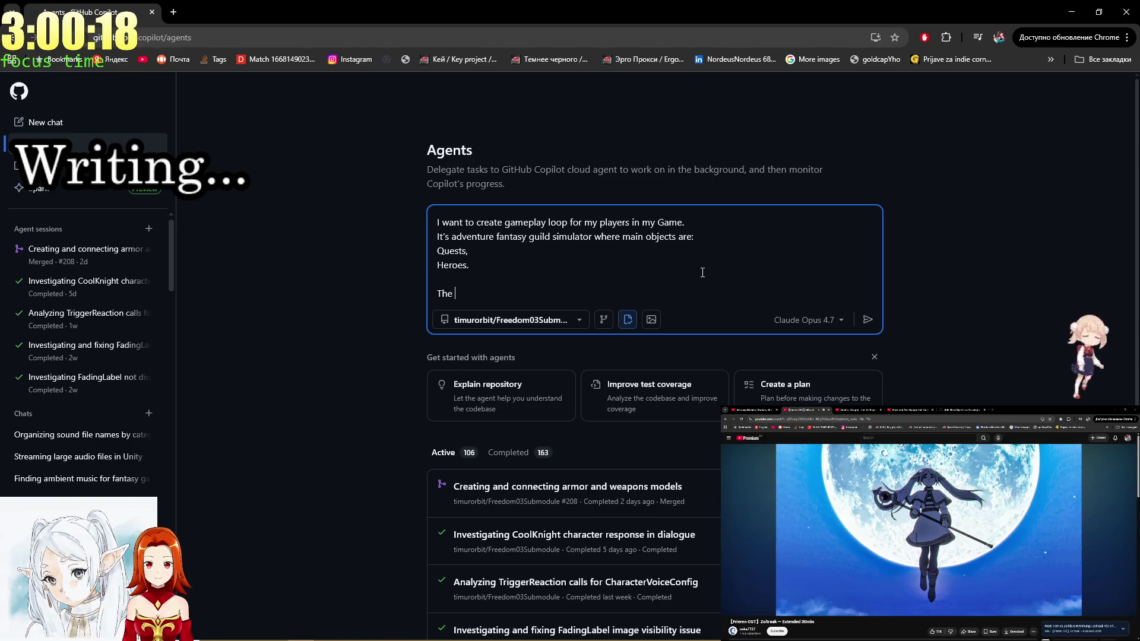
{"action": "type", "text": " is t"}
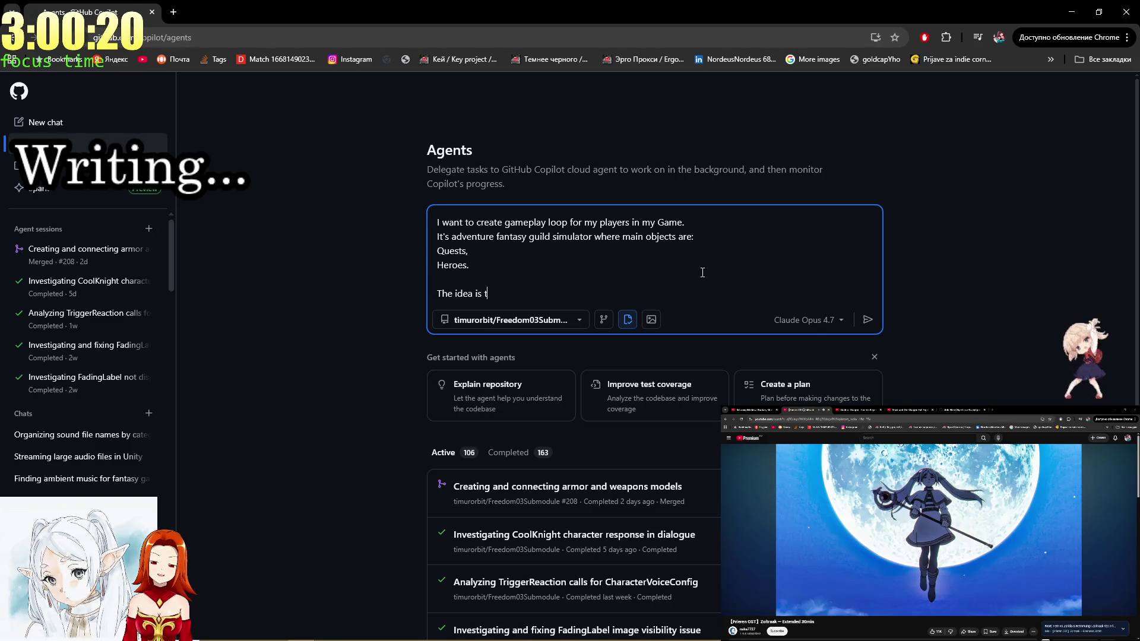
{"action": "type", "text": "hat peasan"}
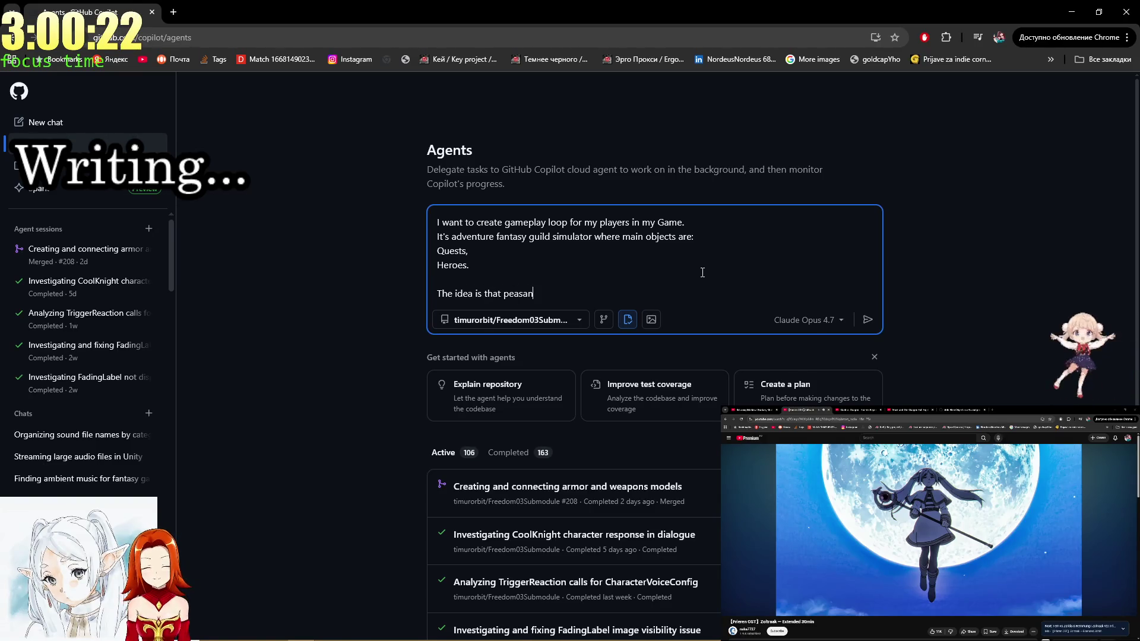
{"action": "type", "text": "ts will"}
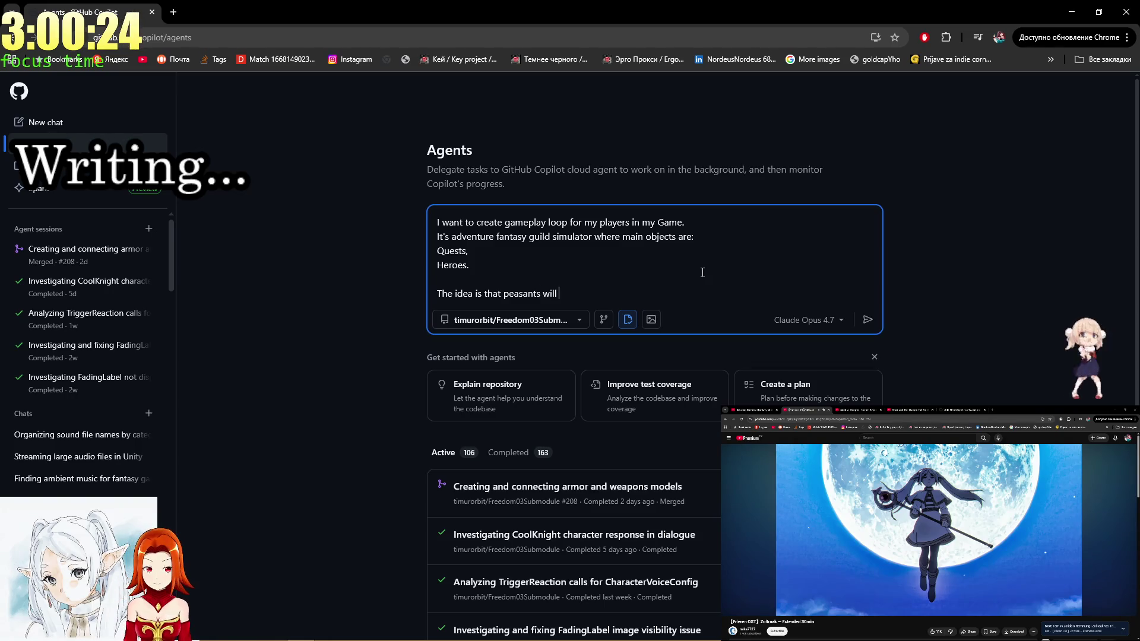
{"action": "key", "text": "BackSpace"}
{"action": "key", "text": "BackSpace"}
{"action": "key", "text": "BackSpace"}
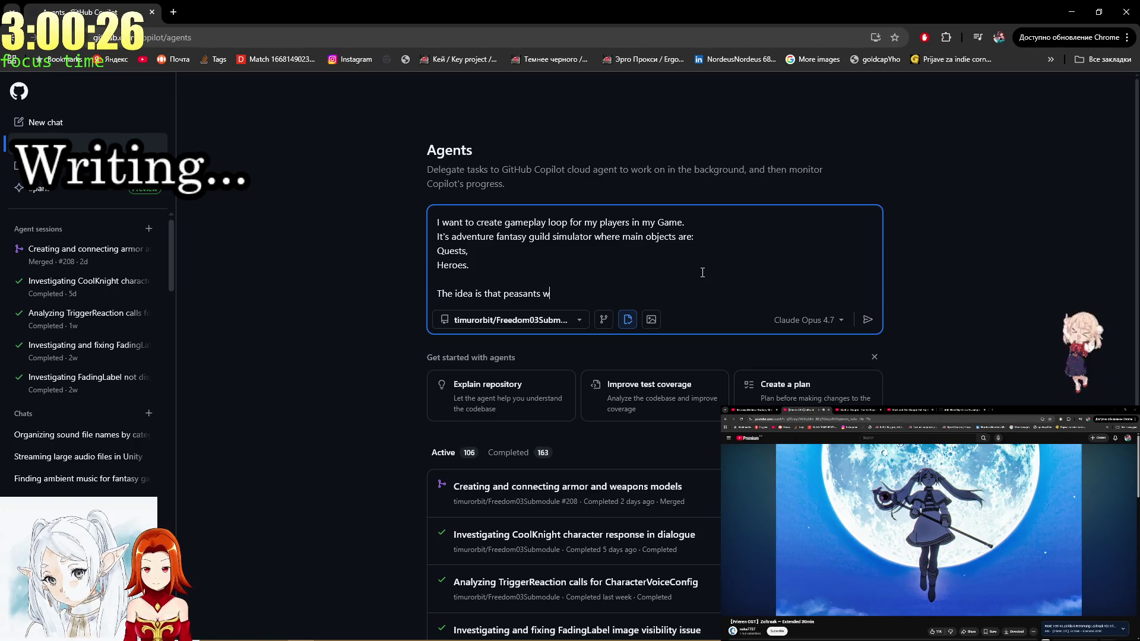
{"action": "key", "text": "BackSpace"}
{"action": "type", "text": "bringi"}
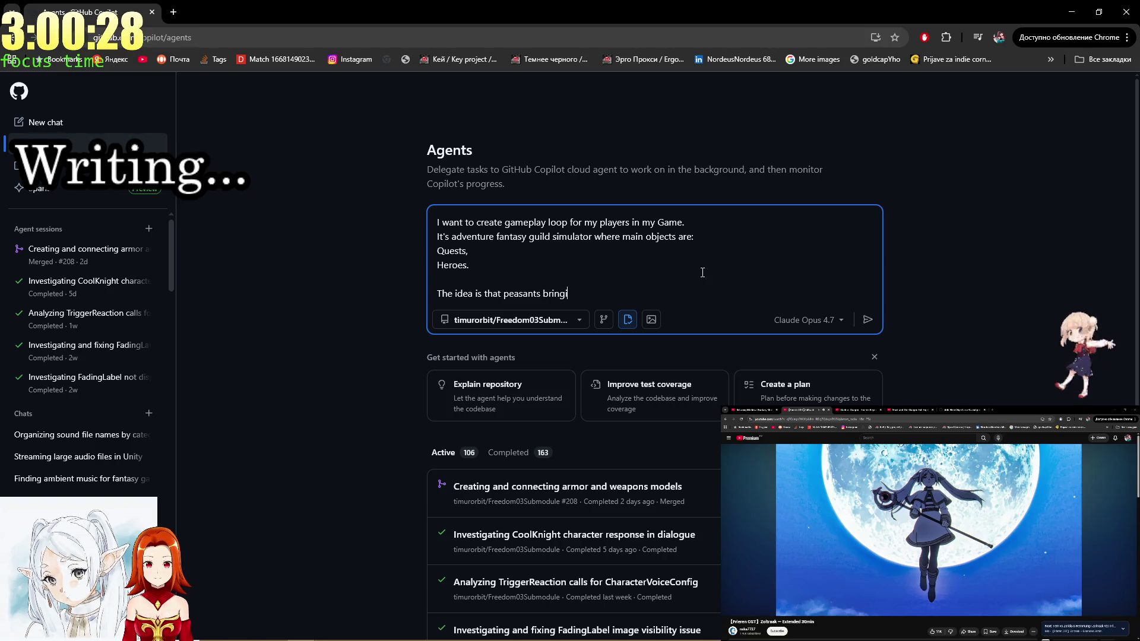
{"action": "type", "text": "ng you quests,"}
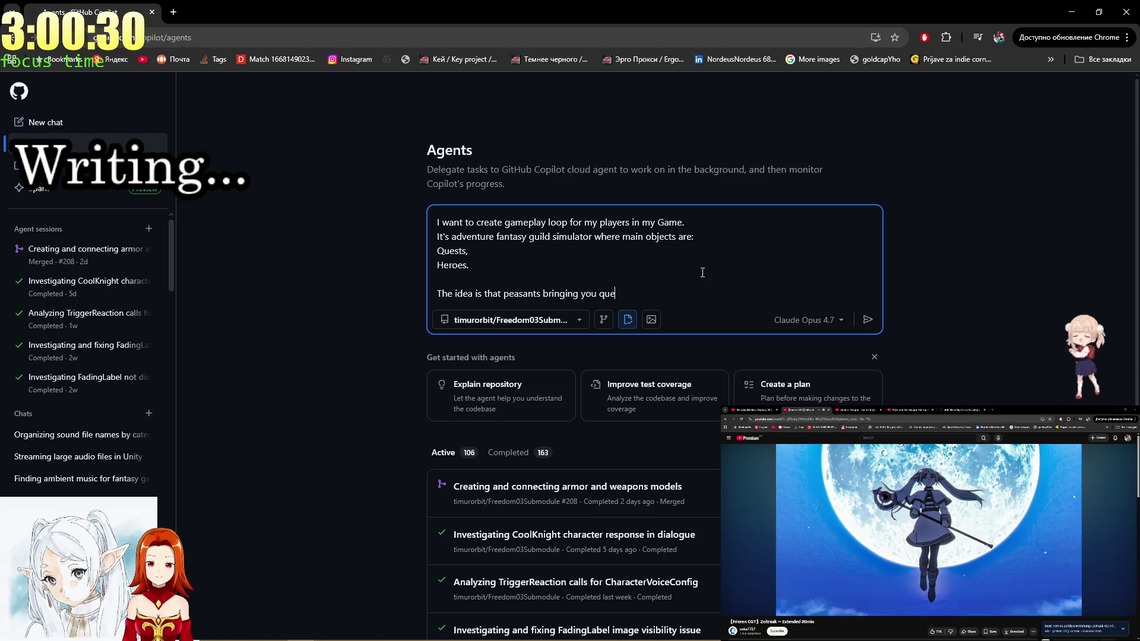
{"action": "key", "text": "shift+Return"}
{"action": "type", "text": "eroes "}
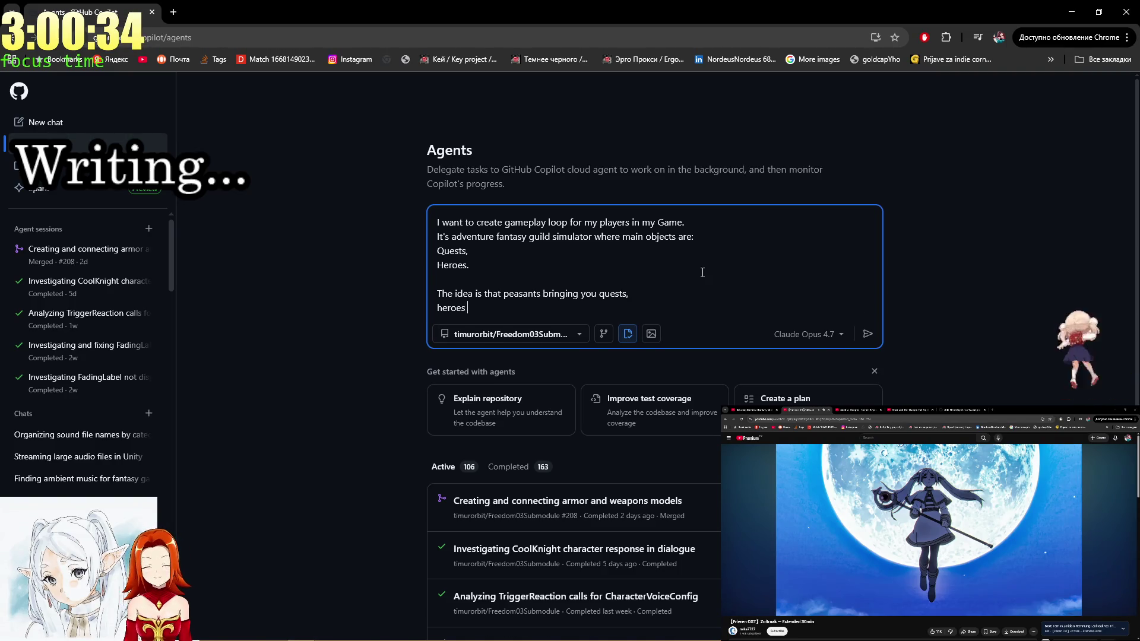
{"action": "type", "text": "will come a"}
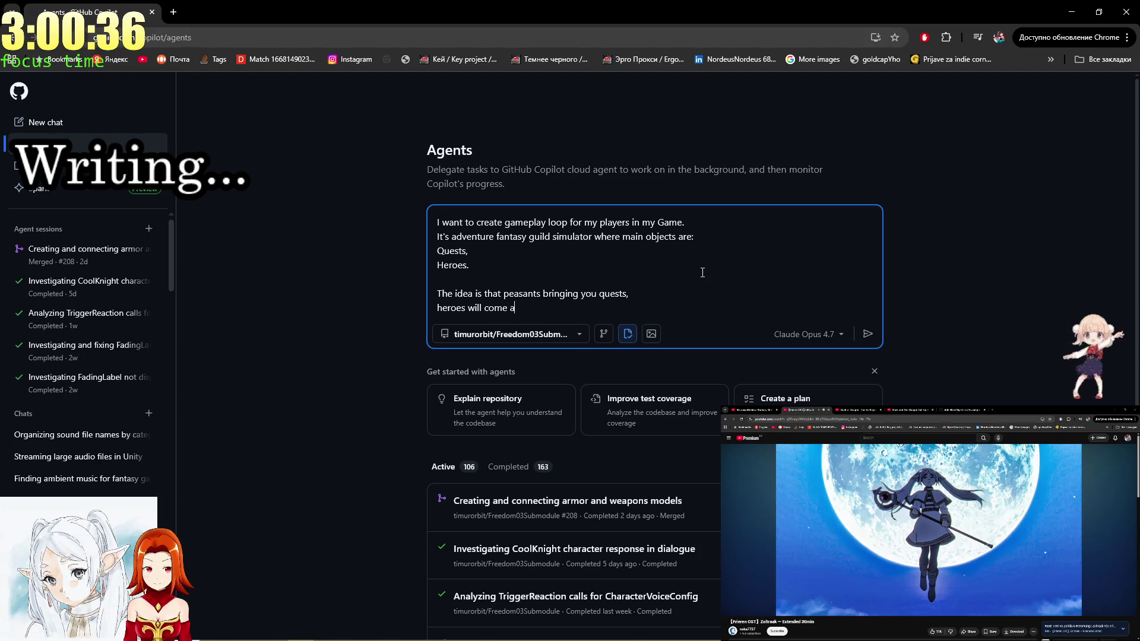
{"action": "type", "text": "nd pick up "}
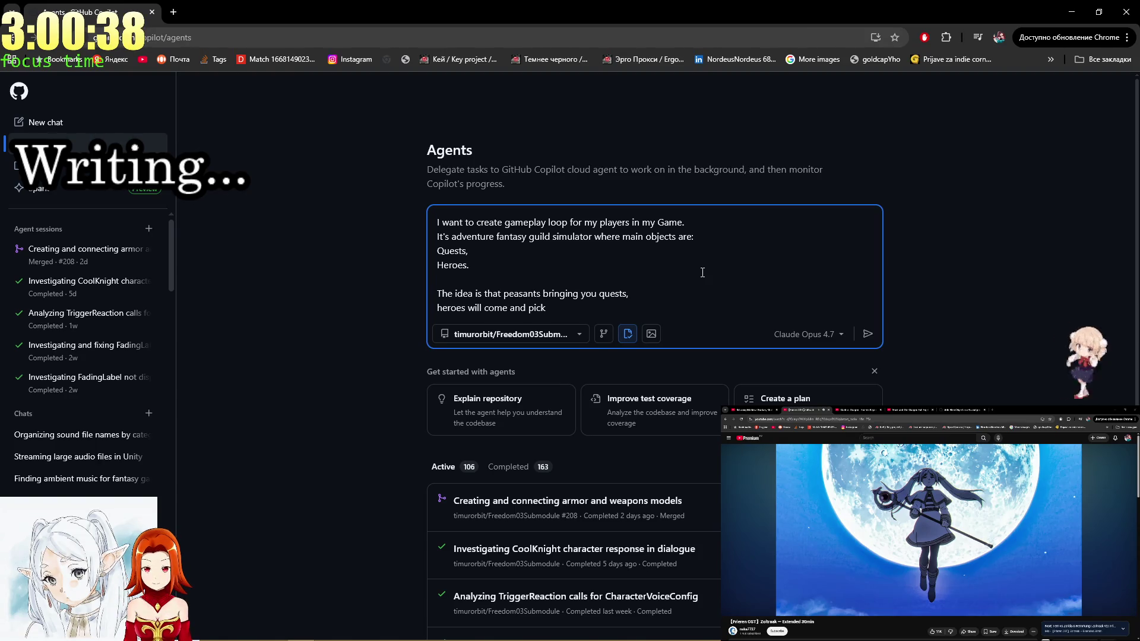
{"action": "type", "text": "these "}
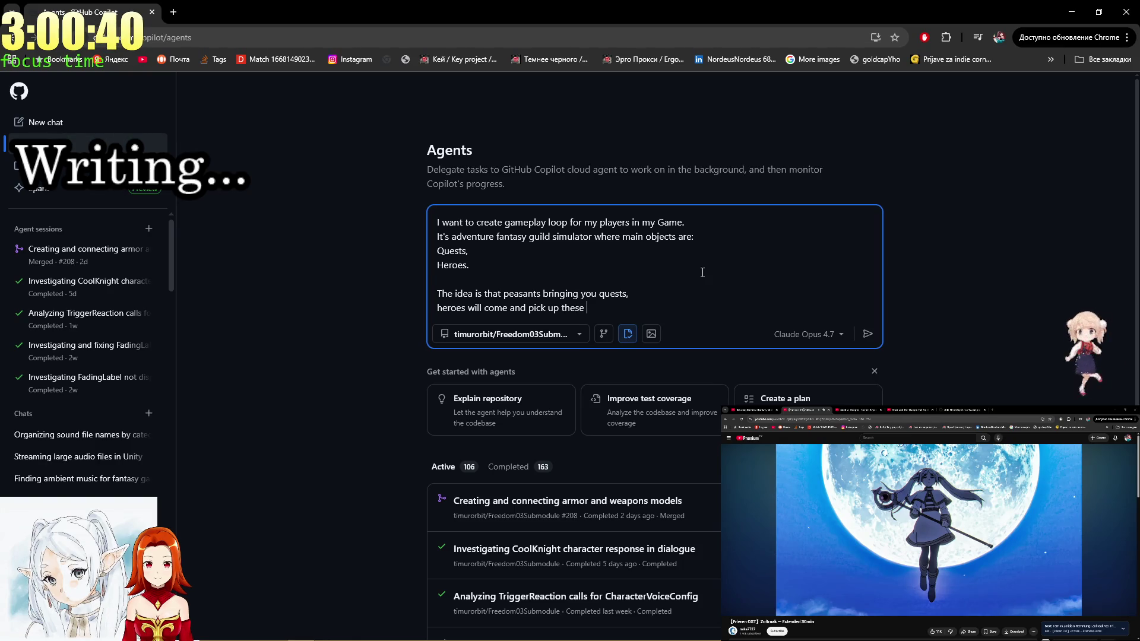
{"action": "type", "text": "quests,"}
{"action": "key", "text": "BackSpace"}
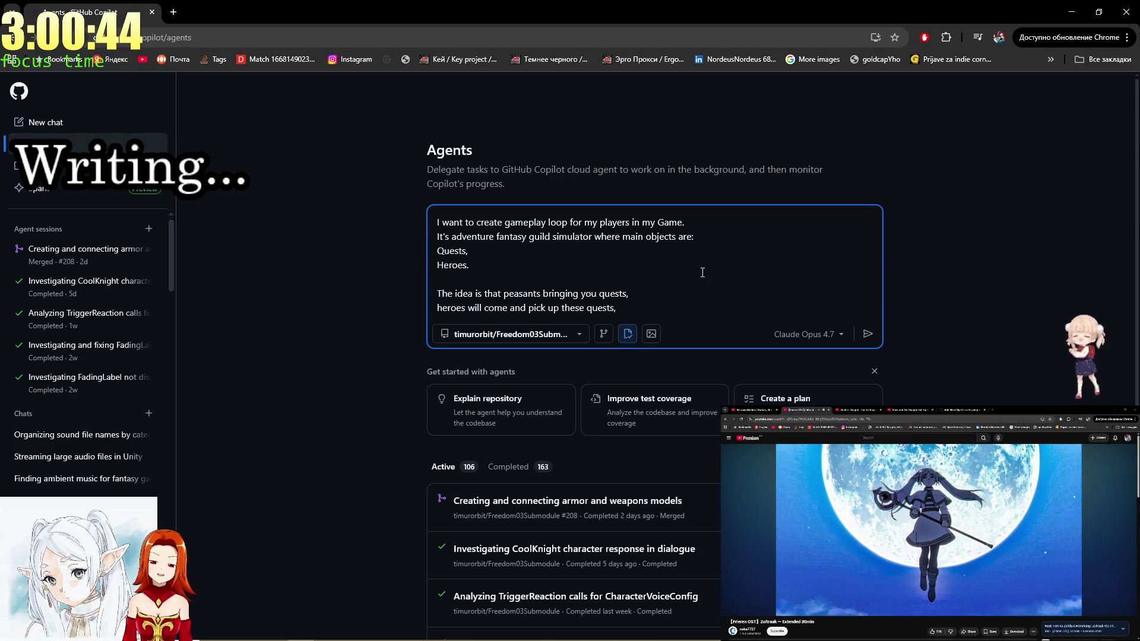
{"action": "key", "text": "BackSpace"}
{"action": "key", "text": "BackSpace"}
{"action": "key", "text": "shift+Return"}
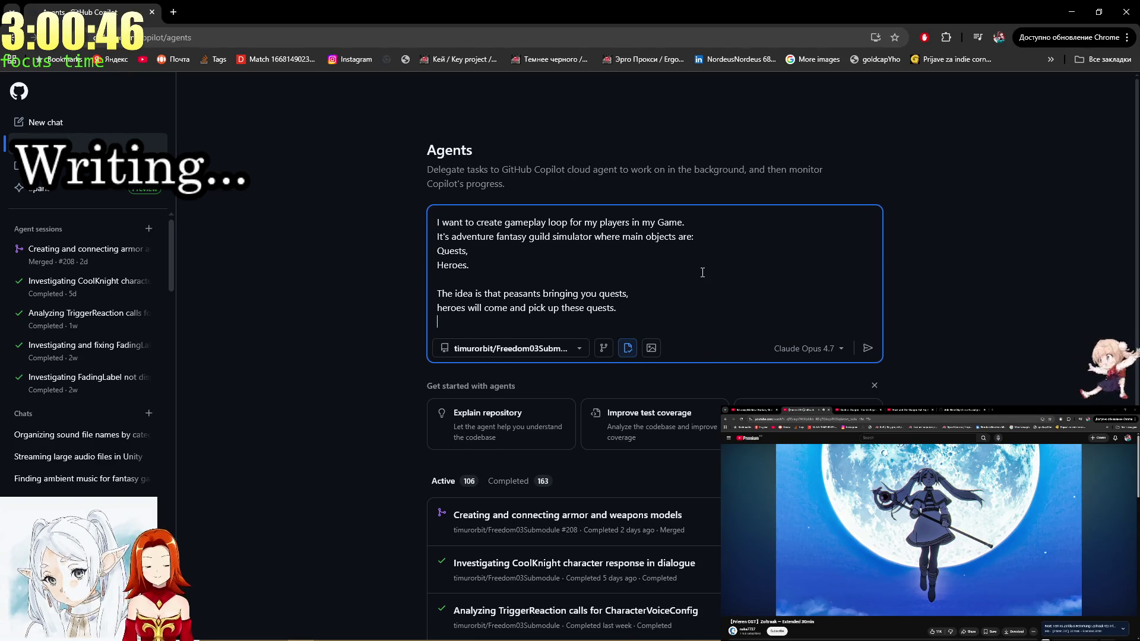
{"action": "type", "text": "Aill go on a "}
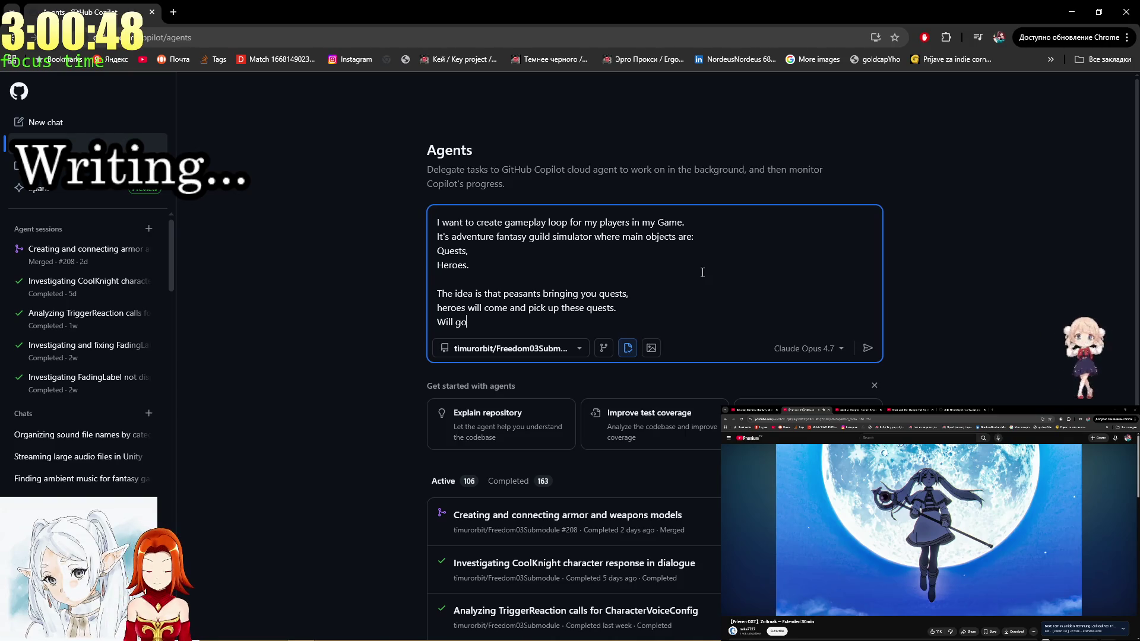
{"action": "type", "text": "missio"}
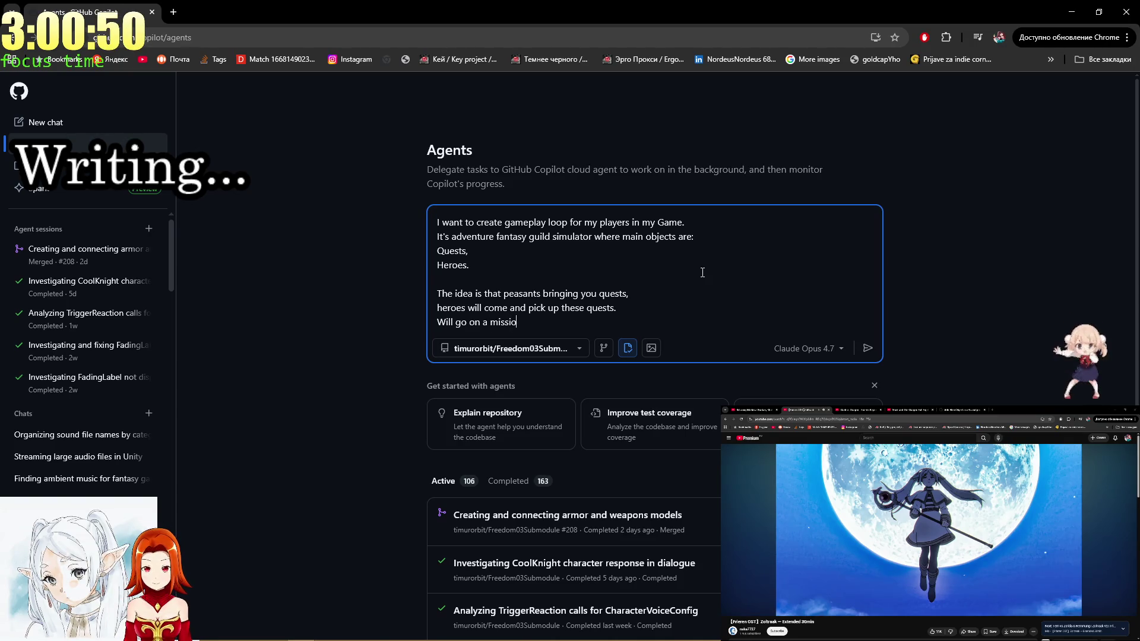
{"action": "type", "text": "n and "}
{"action": "type", "text": "return later"}
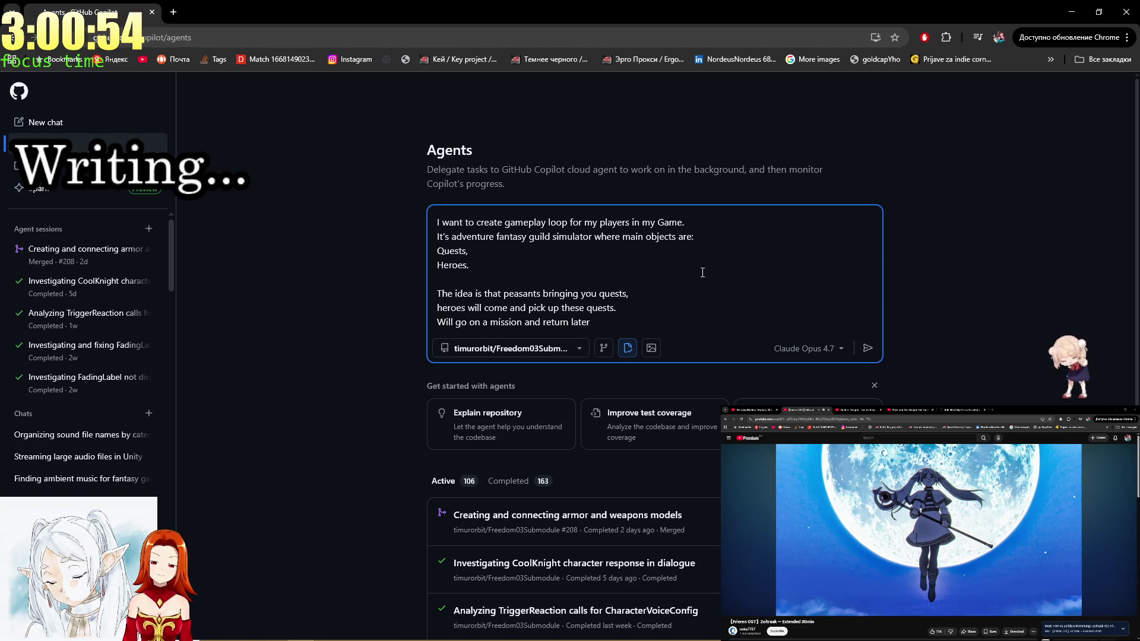
{"action": "key", "text": "BackSpace"}
{"action": "type", "text": "."}
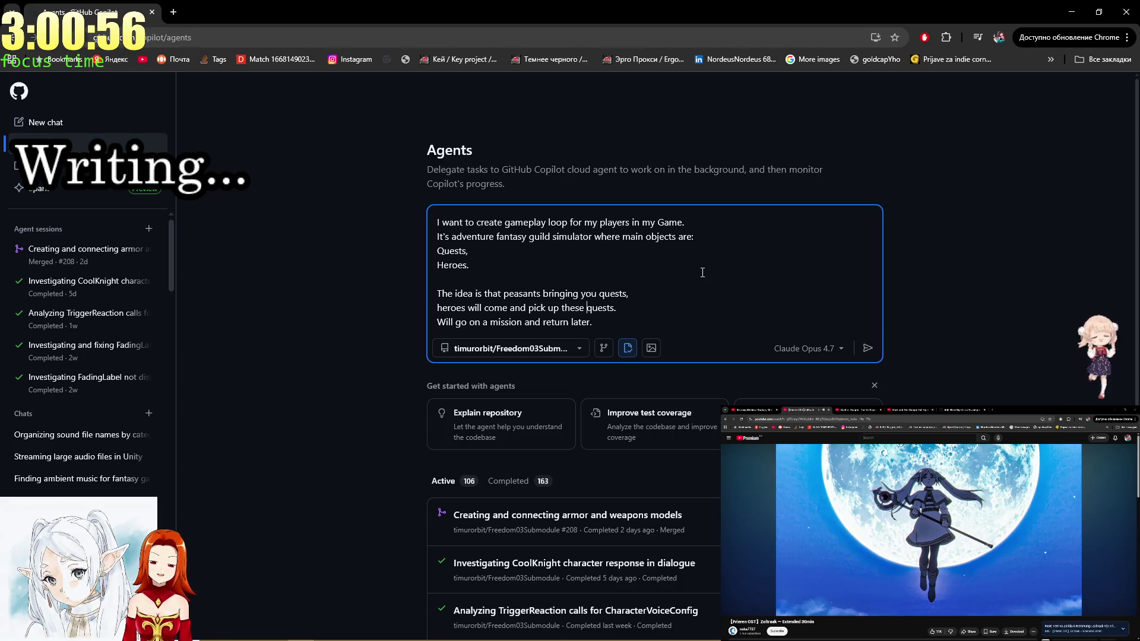
Put 'Heroes' on its own line with a capital H.
{"action": "key", "text": "Left"}
{"action": "key", "text": "Left"}
{"action": "key", "text": "Left"}
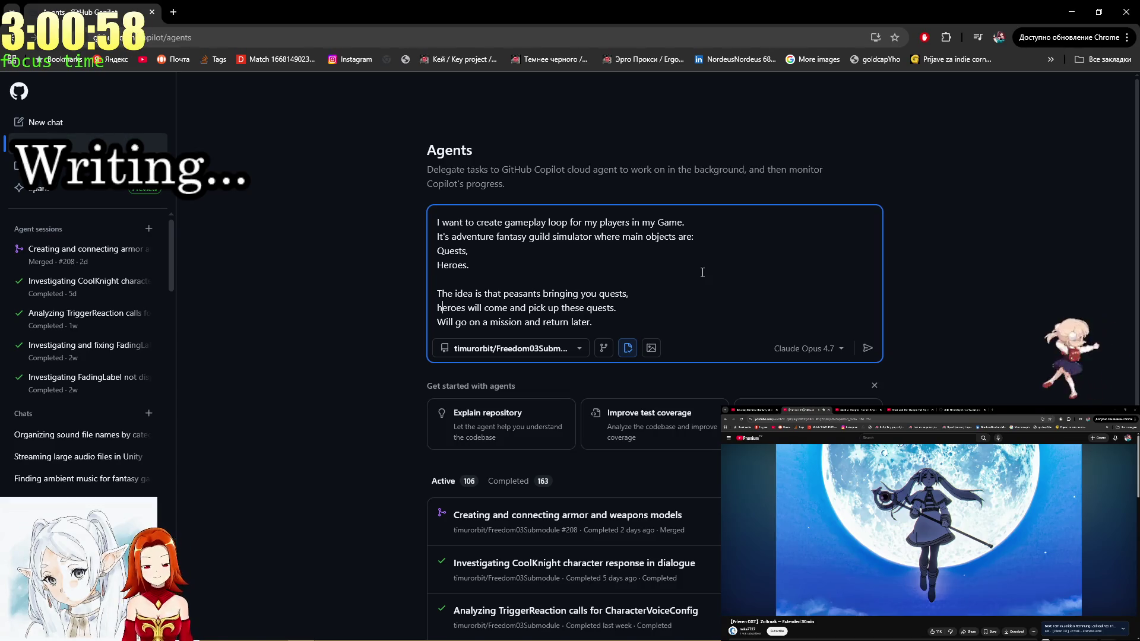
{"action": "key", "text": "Home"}
{"action": "key", "text": "BackSpace"}
{"action": "key", "text": "shift+Return"}
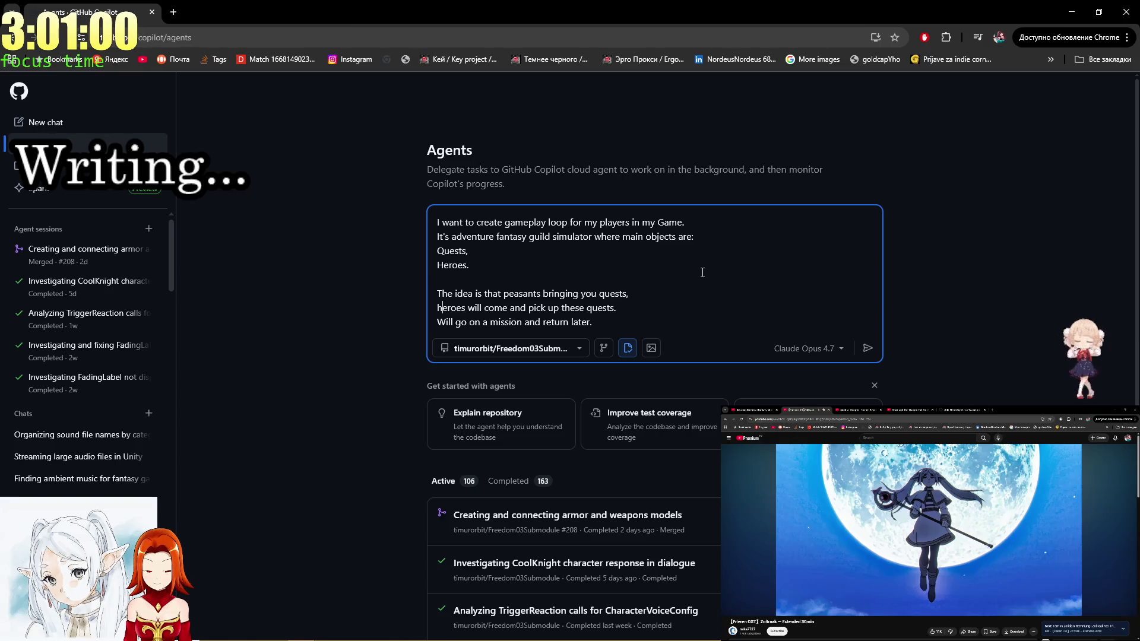
{"action": "key", "text": "BackSpace"}
{"action": "type", "text": "H"}
{"action": "key", "text": "Up"}
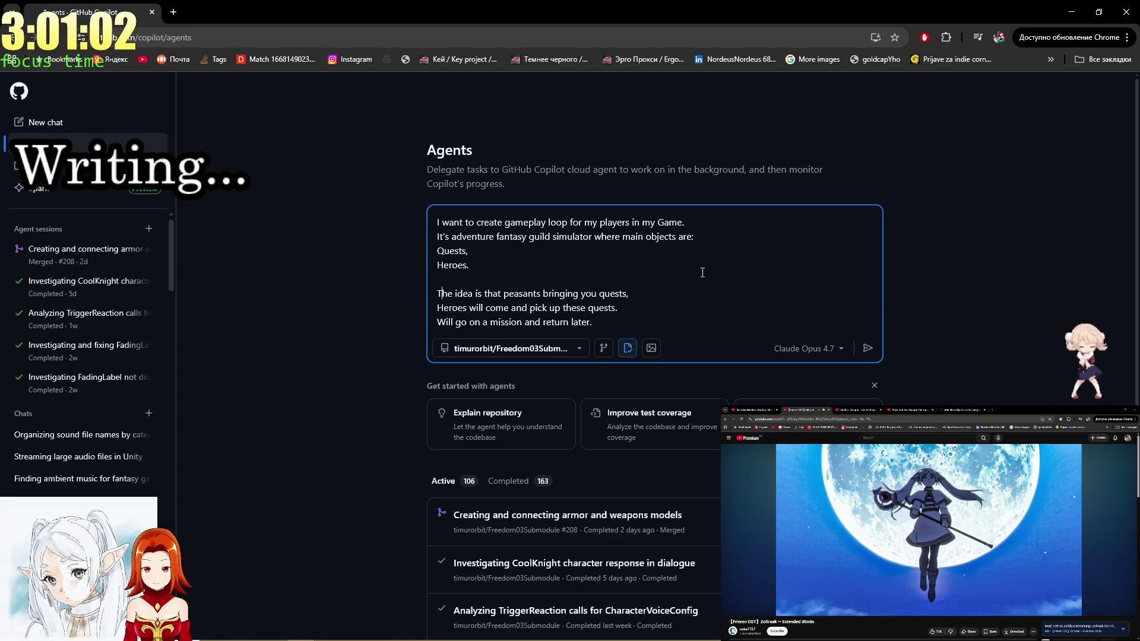
{"action": "left_click", "coordinate": [723, 312]}
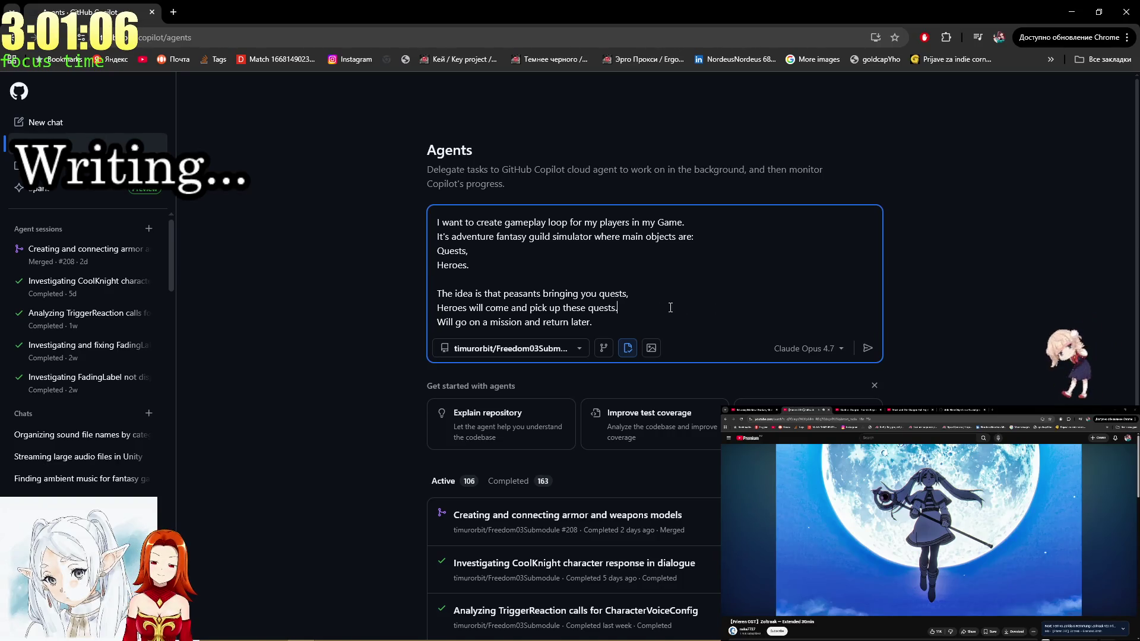
Change the period after quests to a comma, start the last line with 'They will', remove the blank line.
{"action": "left_click", "coordinate": [439, 321]}
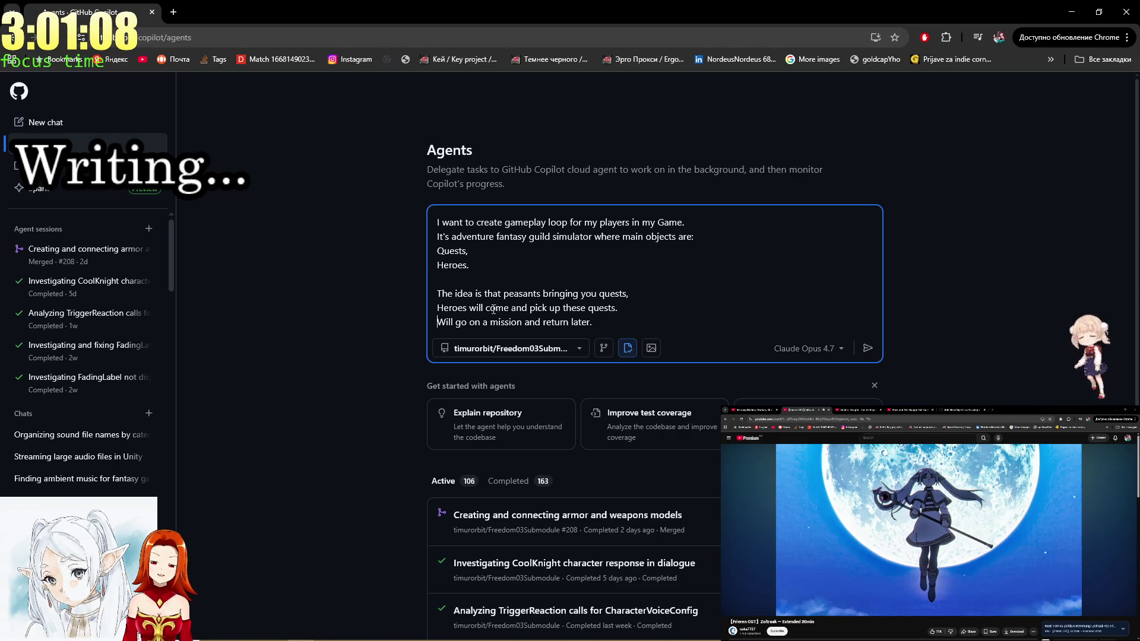
{"action": "left_click", "coordinate": [628, 304]}
{"action": "key", "text": "BackSpace"}
{"action": "type", "text": ","}
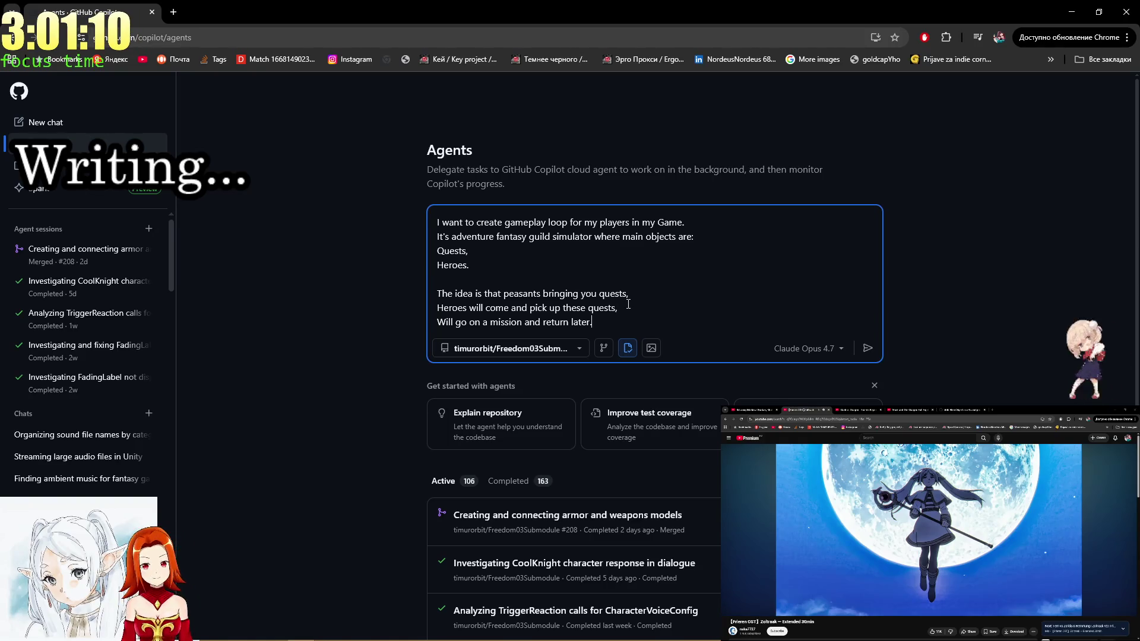
{"action": "key", "text": "Left"}
{"action": "key", "text": "Left"}
{"action": "key", "text": "Left"}
{"action": "key", "text": "BackSpace"}
{"action": "key", "text": "BackSpace"}
{"action": "key", "text": "BackSpace"}
{"action": "type", "text": "They"}
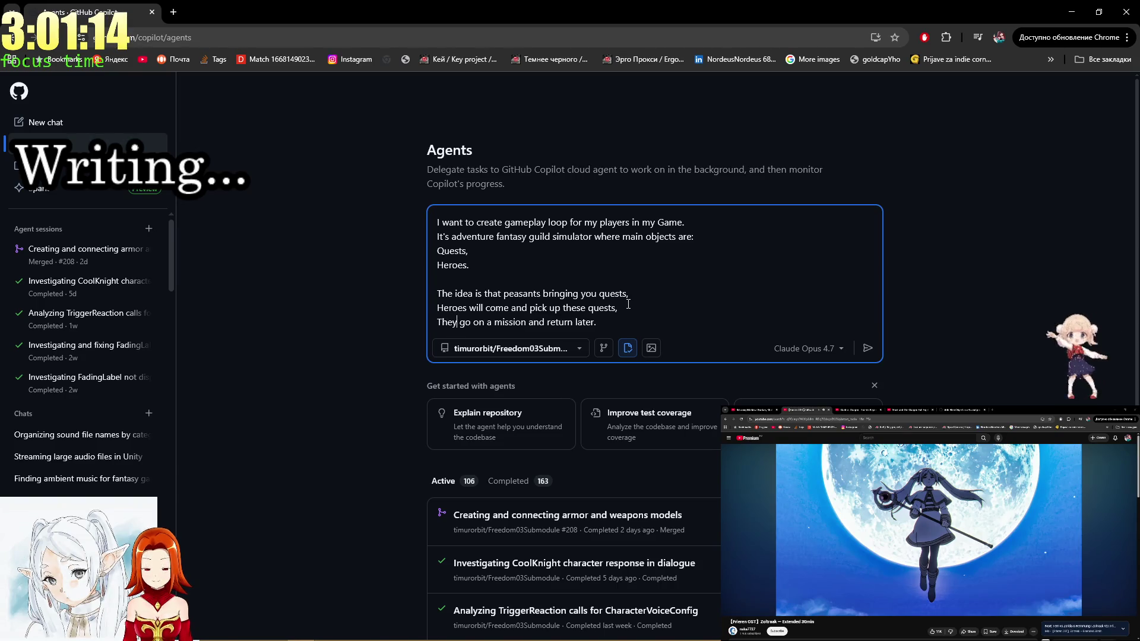
{"action": "type", "text": " will"}
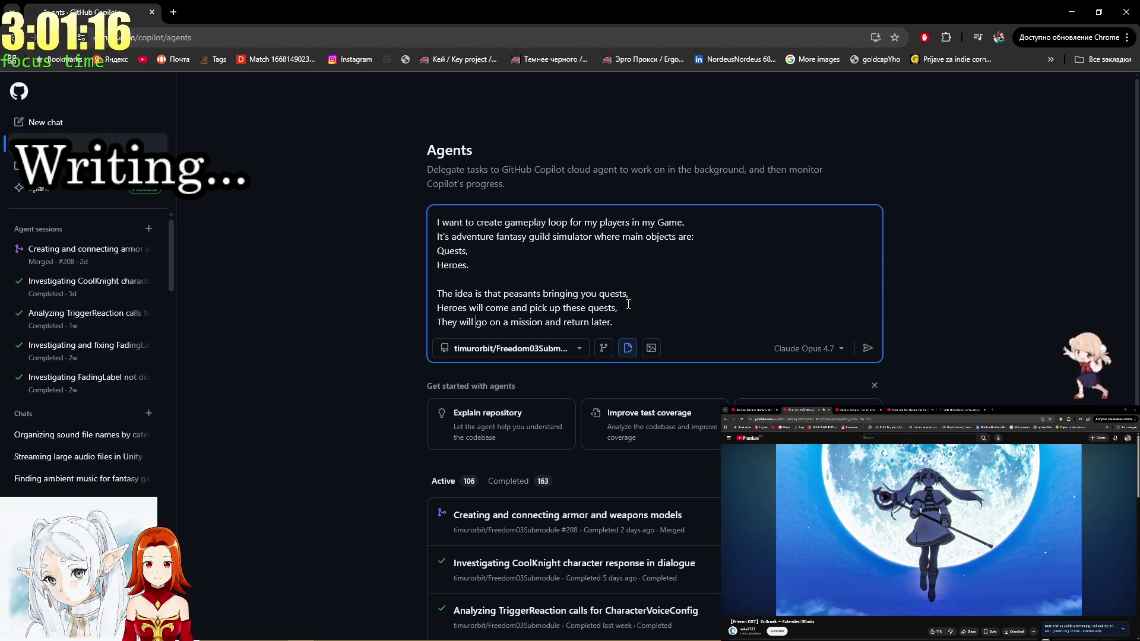
{"action": "key", "text": "Right"}
{"action": "key", "text": "Right"}
{"action": "key", "text": "Right"}
{"action": "key", "text": "Up"}
{"action": "key", "text": "BackSpace"}
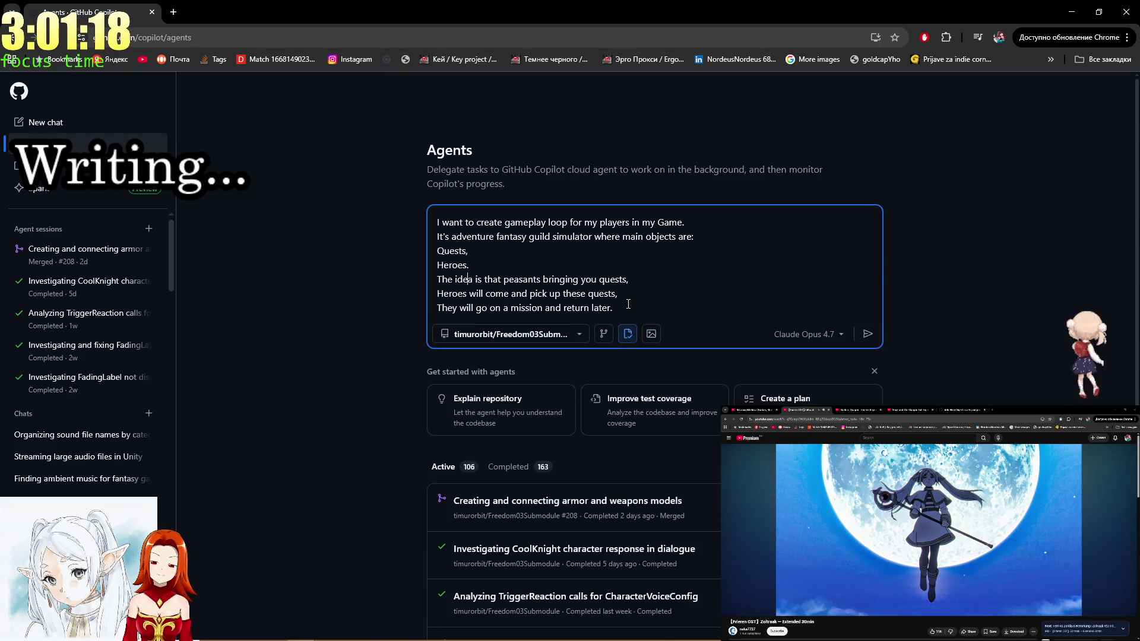
{"action": "key", "text": "Down"}
{"action": "key", "text": "Down"}
{"action": "key", "text": "shift+Return"}
{"action": "key", "text": "shift+Return"}
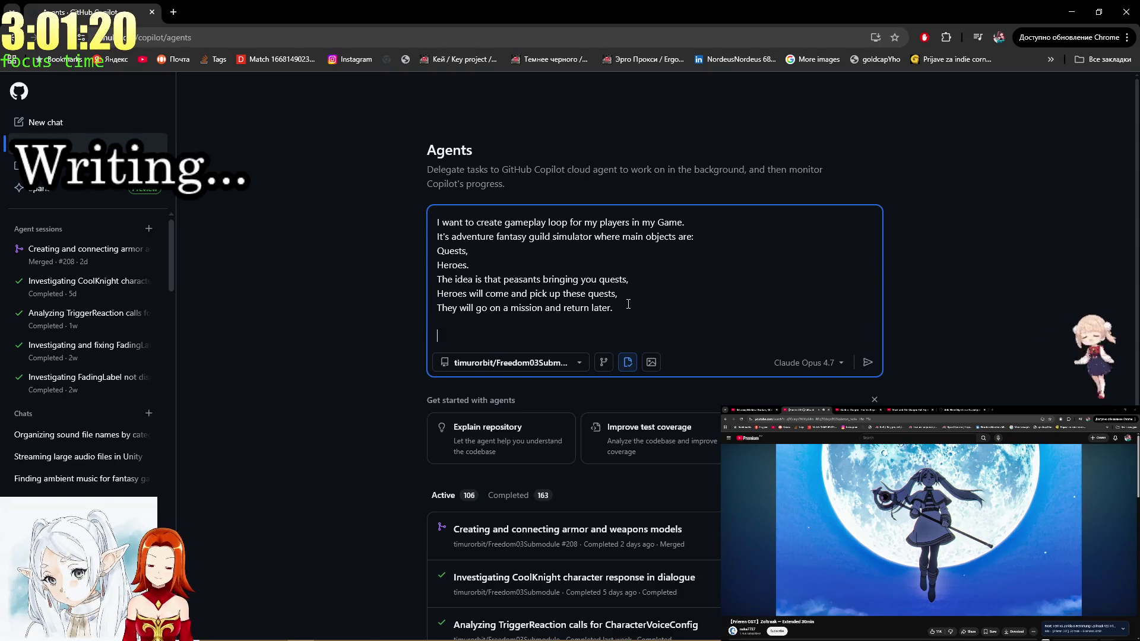
Add 'Im struggling with the flow idea, how gameplay cycle should look for a player, im thinking:'.
{"action": "type", "text": "Im struggl"}
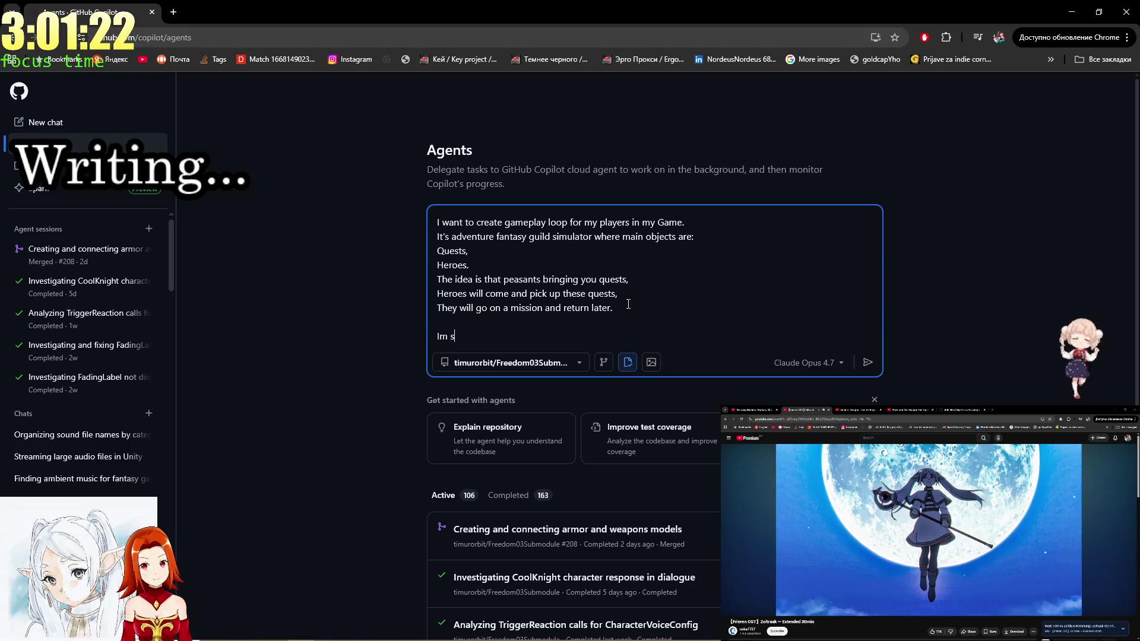
{"action": "type", "text": "ing "}
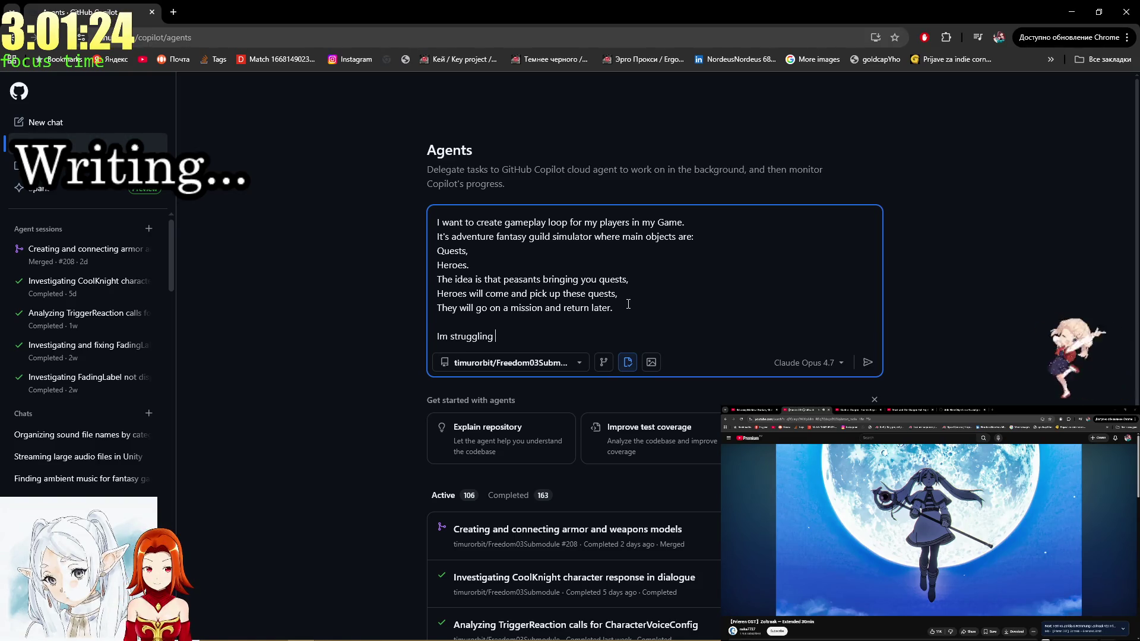
{"action": "type", "text": "with the f"}
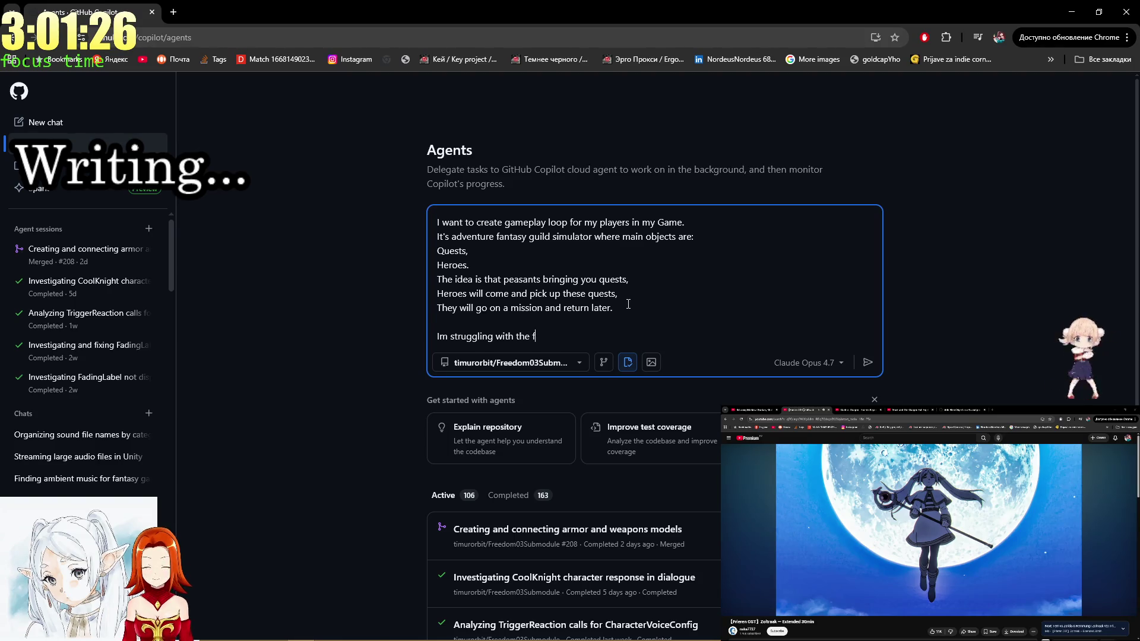
{"action": "type", "text": "low idea"}
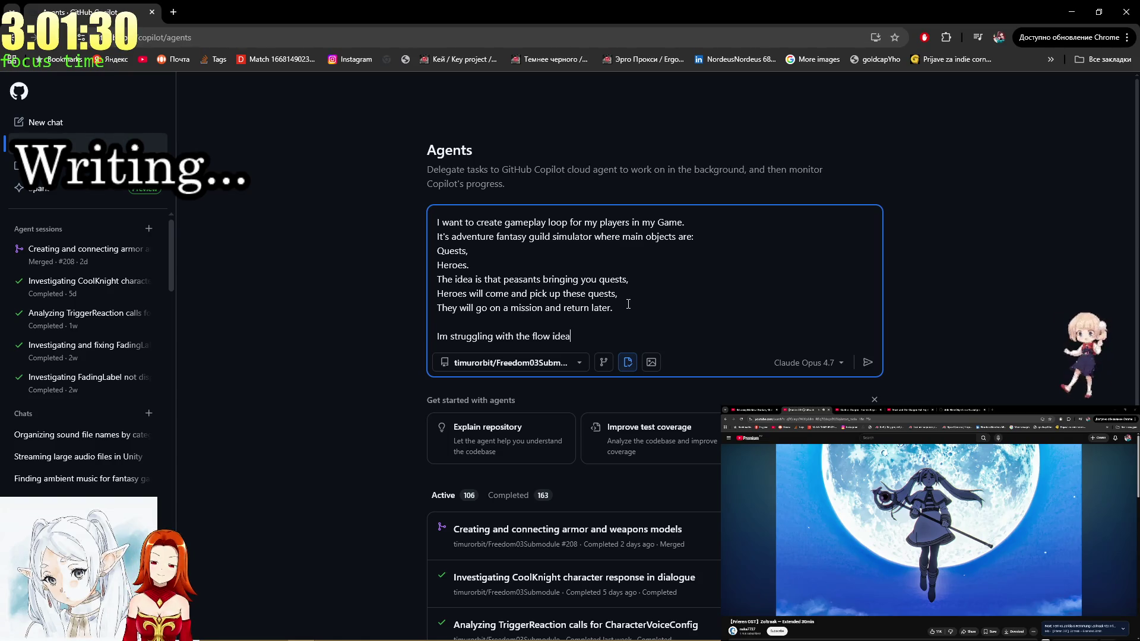
{"action": "type", "text": ", how gameplay cycle "}
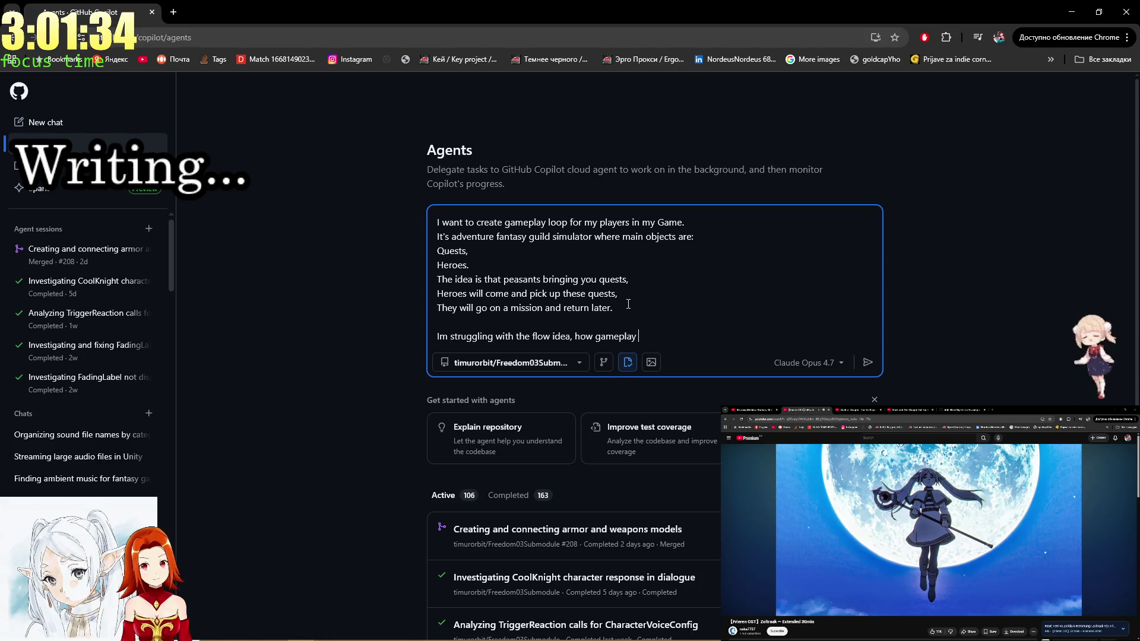
{"action": "type", "text": "should"}
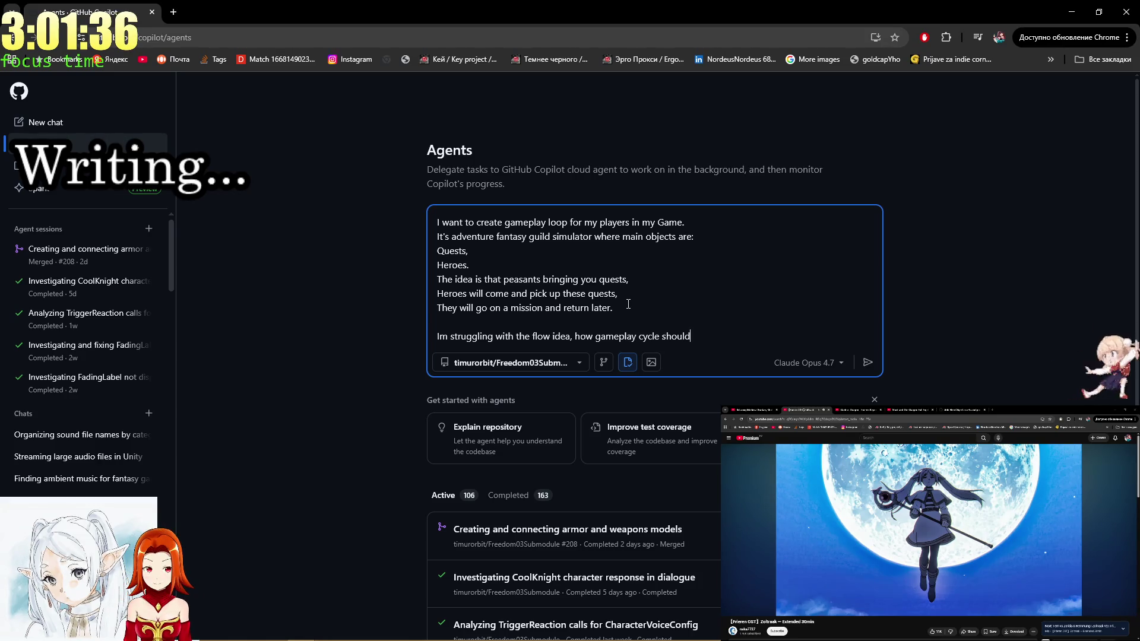
{"action": "type", "text": " be imple"}
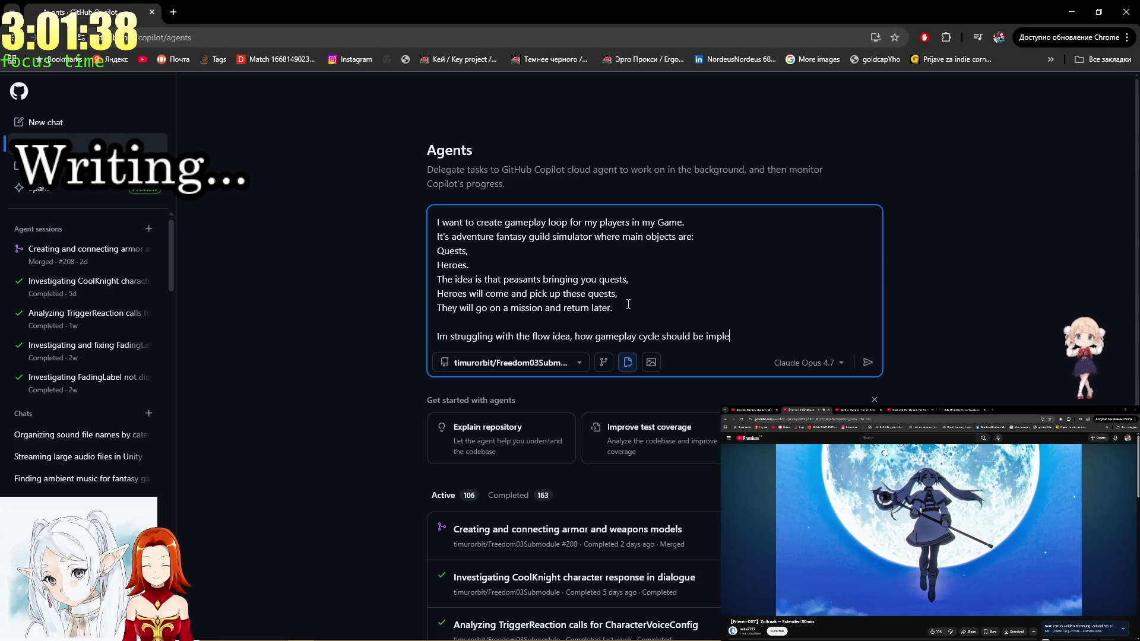
{"action": "type", "text": "mented,"}
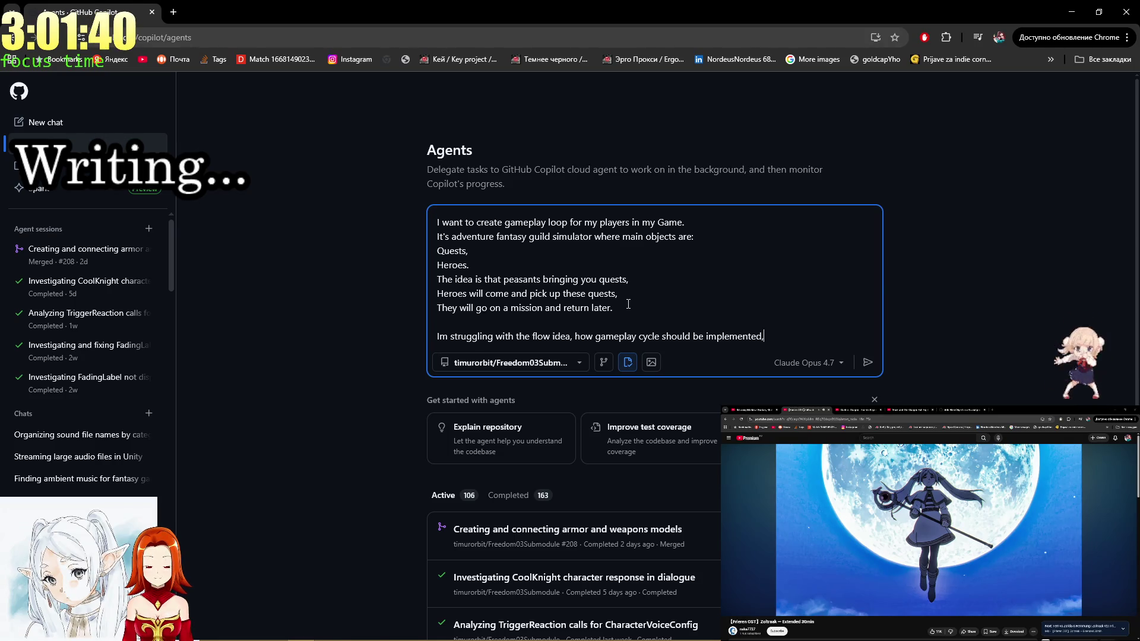
{"action": "type", "text": " im thinking"}
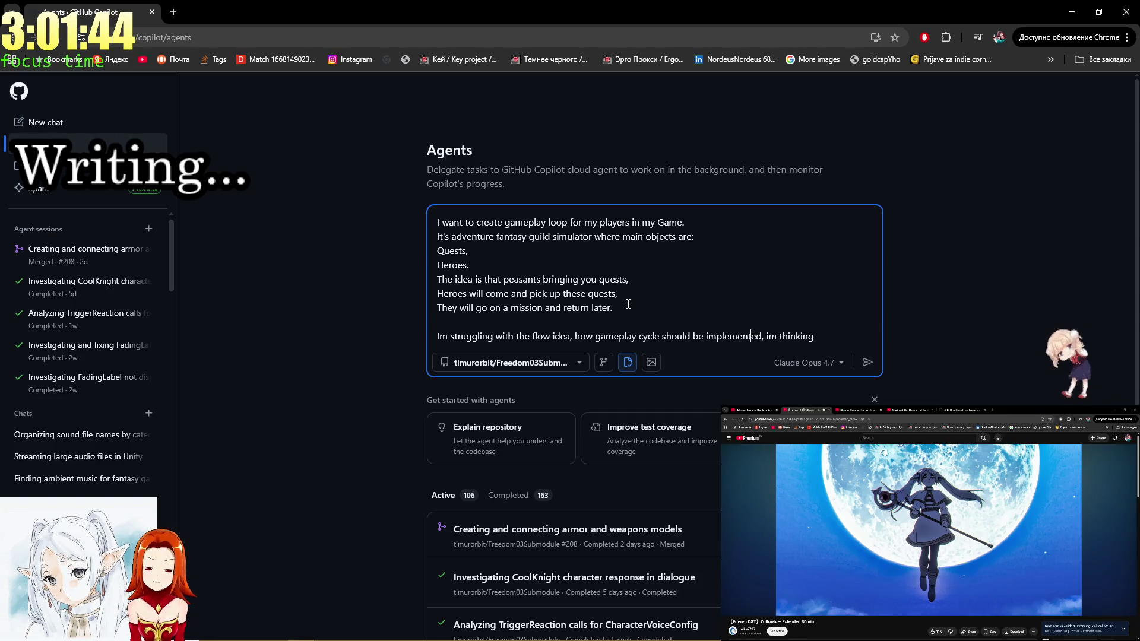
{"action": "key", "text": "ctrl+Left"}
{"action": "key", "text": "ctrl+Left"}
{"action": "key", "text": "ctrl+Left"}
{"action": "key", "text": "BackSpace"}
{"action": "key", "text": "BackSpace"}
{"action": "key", "text": "BackSpace"}
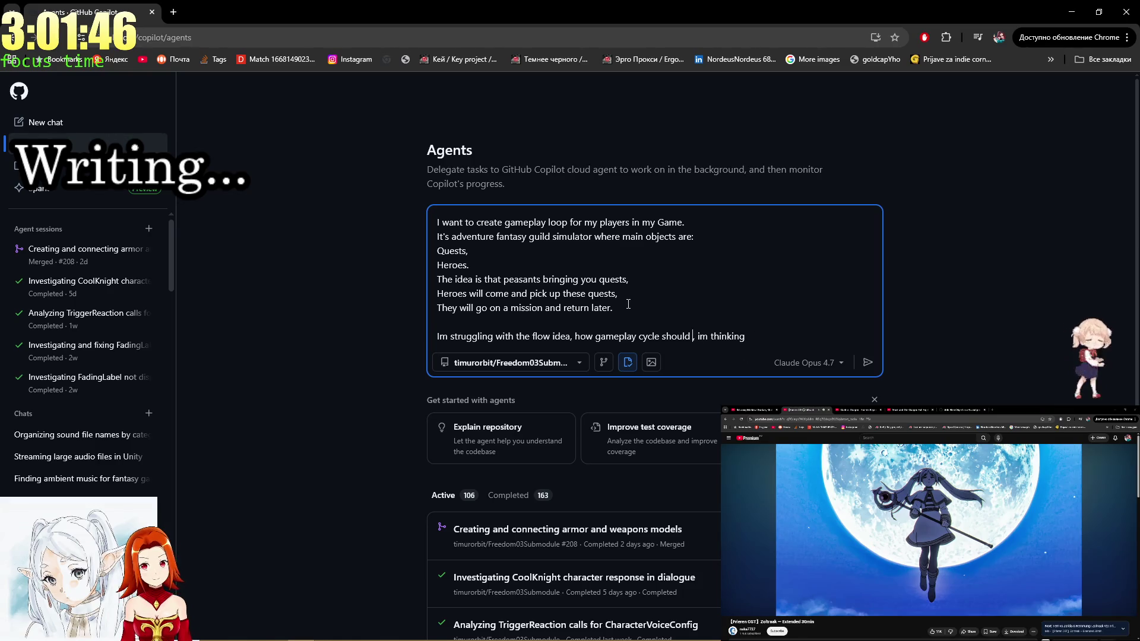
{"action": "type", "text": "look for a play"}
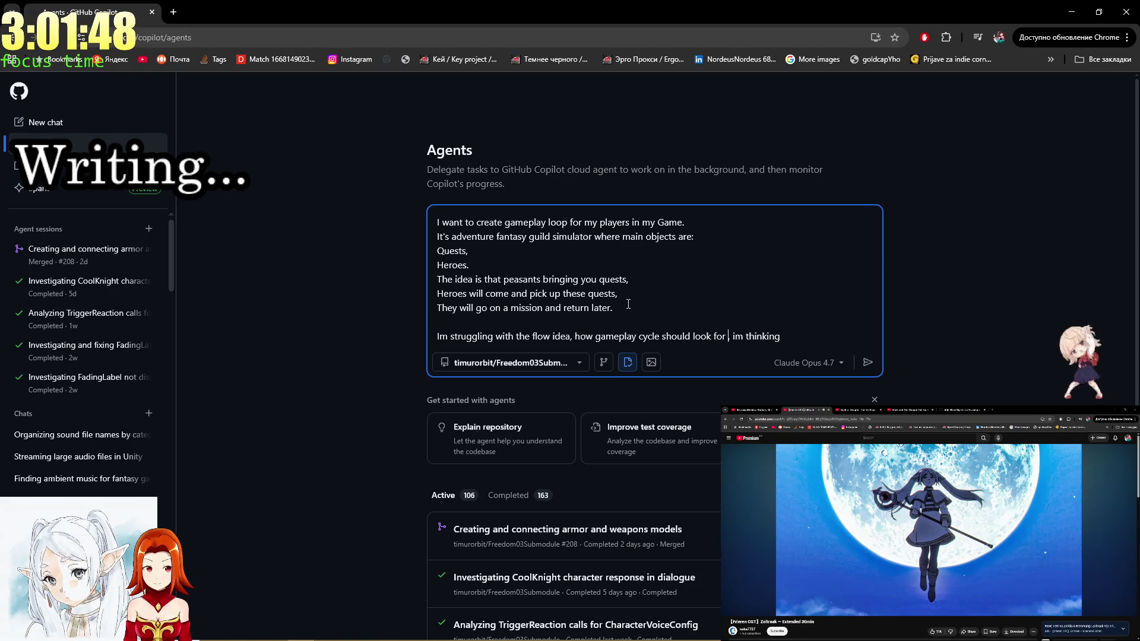
{"action": "type", "text": "er"}
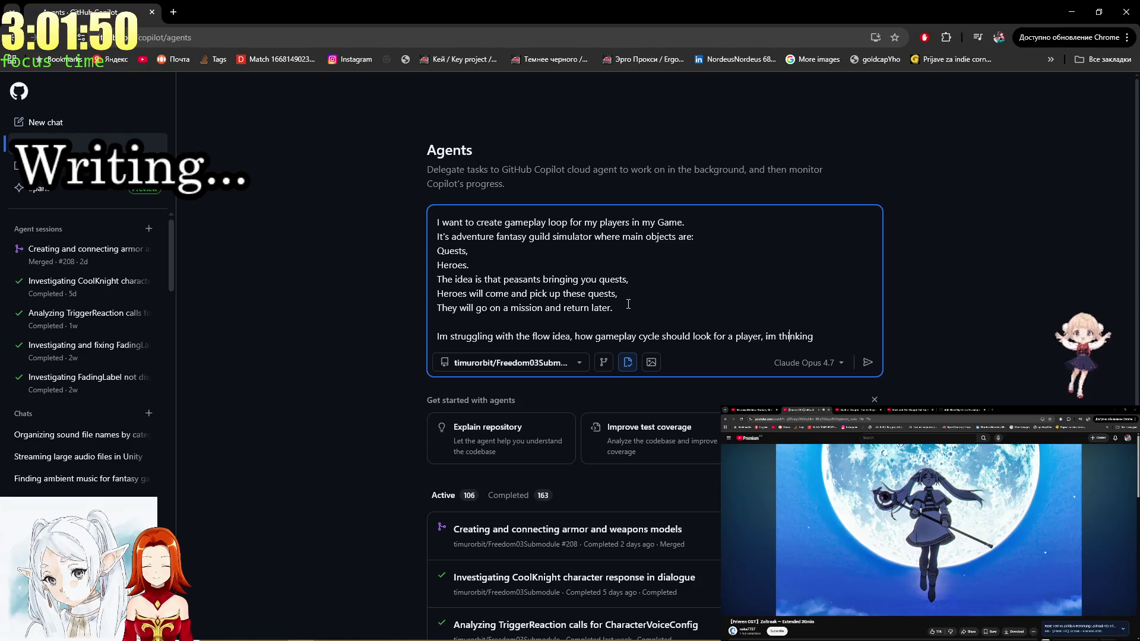
{"action": "key", "text": "End"}
{"action": "key", "text": "shift+Return"}
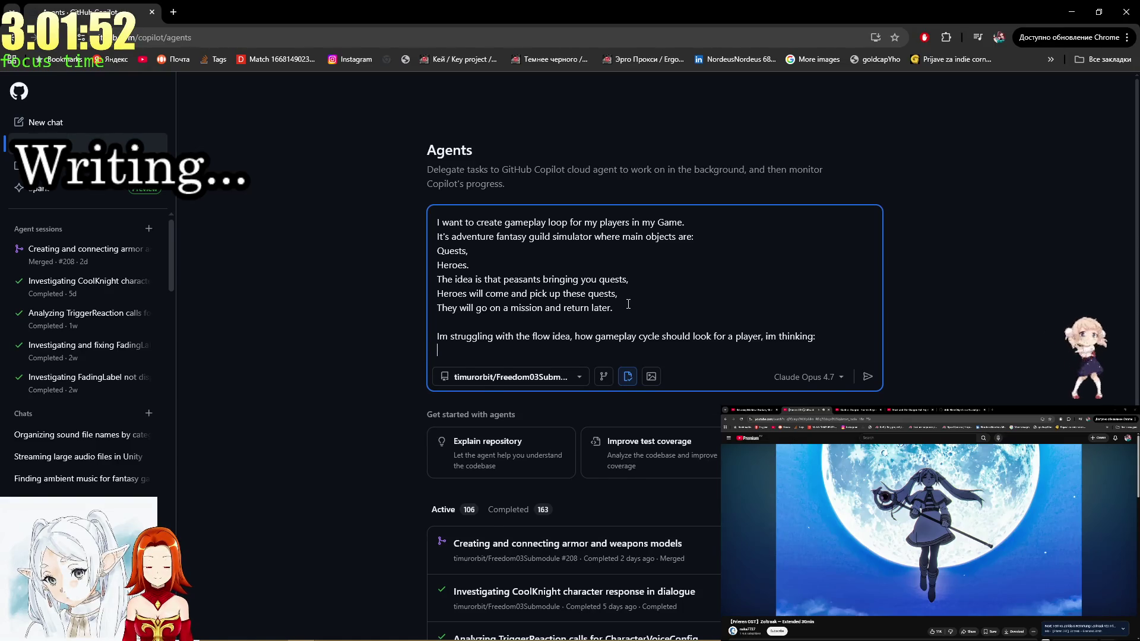
Add that the game has Day and Night, with most interactions by day when Heroes and Peasants come.
{"action": "type", "text": "There's D"}
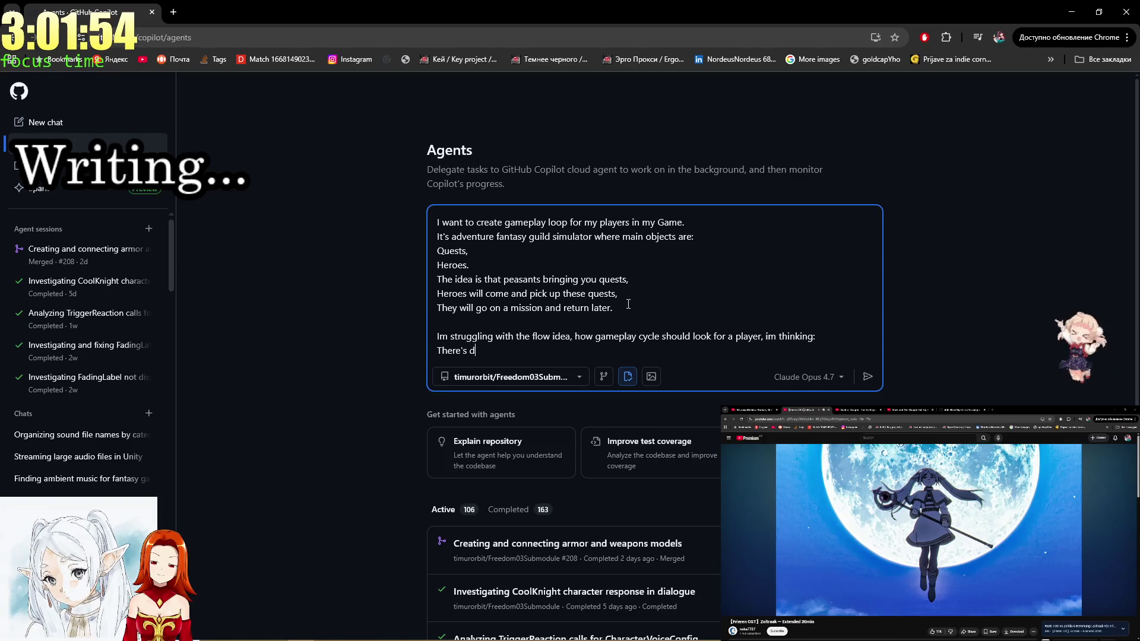
{"action": "type", "text": "ay an"}
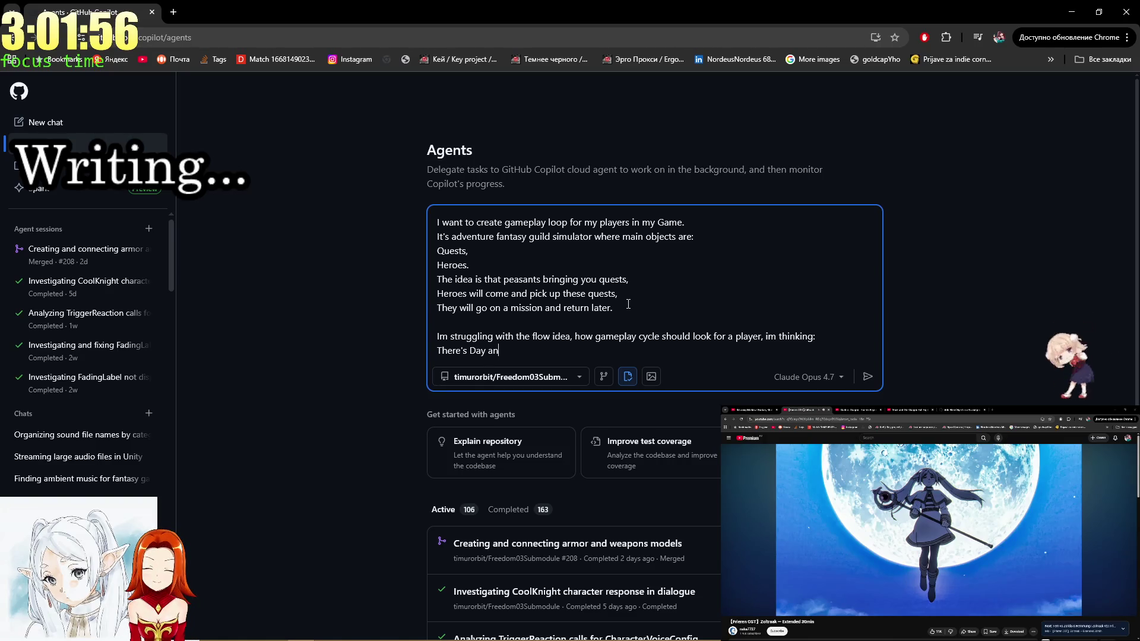
{"action": "type", "text": "d Night generally "}
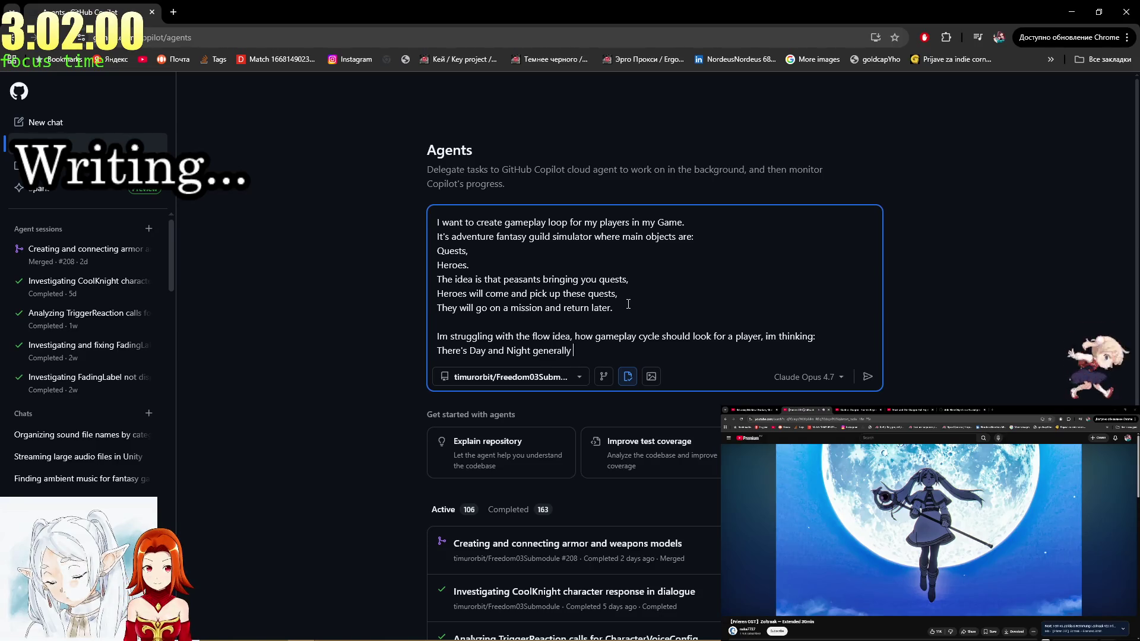
{"action": "type", "text": "in the game"}
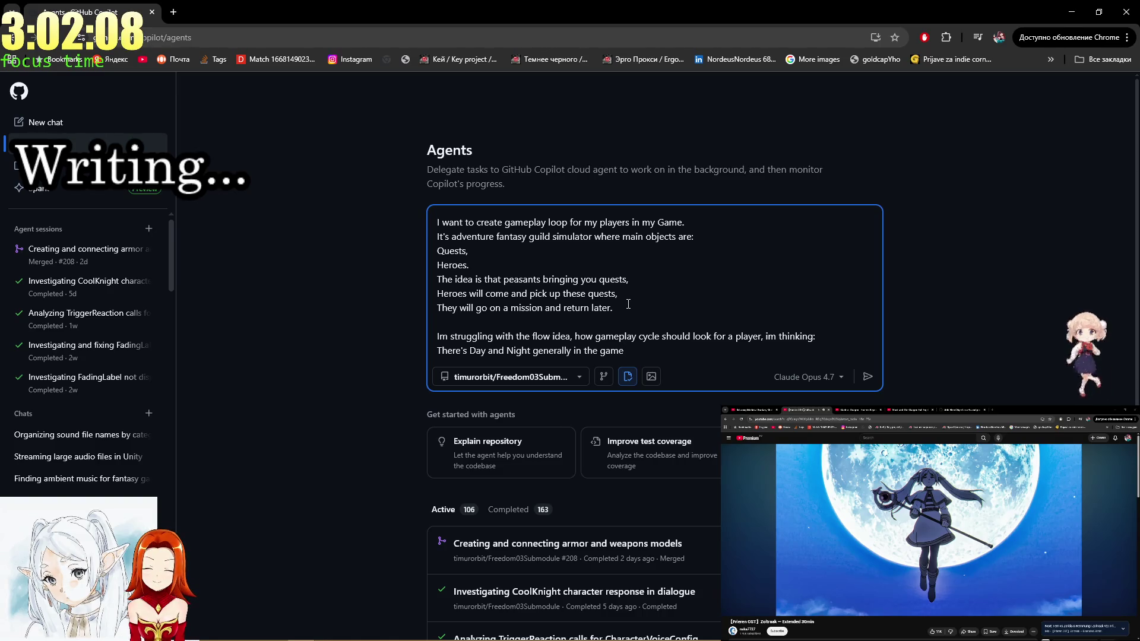
{"action": "type", "text": ". "}
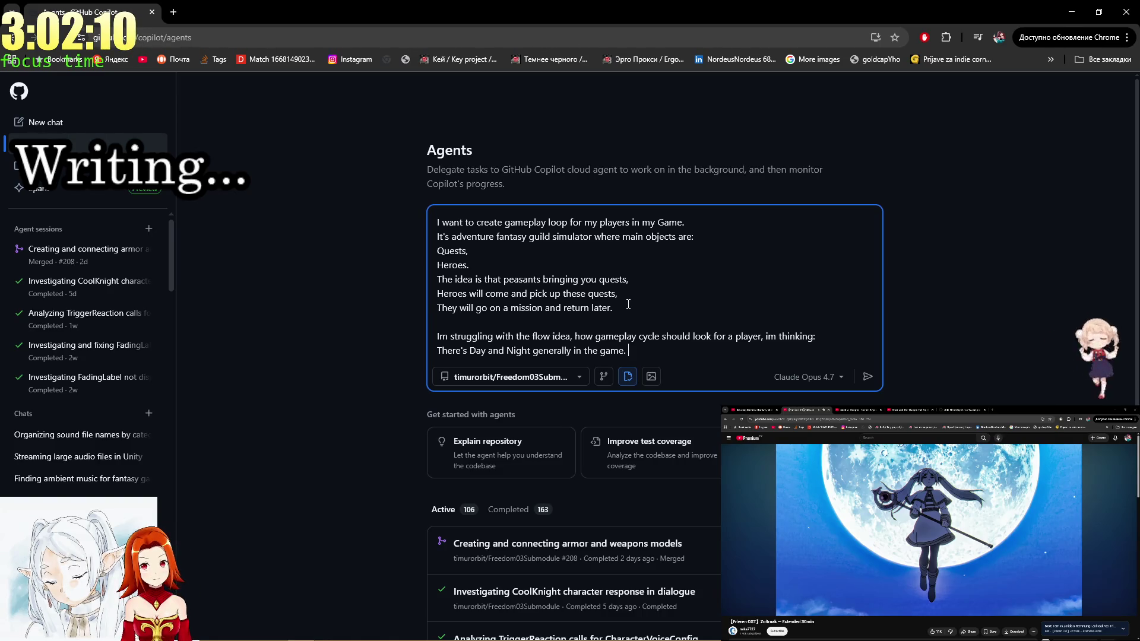
{"action": "type", "text": "Mostinterac"}
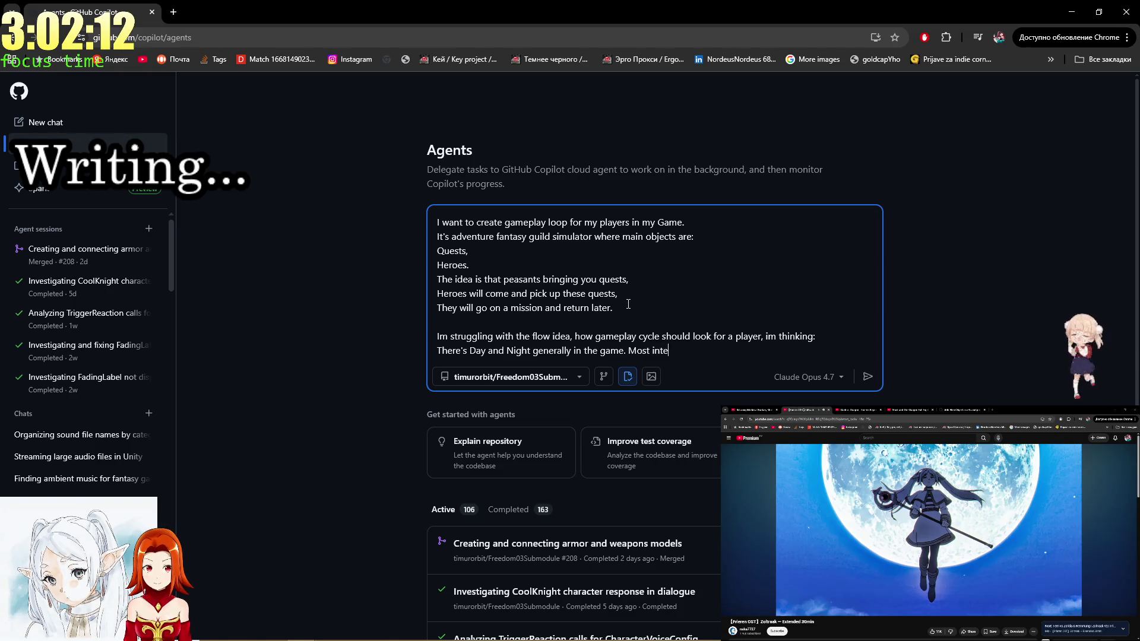
{"action": "type", "text": "ns happen at da"}
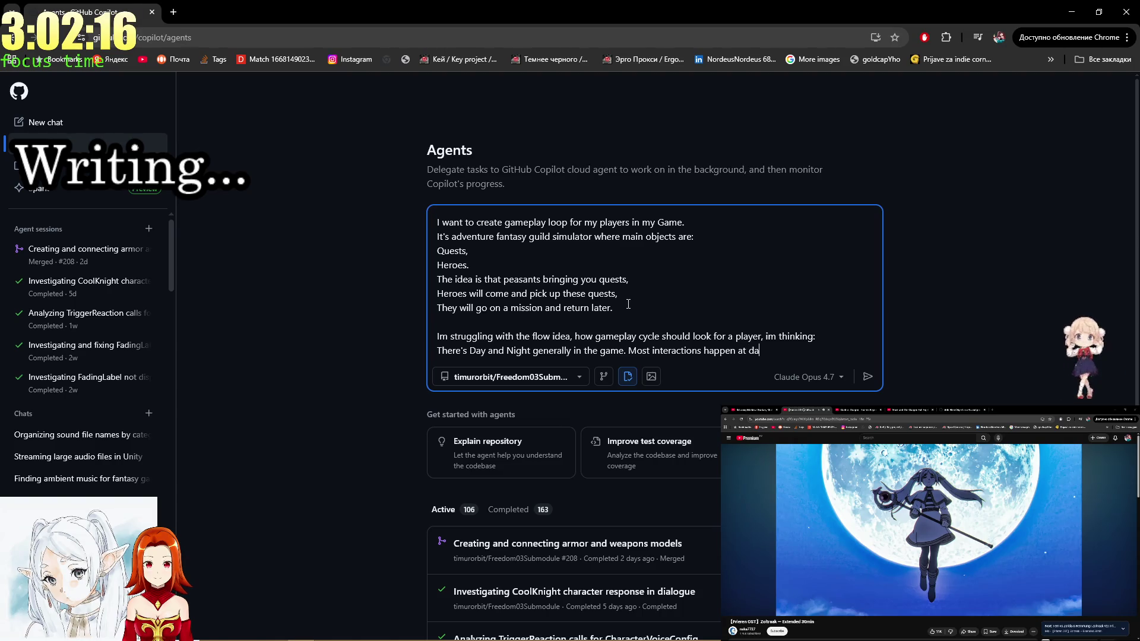
{"action": "type", "text": "y (H)"}
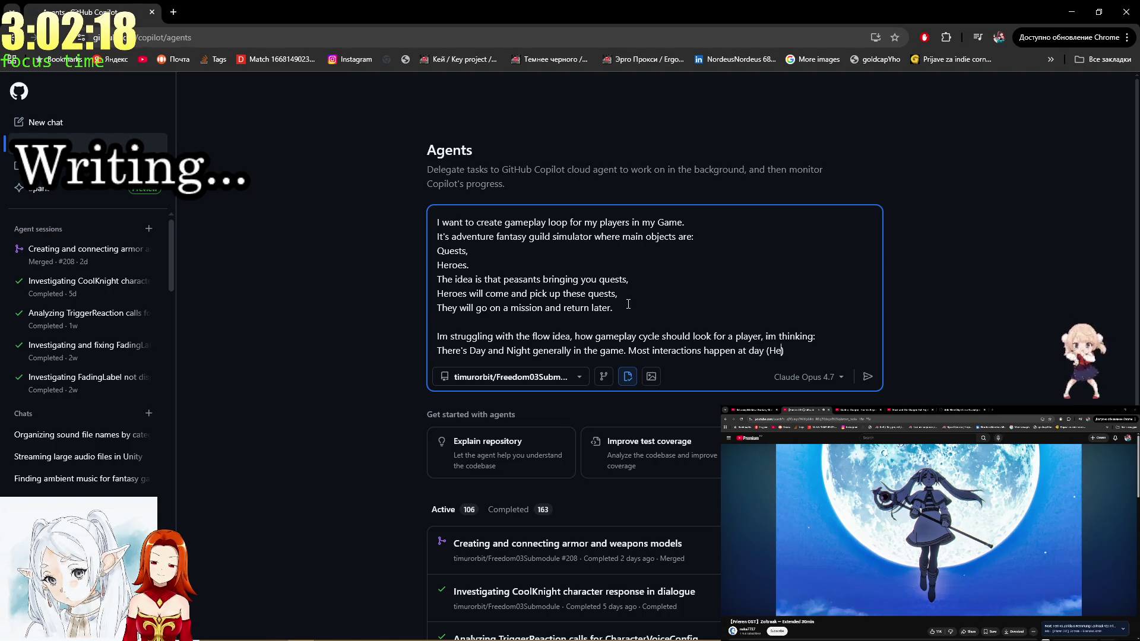
{"action": "type", "text": "s and Pes"}
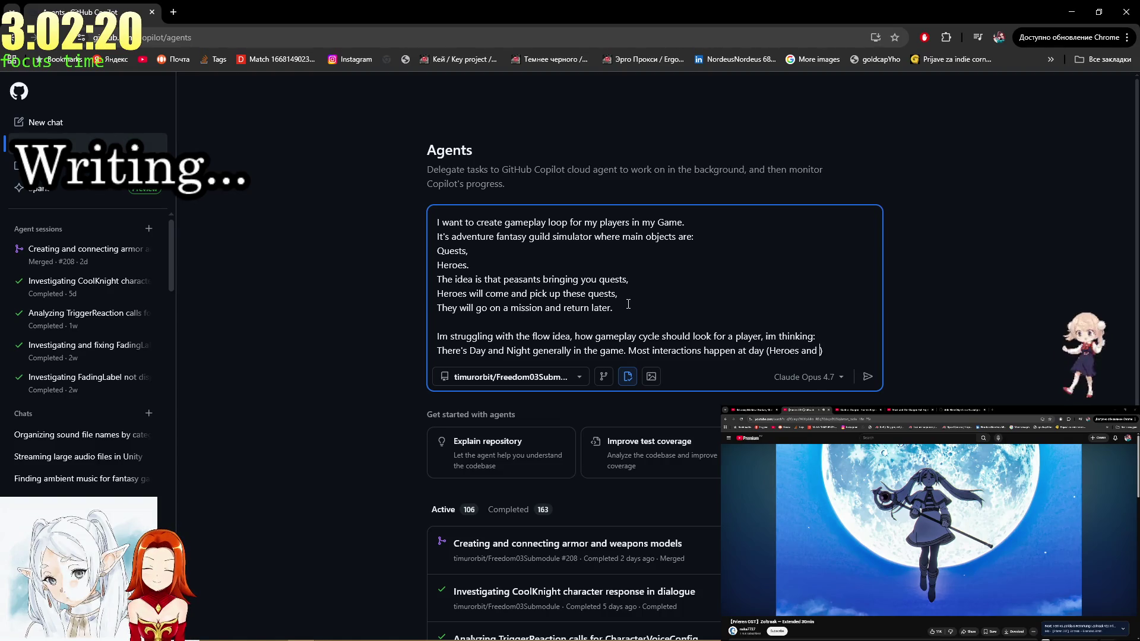
{"action": "type", "text": "nt should"}
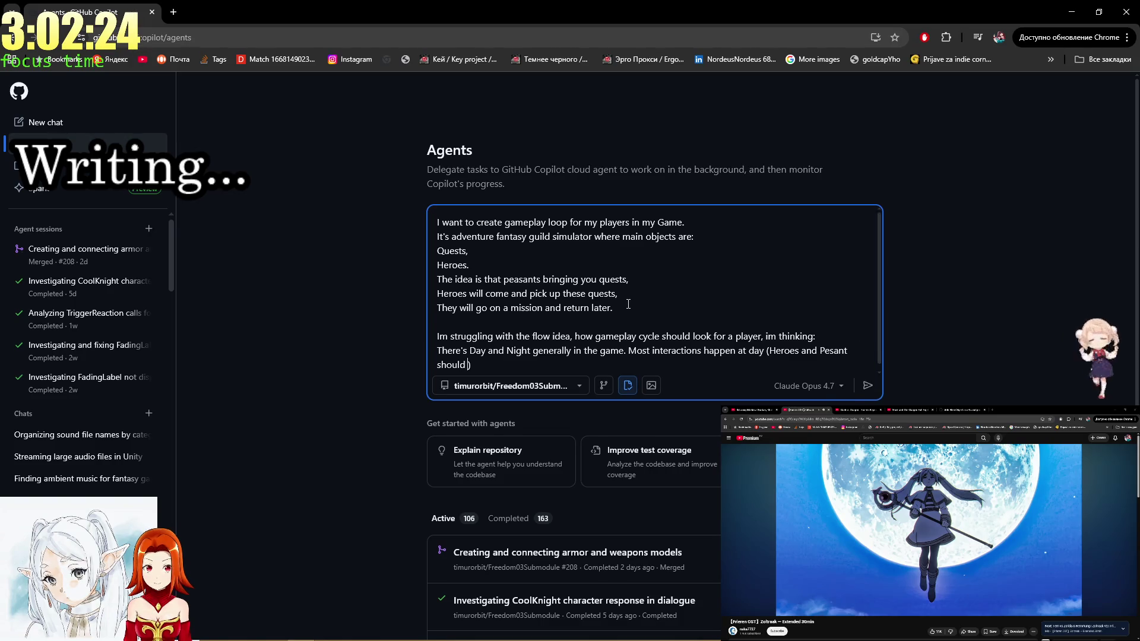
{"action": "type", "text": " come"}
{"action": "key", "text": "End"}
{"action": "type", "text": "."}
{"action": "key", "text": "Return"}
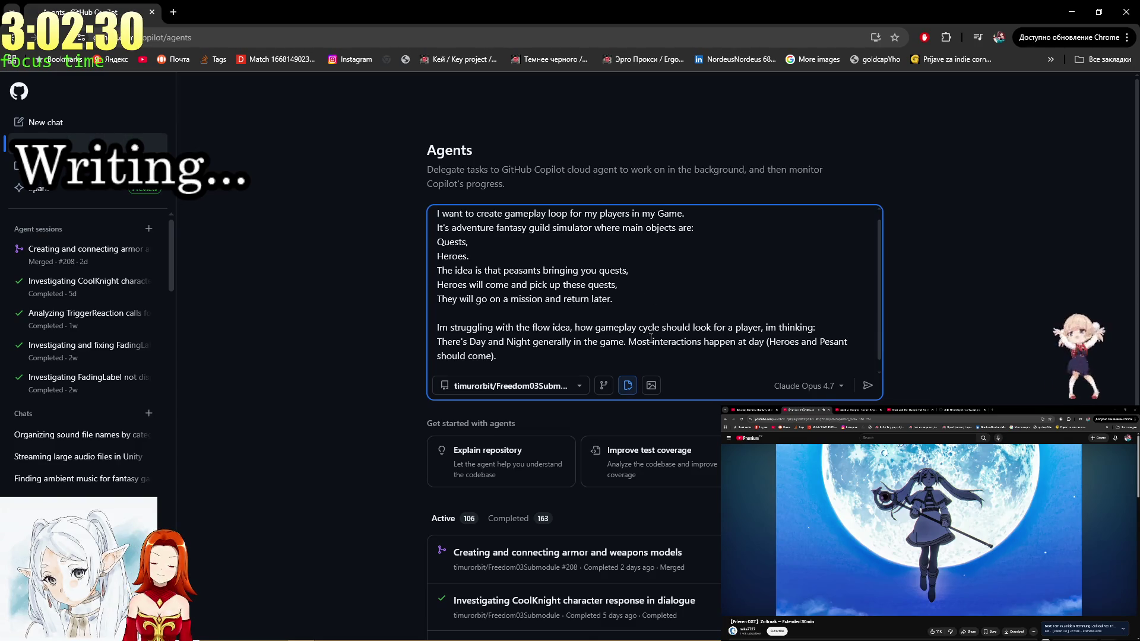
Replace the 'Most interactions…' sentence with 'Heroes and Peasants come at day.'.
{"action": "mouse_move", "coordinate": [702, 342]}
{"action": "left_mouse_down"}
{"action": "mouse_move", "coordinate": [628, 341]}
{"action": "mouse_move", "coordinate": [639, 327]}
{"action": "mouse_move", "coordinate": [630, 336]}
{"action": "left_mouse_up"}
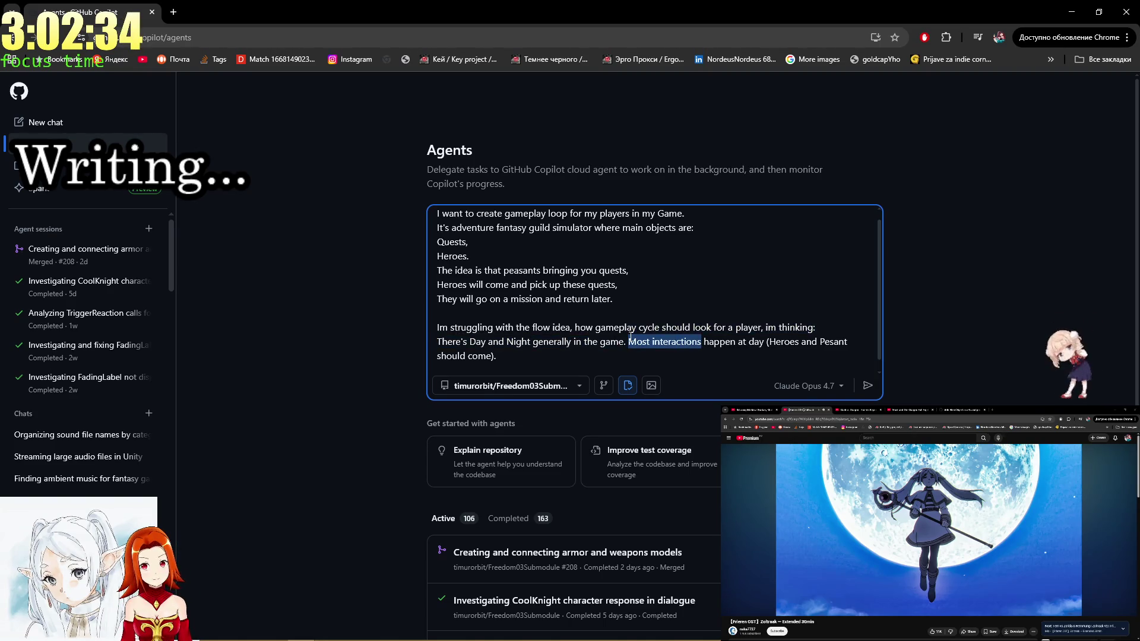
{"action": "left_click", "coordinate": [597, 357]}
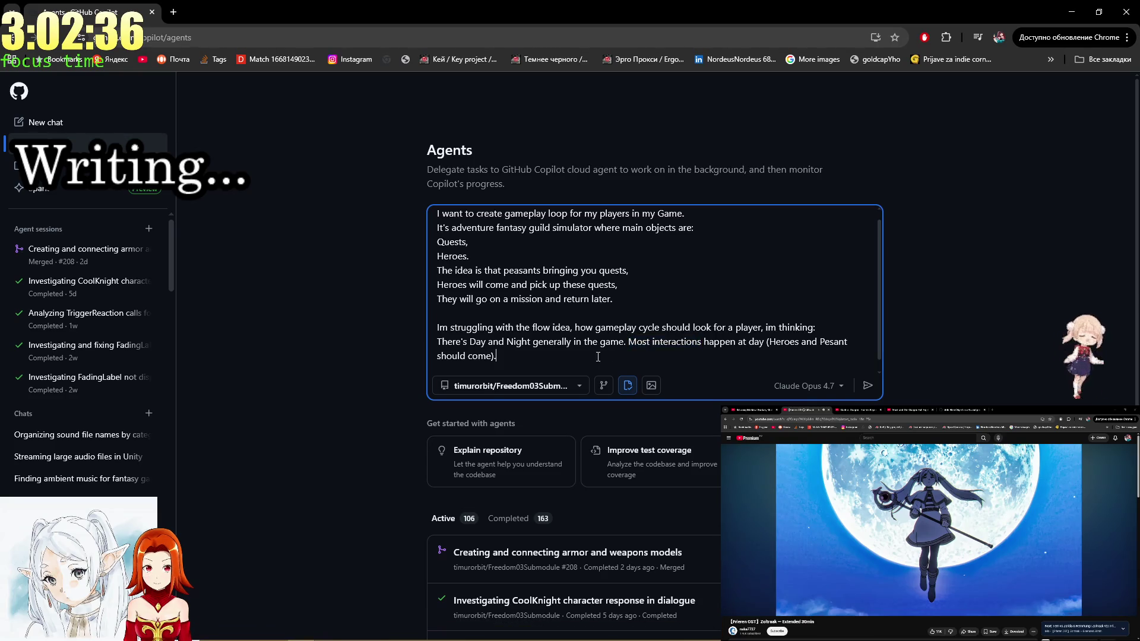
{"action": "left_click_drag", "start_coordinate": [596, 357], "coordinate": [629, 342]}
{"action": "type", "text": "Heroes and Peasa"}
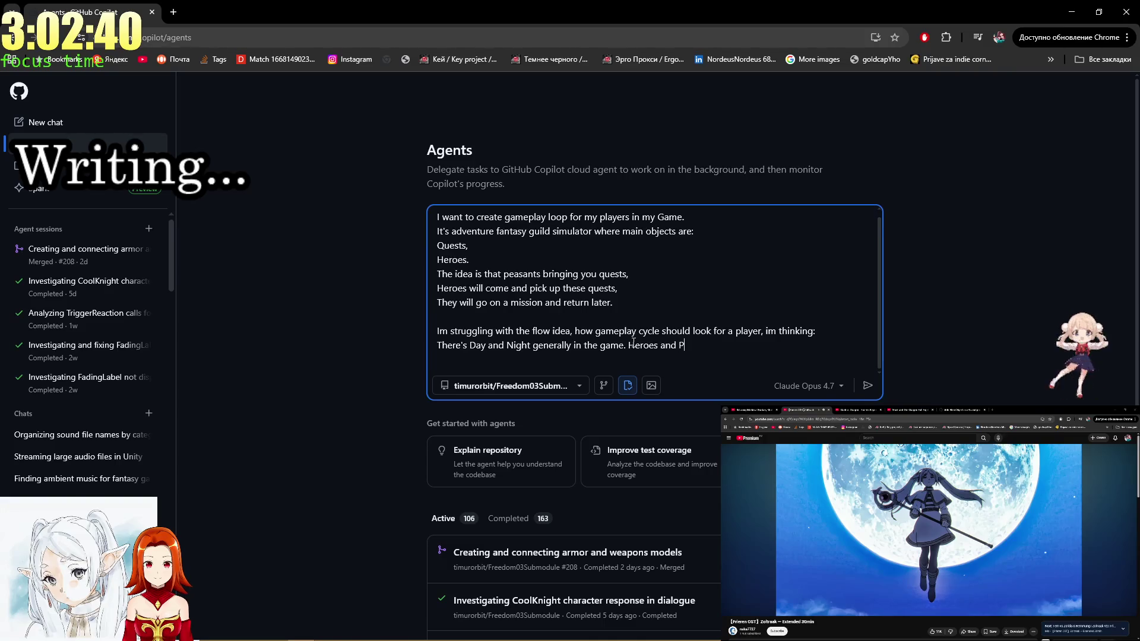
{"action": "type", "text": "nts comed"}
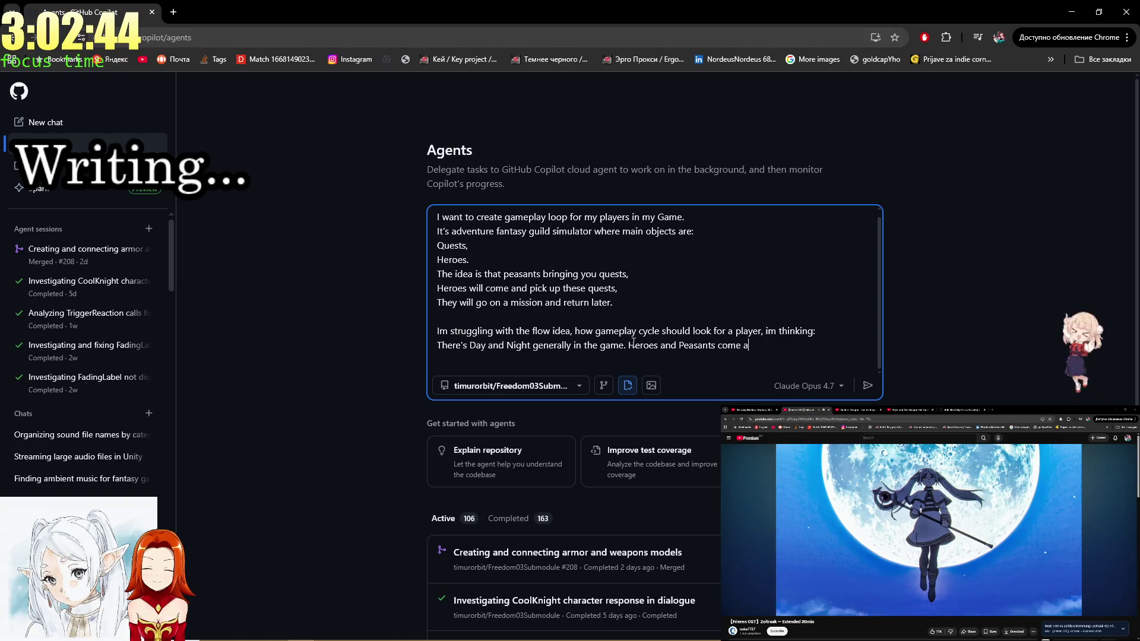
{"action": "type", "text": "t day."}
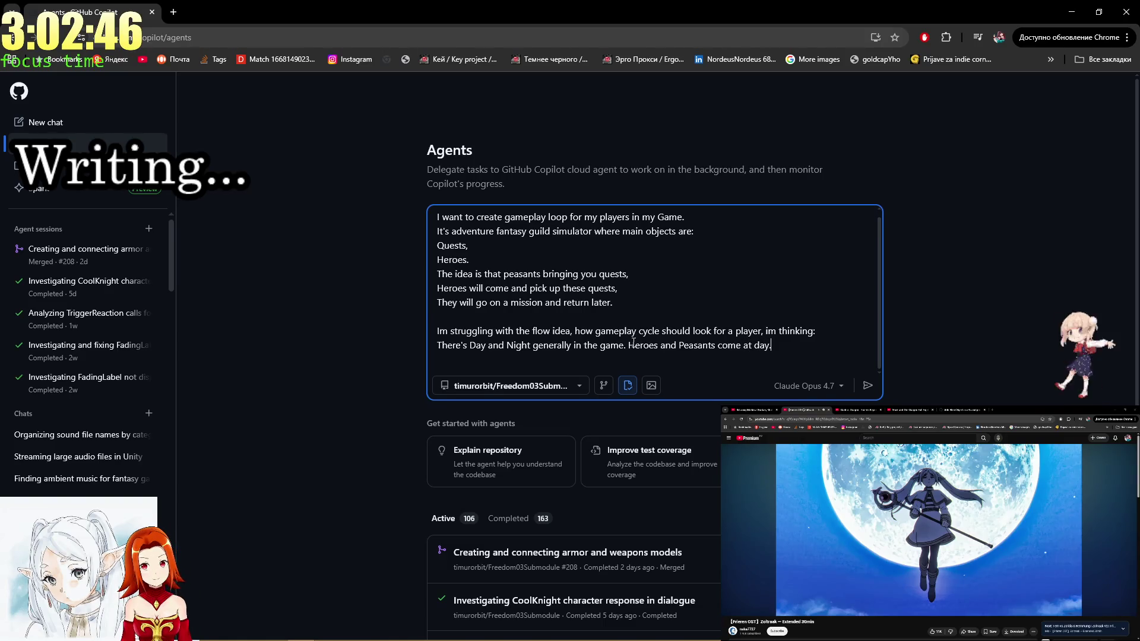
{"action": "key", "text": "shift+Return"}
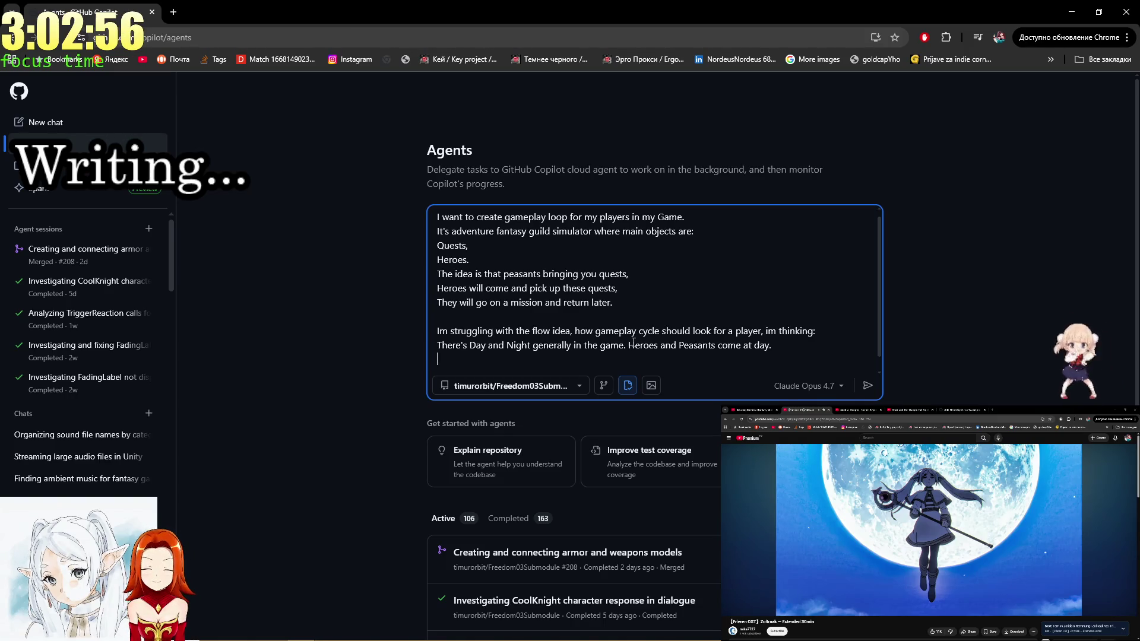
Insert '(Day and night time already have in Enviro Manager)' after 'game'.
{"action": "key", "text": "ctrl+Right"}
{"action": "key", "text": "ctrl+Right"}
{"action": "key", "text": "ctrl+Right"}
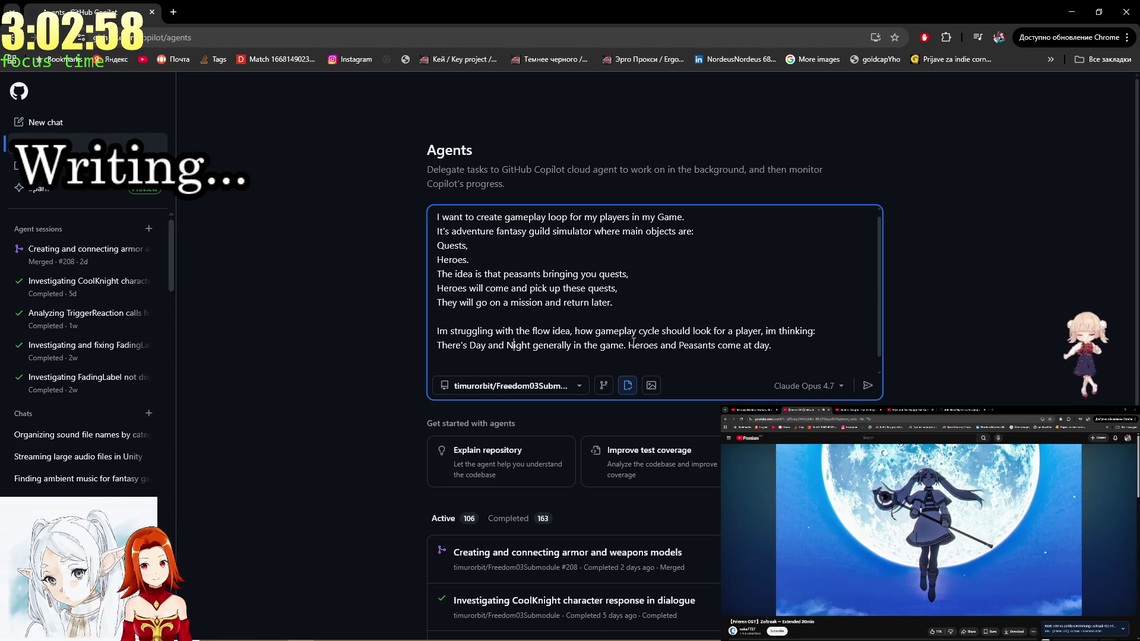
{"action": "key", "text": "BackSpace"}
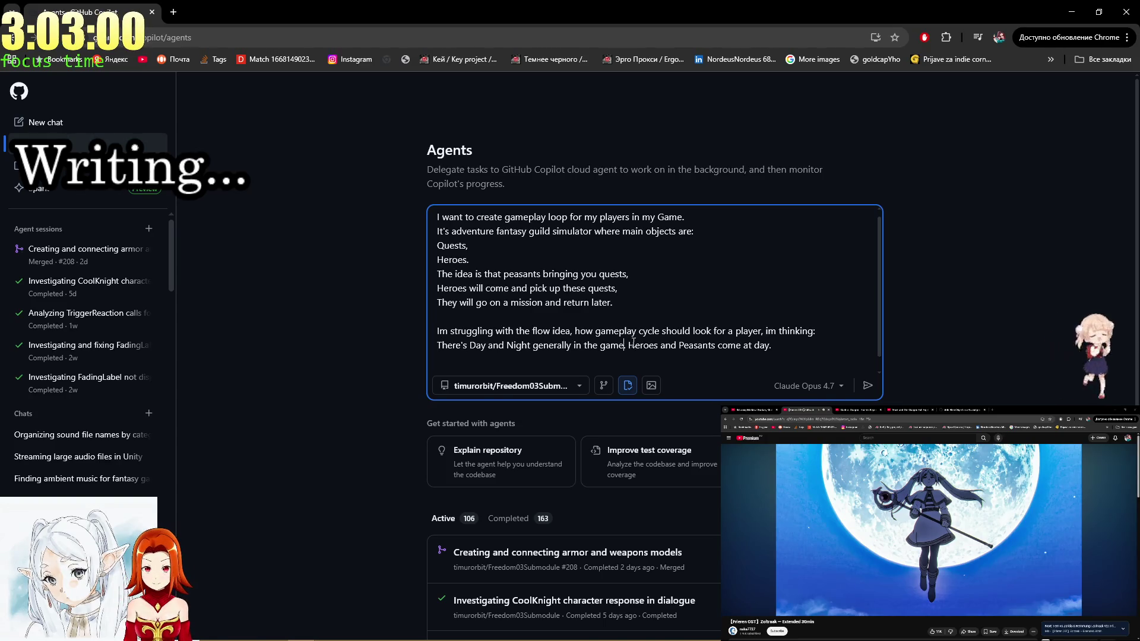
{"action": "type", "text": "()"}
{"action": "type", "text": "Day and t"}
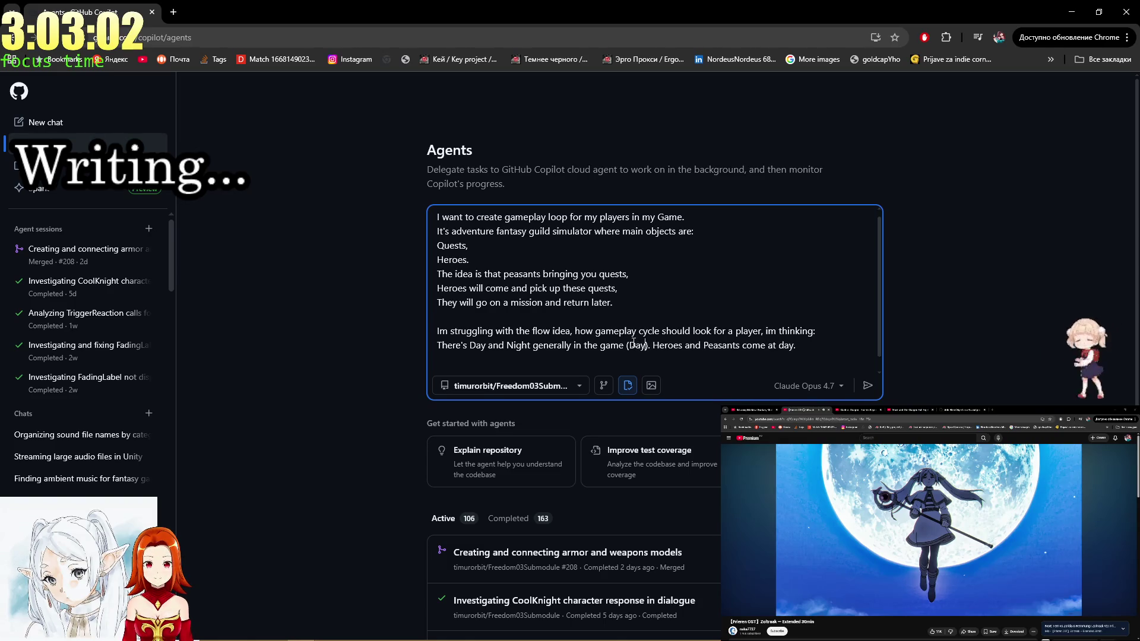
{"action": "type", "text": "ime al"}
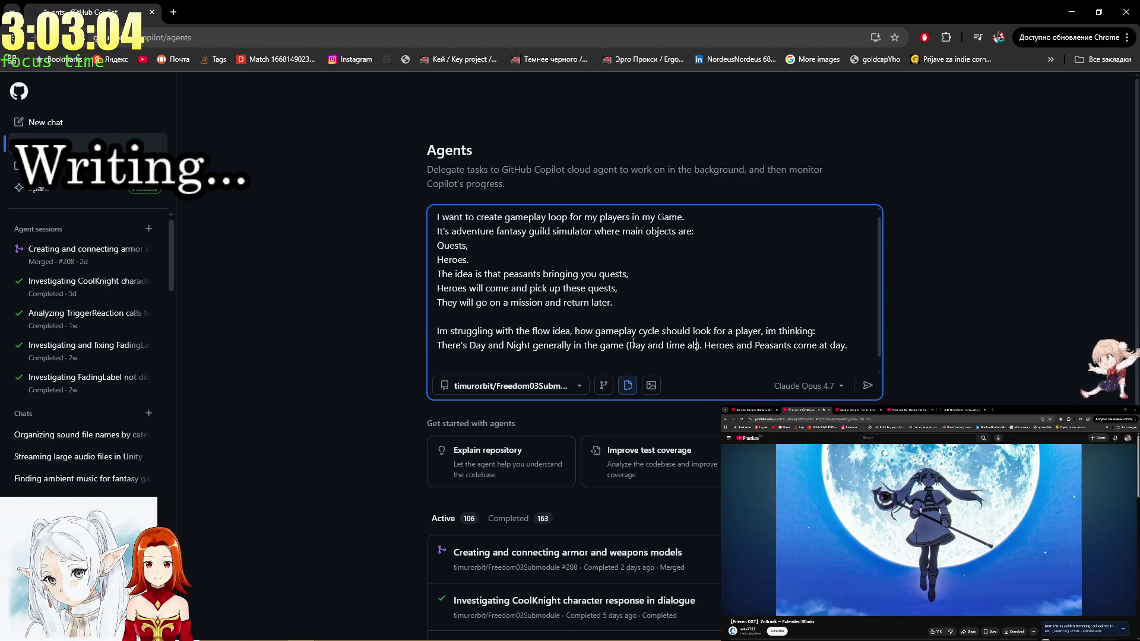
{"action": "type", "text": " a"}
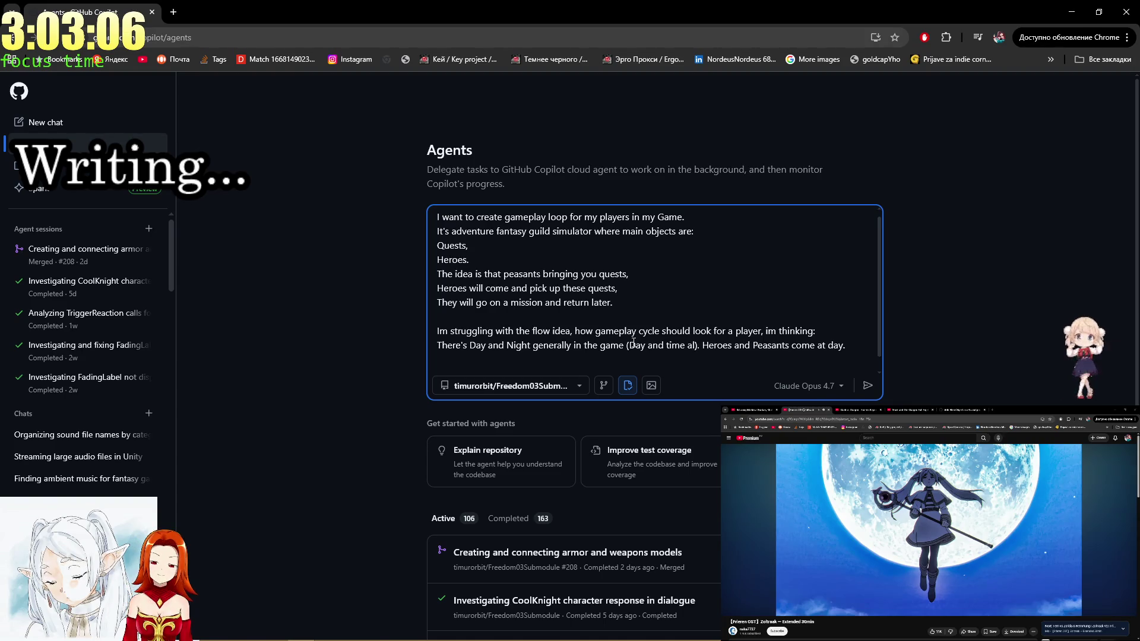
{"action": "key", "text": "BackSpace"}
{"action": "key", "text": "BackSpace"}
{"action": "key", "text": "BackSpace"}
{"action": "type", "text": "night time"}
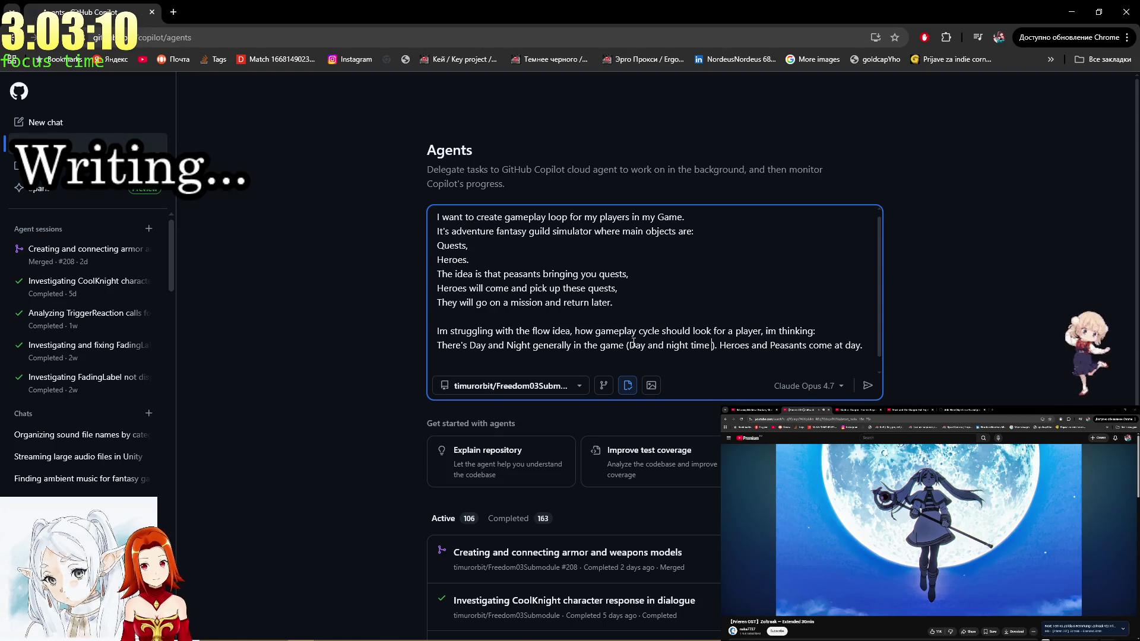
{"action": "type", "text": " already"}
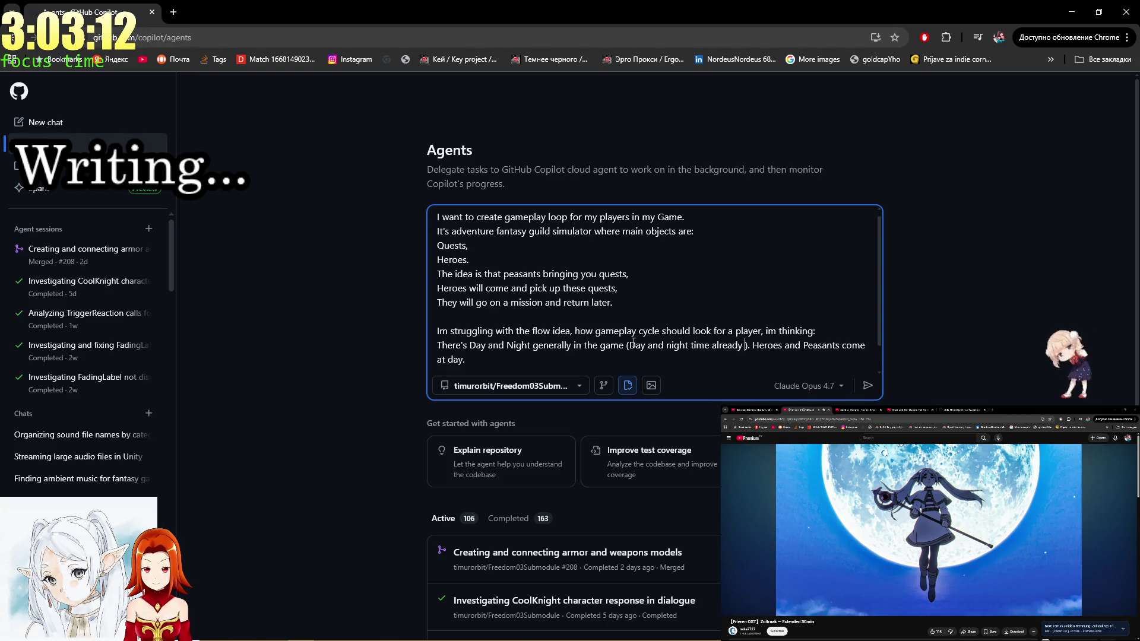
{"action": "type", "text": " have in Envir"}
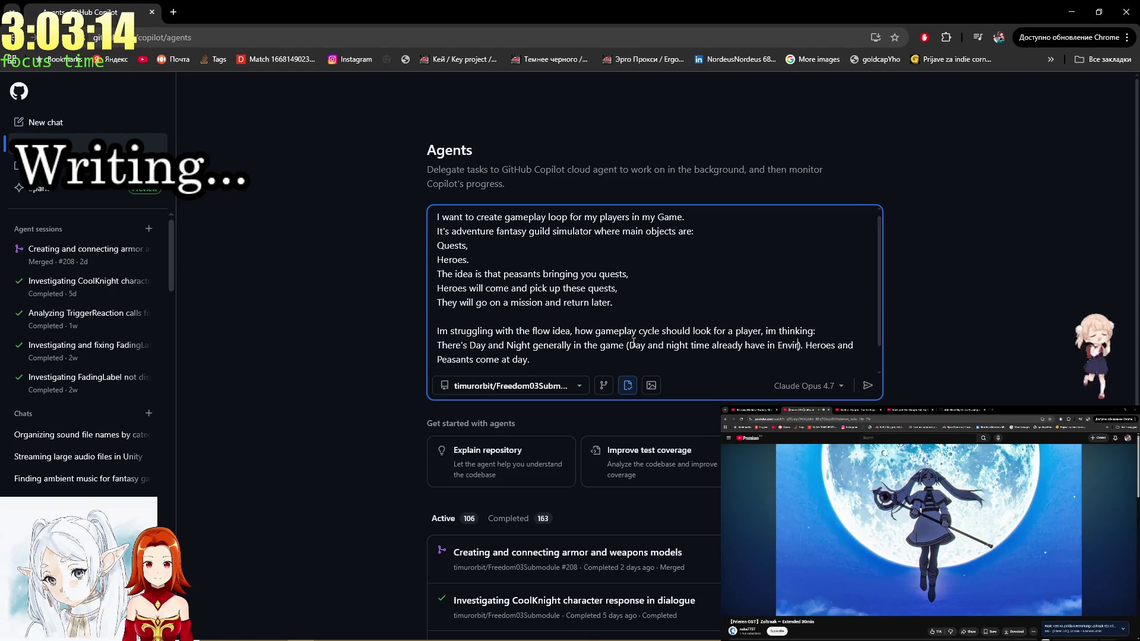
{"action": "type", "text": "o Maan"}
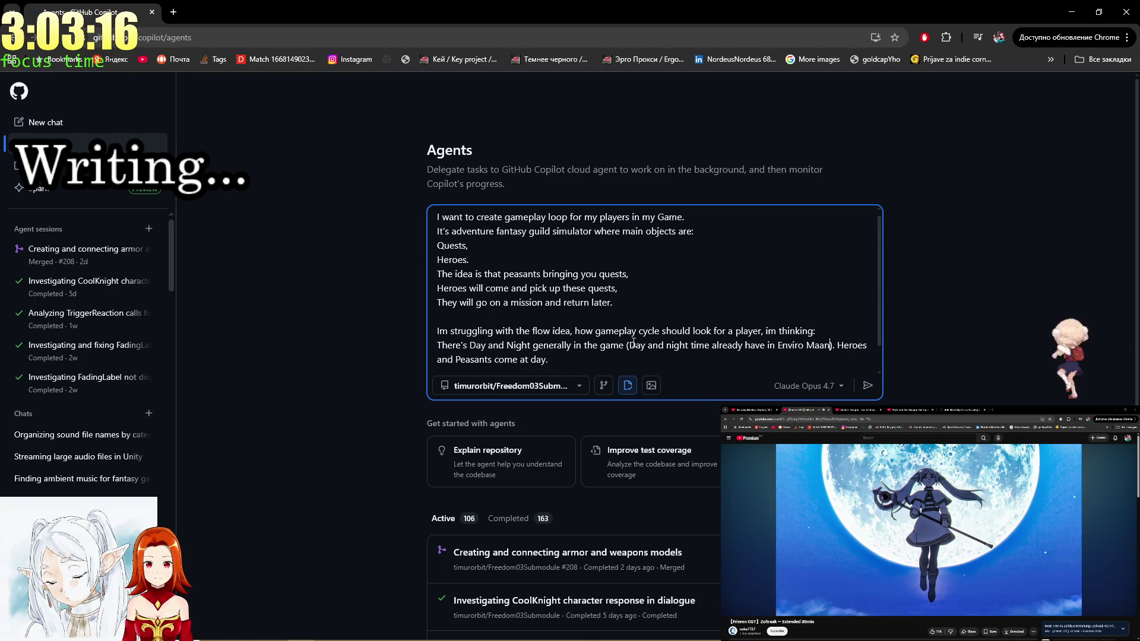
{"action": "key", "text": "BackSpace"}
{"action": "key", "text": "BackSpace"}
{"action": "type", "text": "nager"}
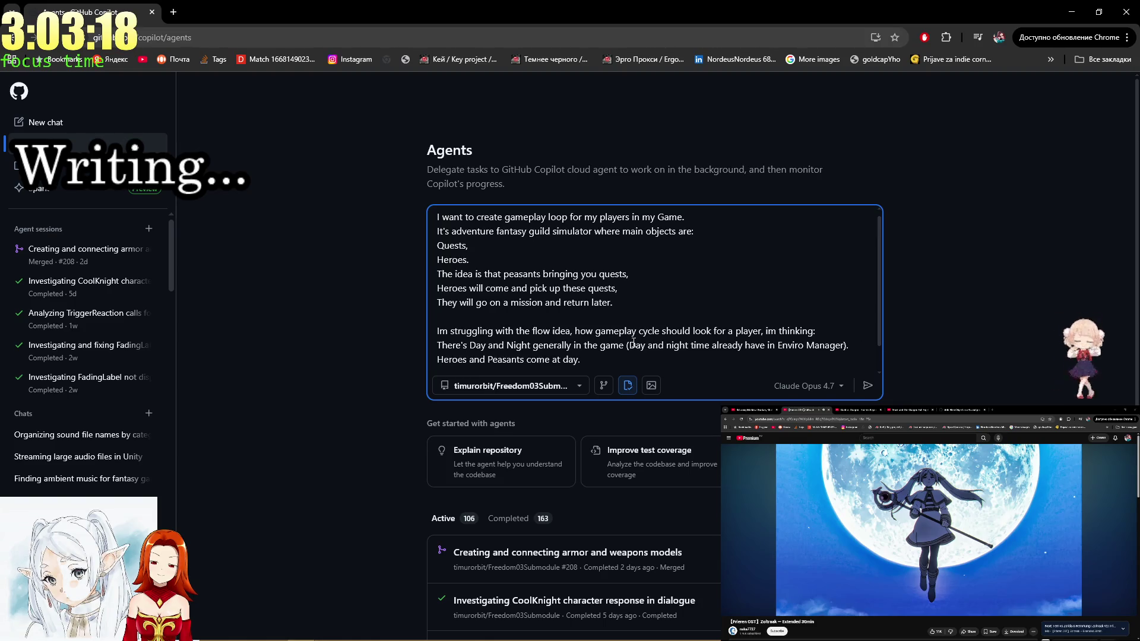
{"action": "key", "text": "shift+Return"}
{"action": "key", "text": "BackSpace"}
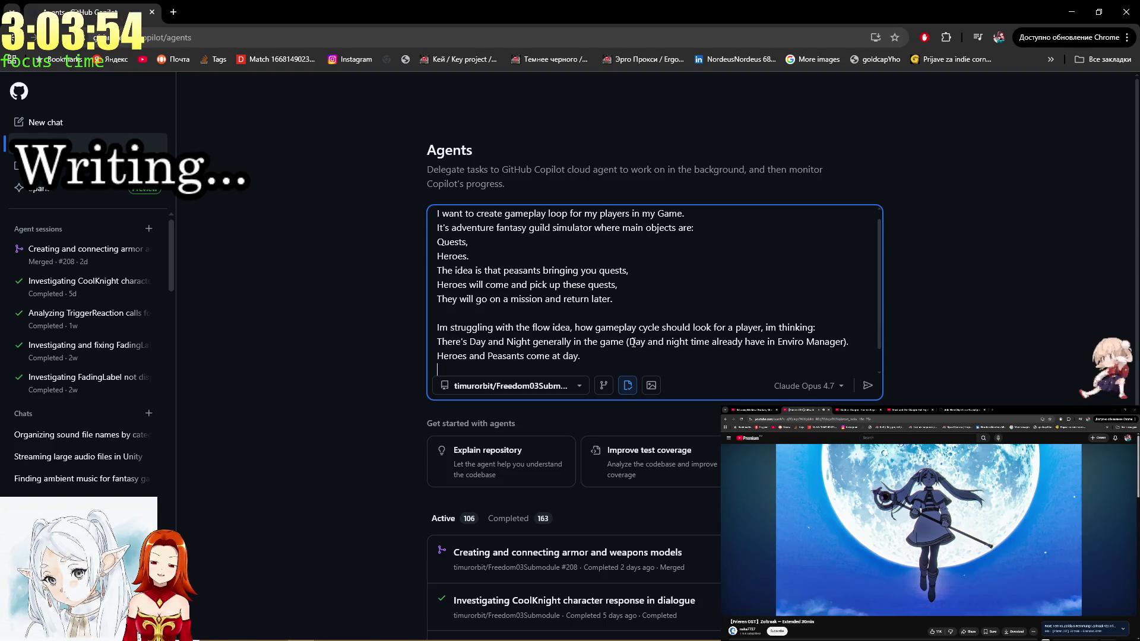
Describe a runtime-expandable Quests and Heroes pool, new Heroes arriving first, n quests and n heroes daily.
{"action": "type", "text": "There's should be p"}
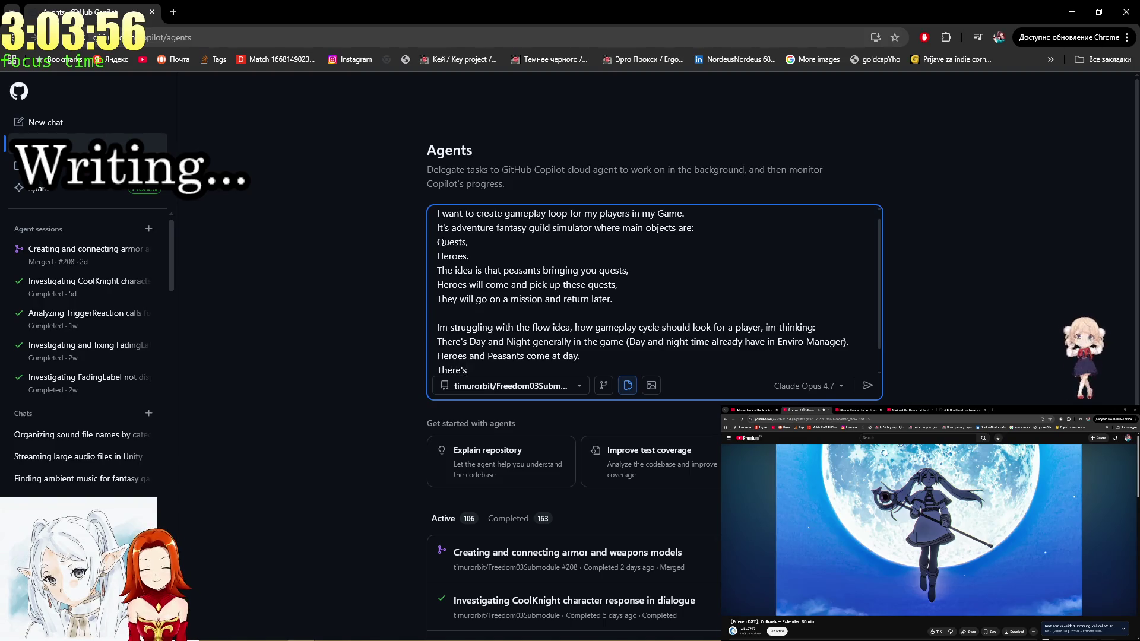
{"action": "type", "text": "ool of Ques"}
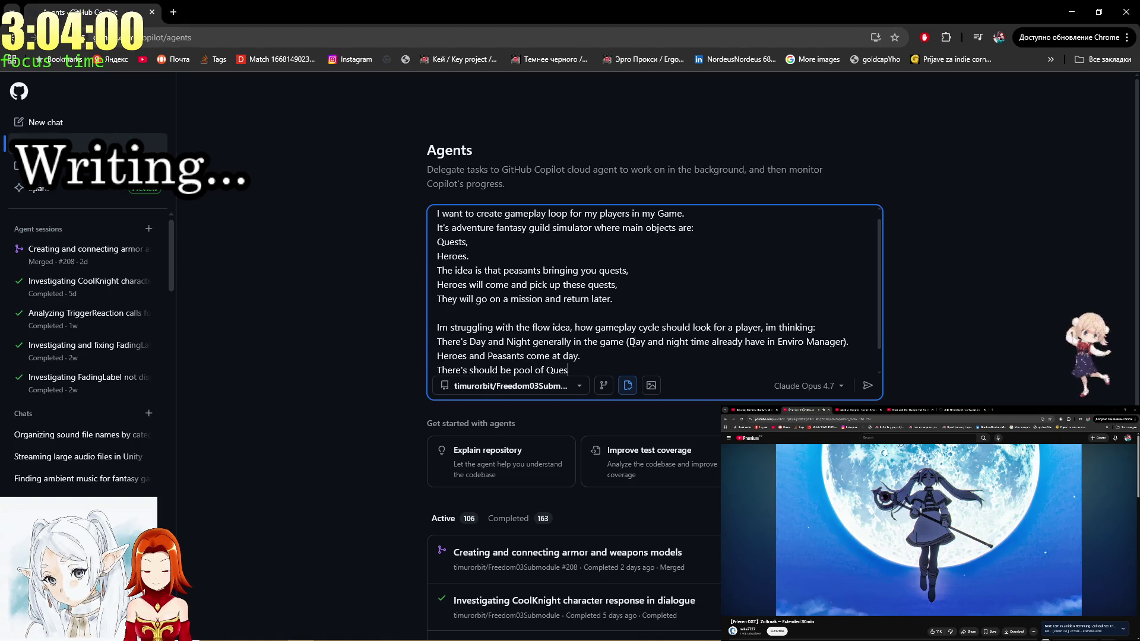
{"action": "type", "text": "ts and Heroes"}
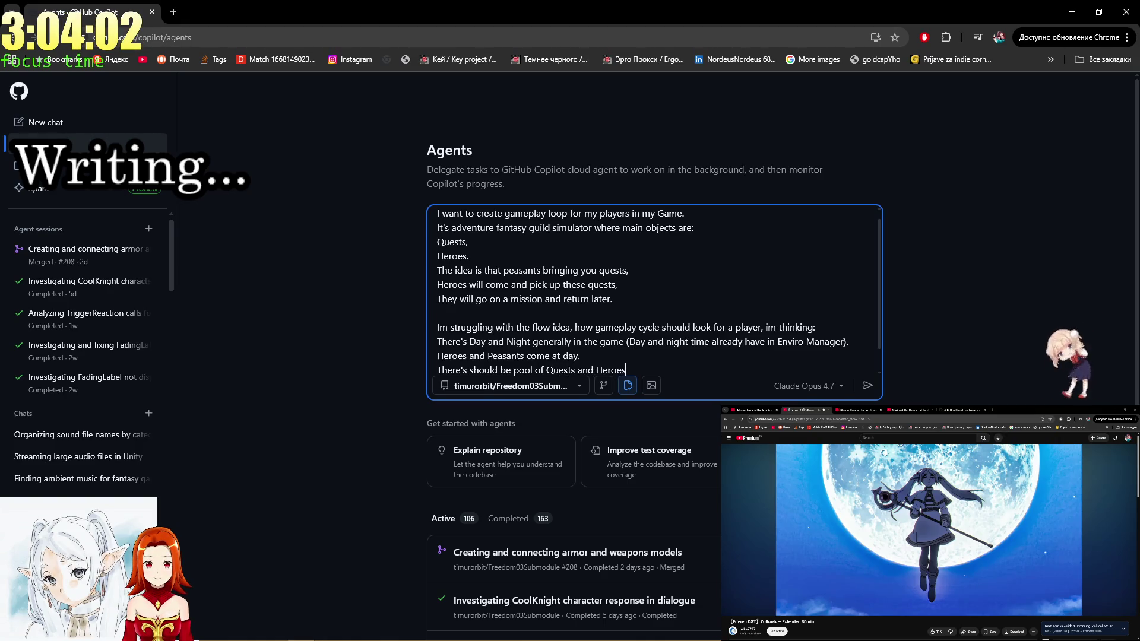
{"action": "type", "text": " (cu"}
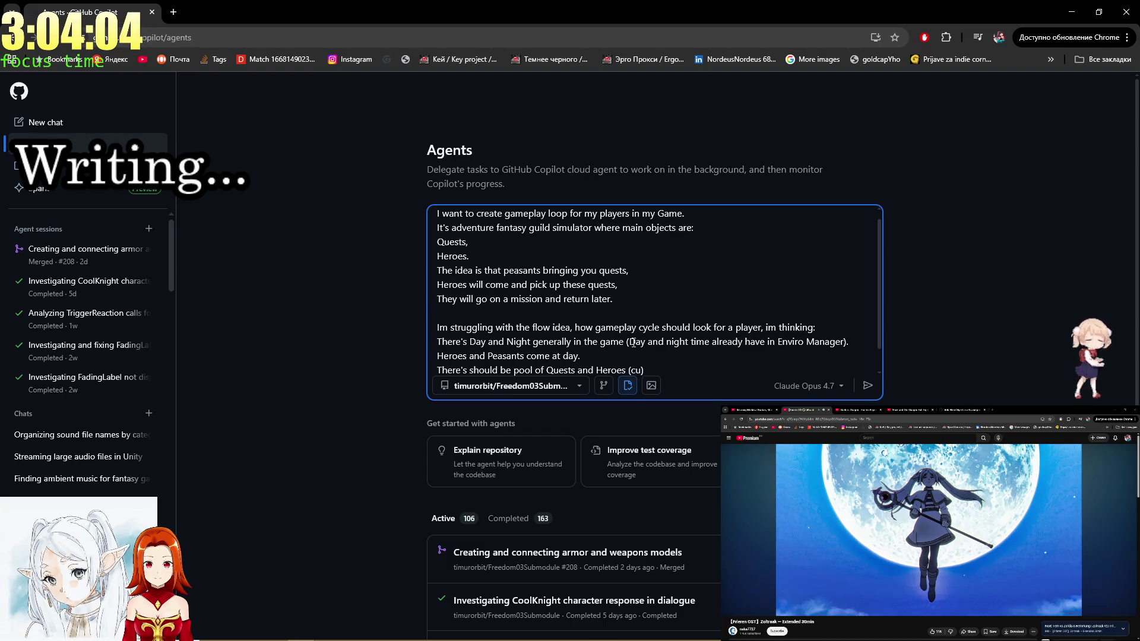
{"action": "key", "text": "BackSpace"}
{"action": "key", "text": "BackSpace"}
{"action": "type", "text": "z i want"}
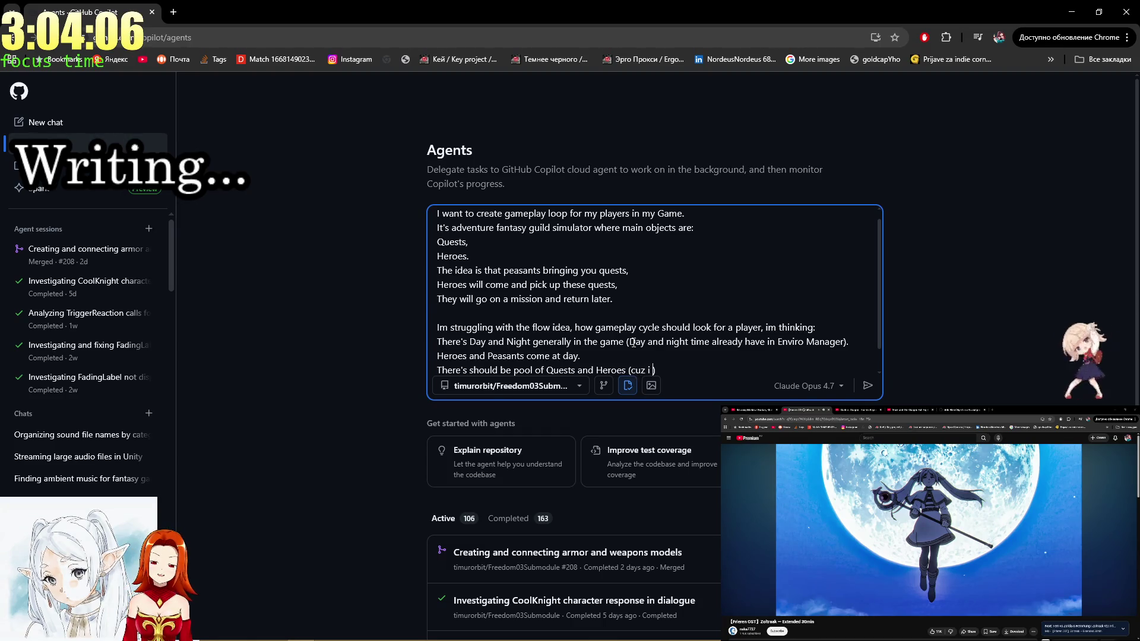
{"action": "key", "text": "BackSpace"}
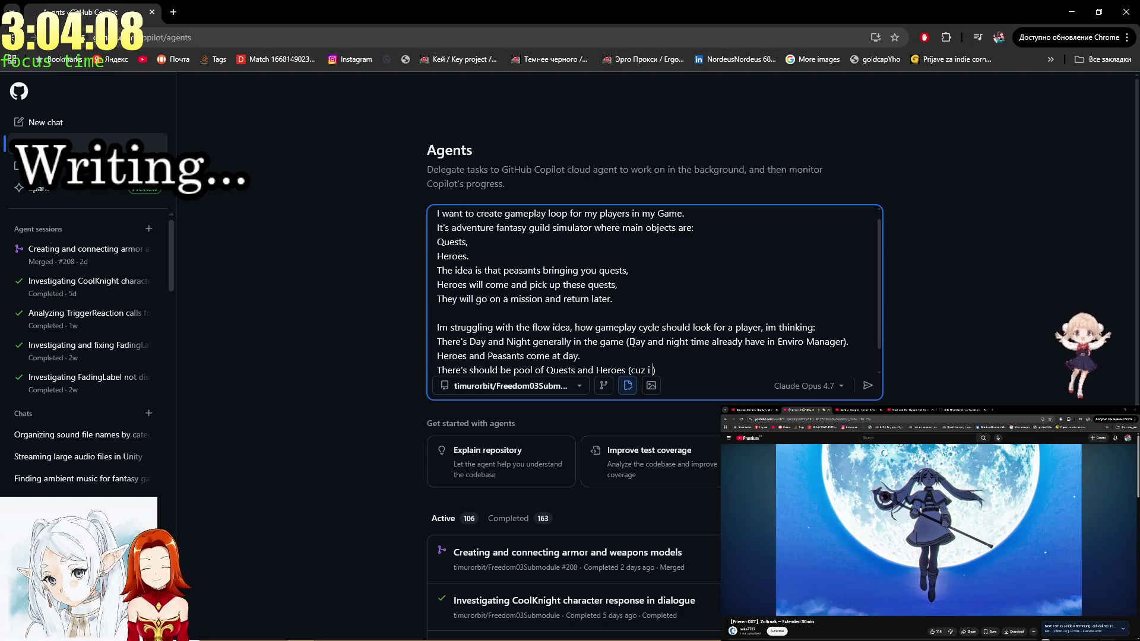
{"action": "key", "text": "BackSpace"}
{"action": "key", "text": "BackSpace"}
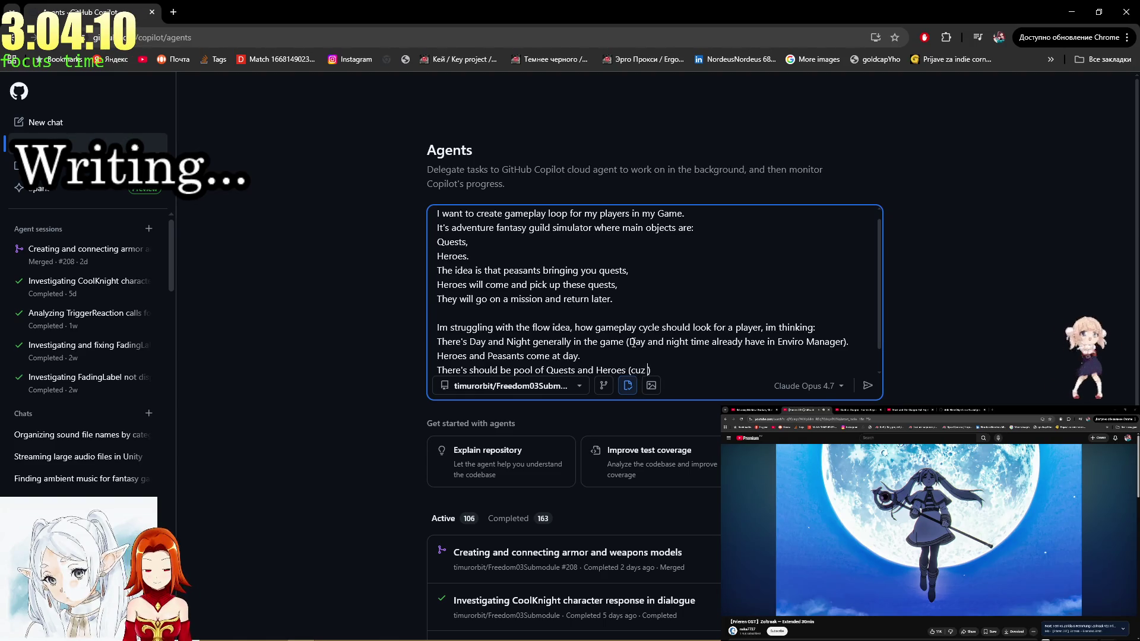
{"action": "type", "text": "i want to add"}
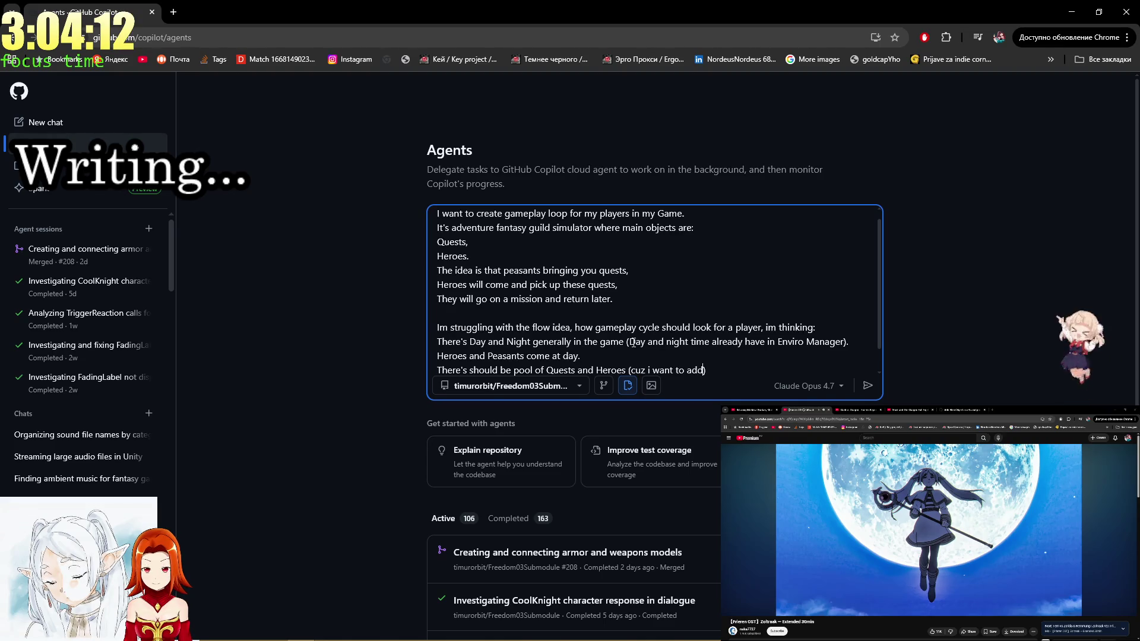
{"action": "type", "text": " new He"}
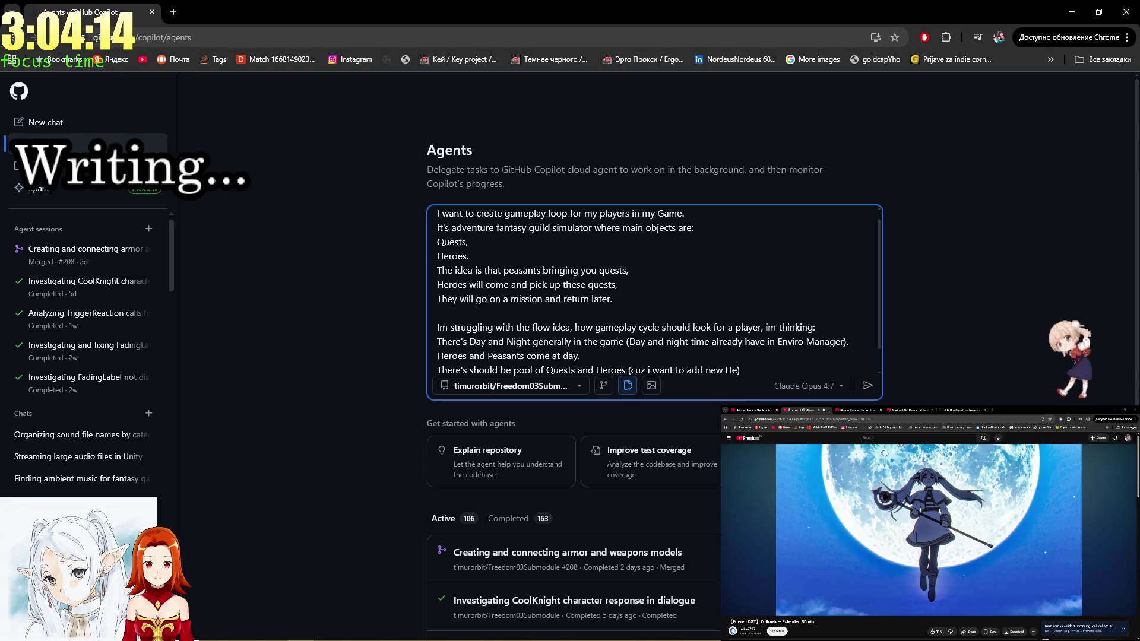
{"action": "type", "text": "roes and "}
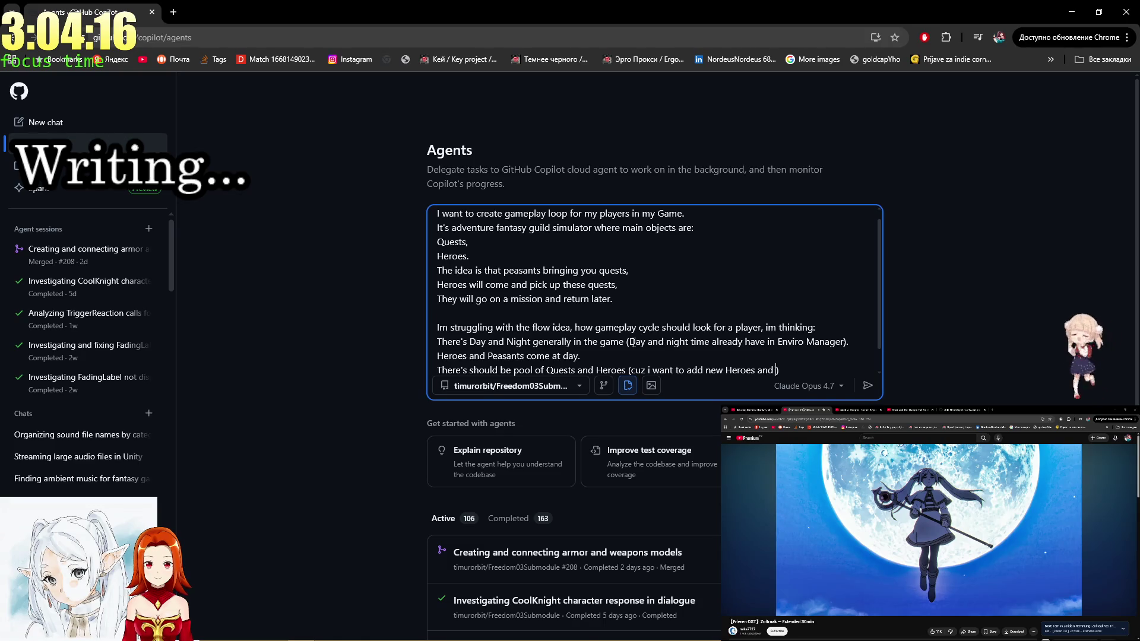
{"action": "type", "text": "Quests in runtime base"}
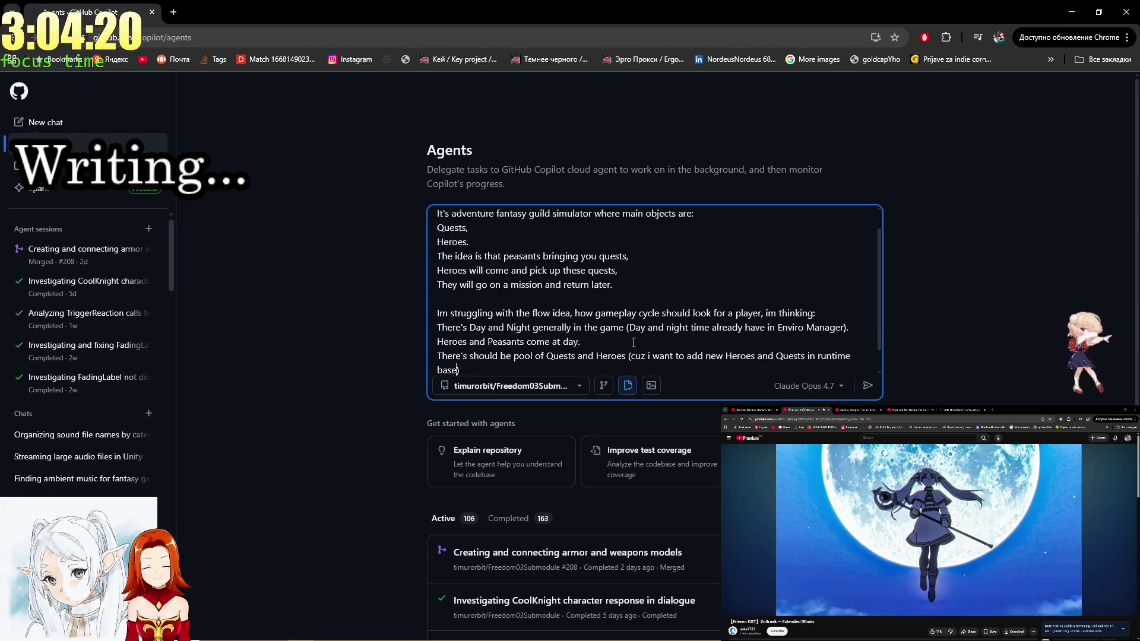
{"action": "type", "text": "d o"}
{"action": "type", "text": "n player p"}
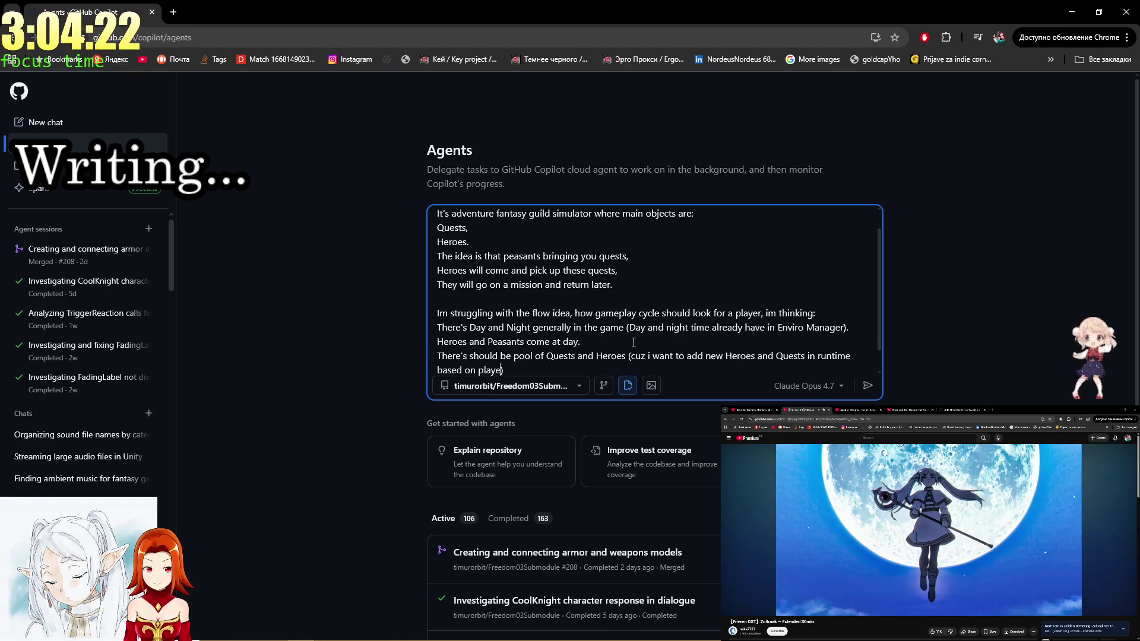
{"action": "type", "text": "rogression)"}
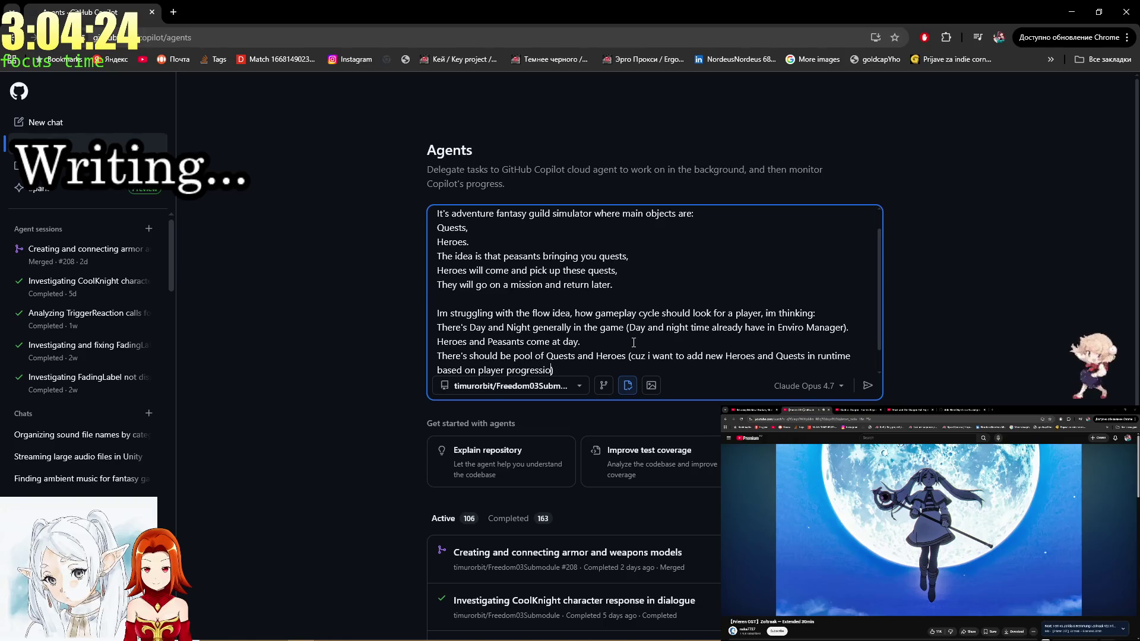
{"action": "type", "text": ", n"}
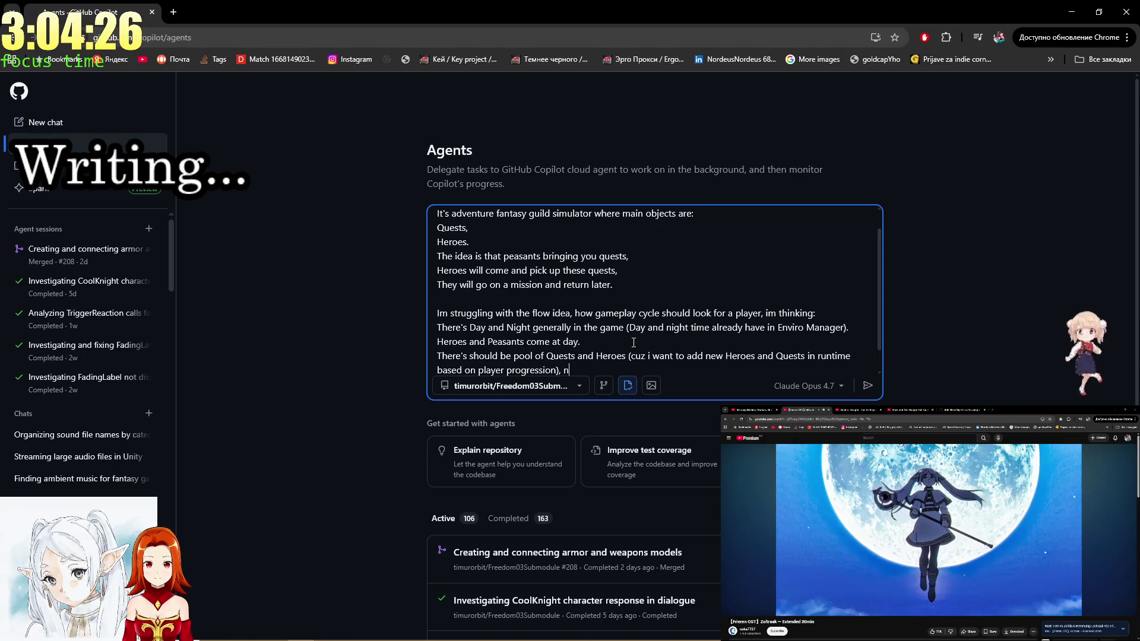
{"action": "type", "text": "ew Heroes should a"}
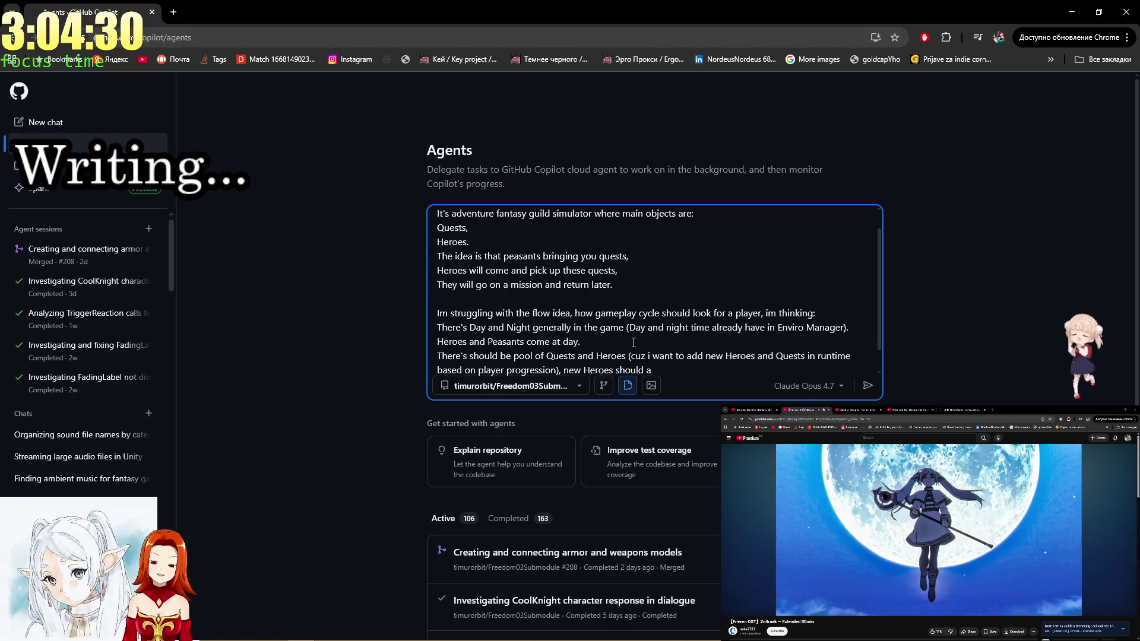
{"action": "key", "text": "BackSpace"}
{"action": "key", "text": "BackSpace"}
{"action": "key", "text": "BackSpace"}
{"action": "type", "text": "ero"}
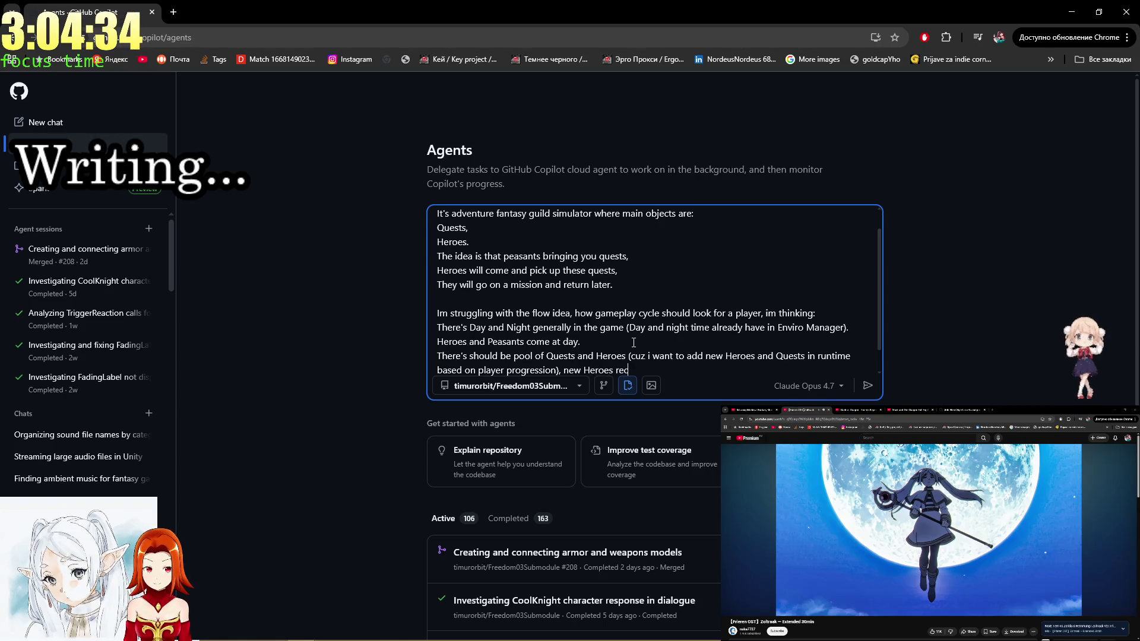
{"action": "type", "text": "entlyaa"}
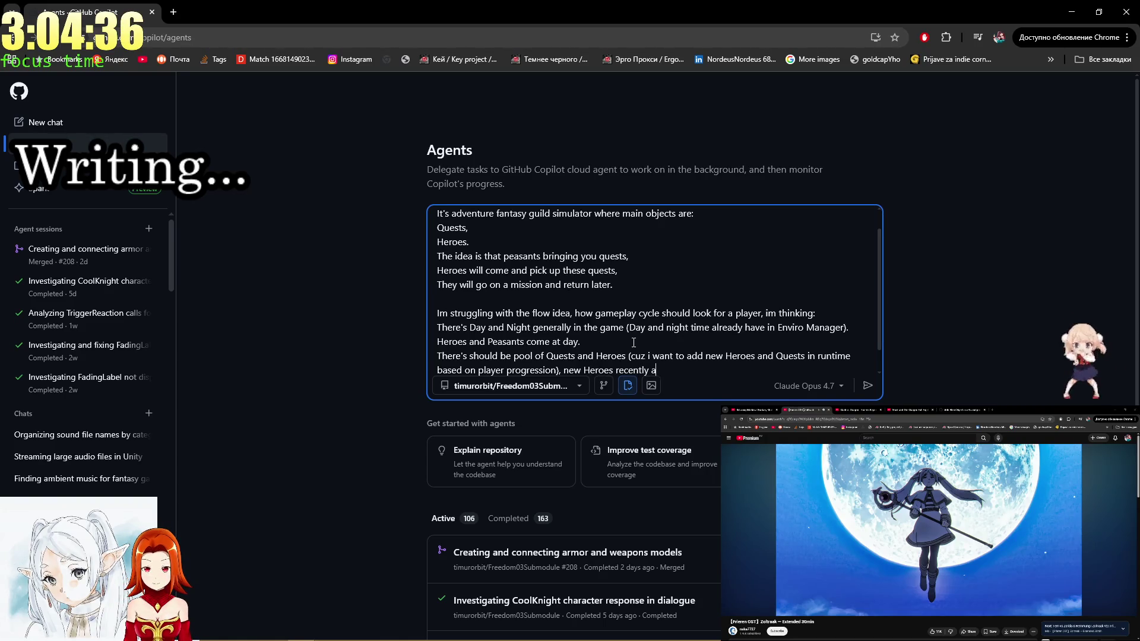
{"action": "type", "text": "dded should arrive fir"}
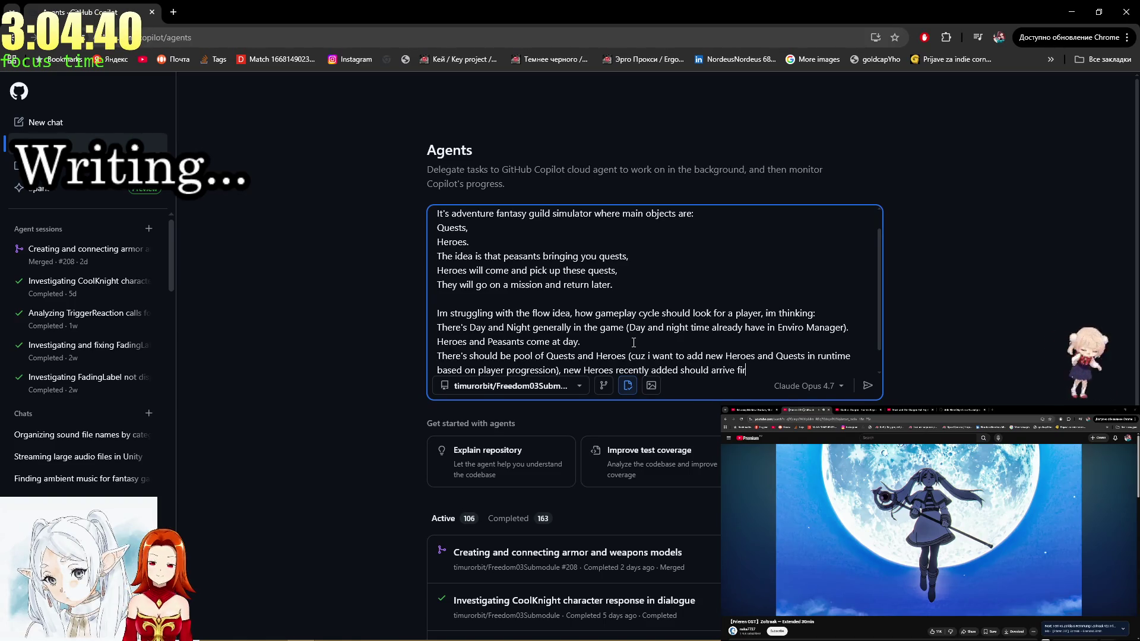
{"action": "type", "text": "st."}
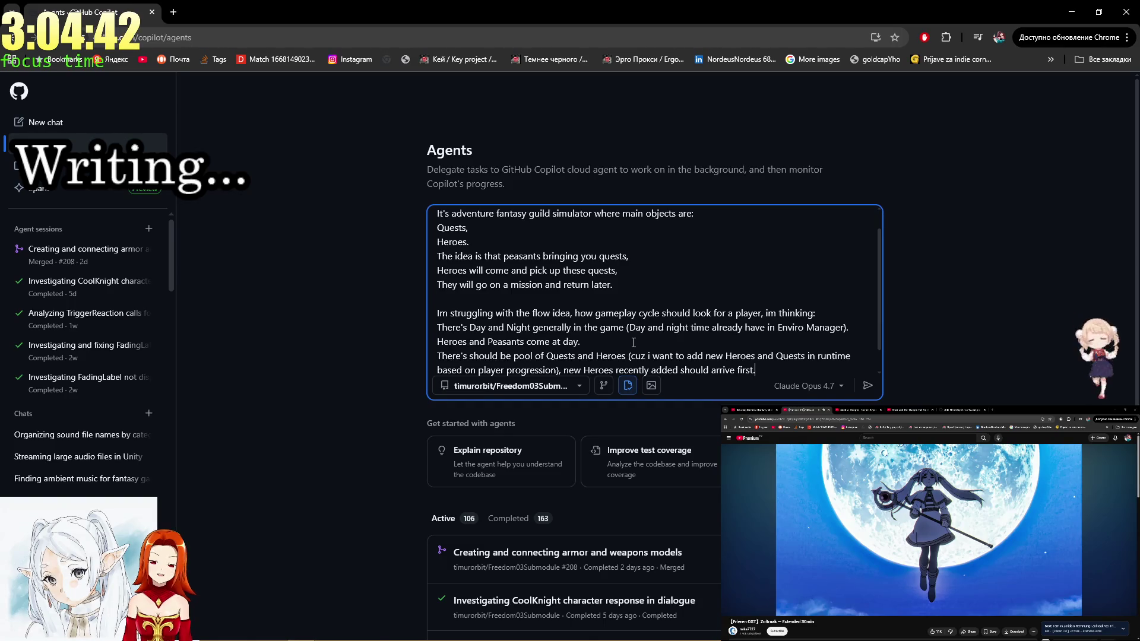
{"action": "key", "text": "shift+Return"}
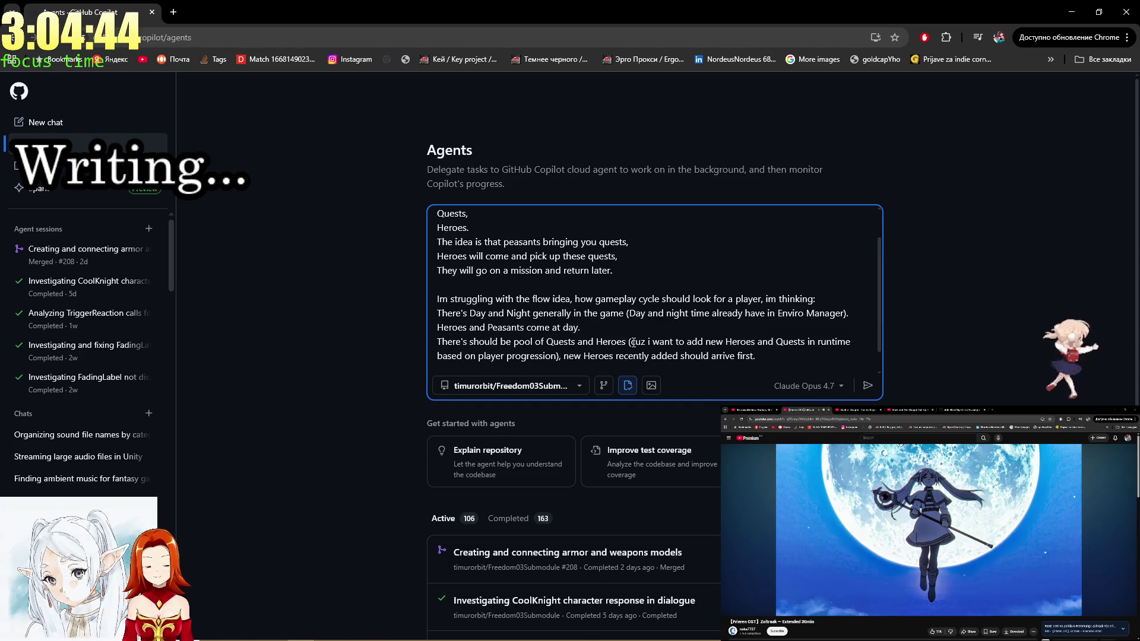
{"action": "type", "text": "From "}
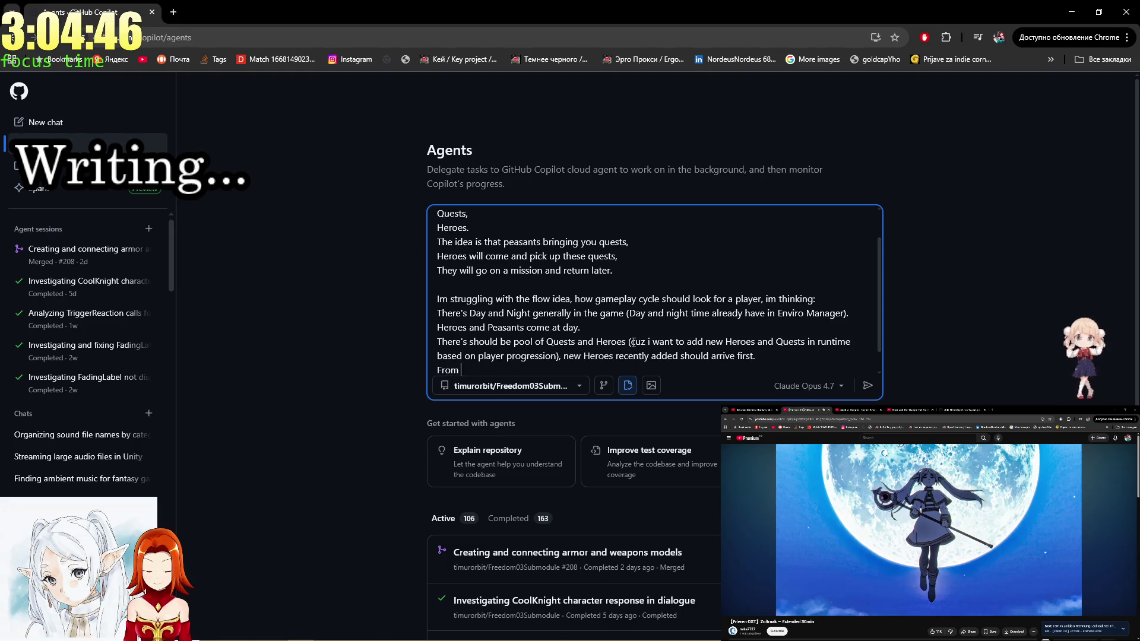
{"action": "type", "text": "this pool "}
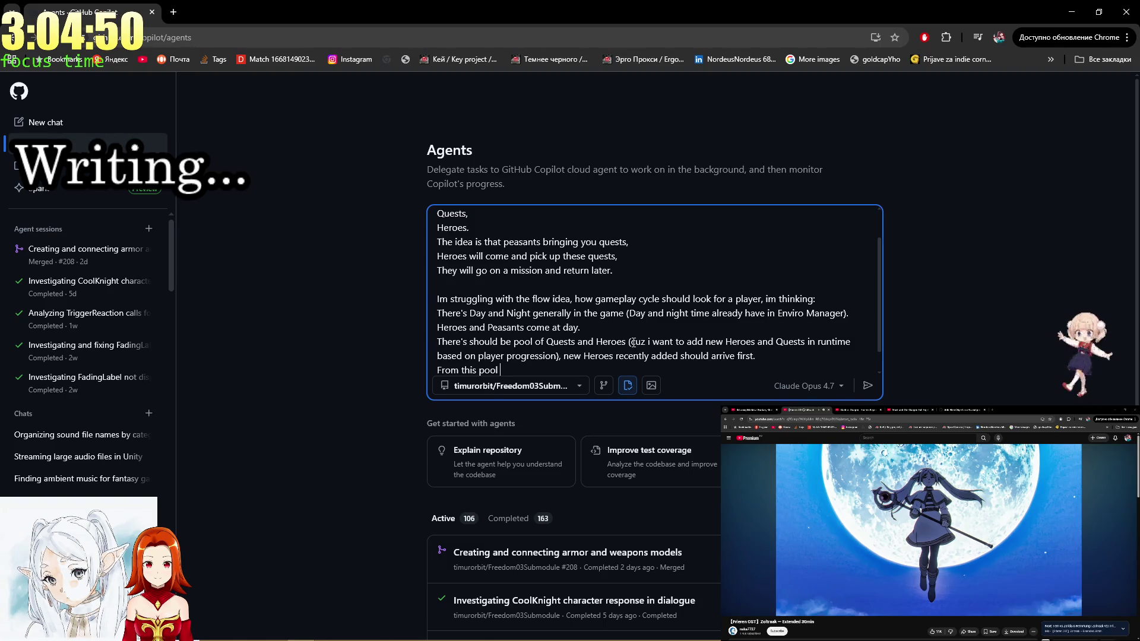
{"action": "type", "text": "every day"}
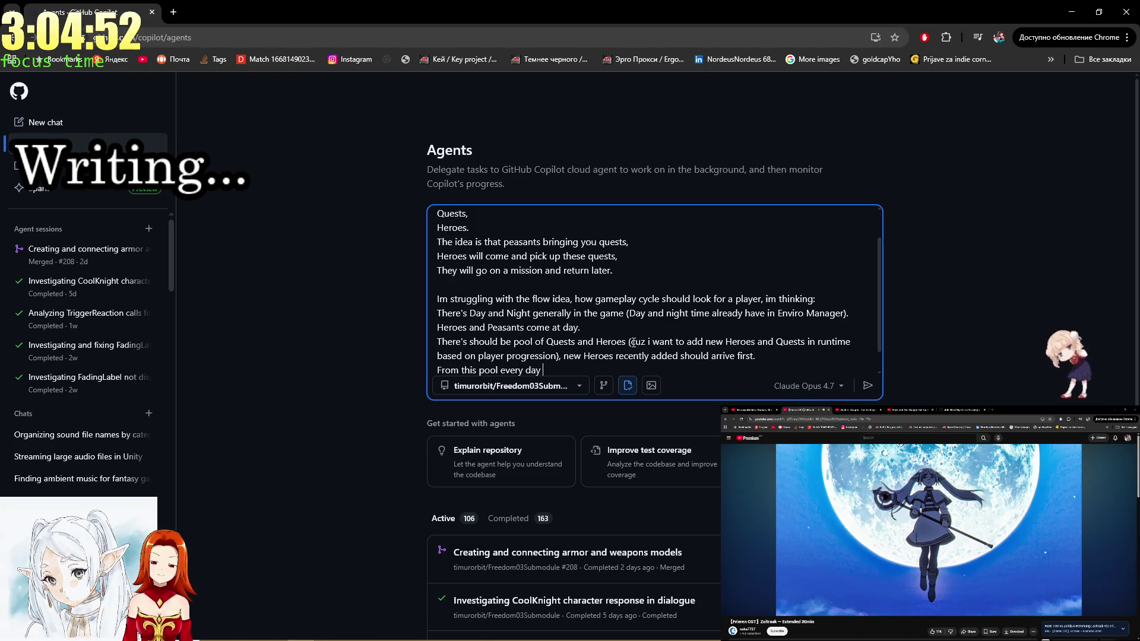
{"action": "type", "text": " nee"}
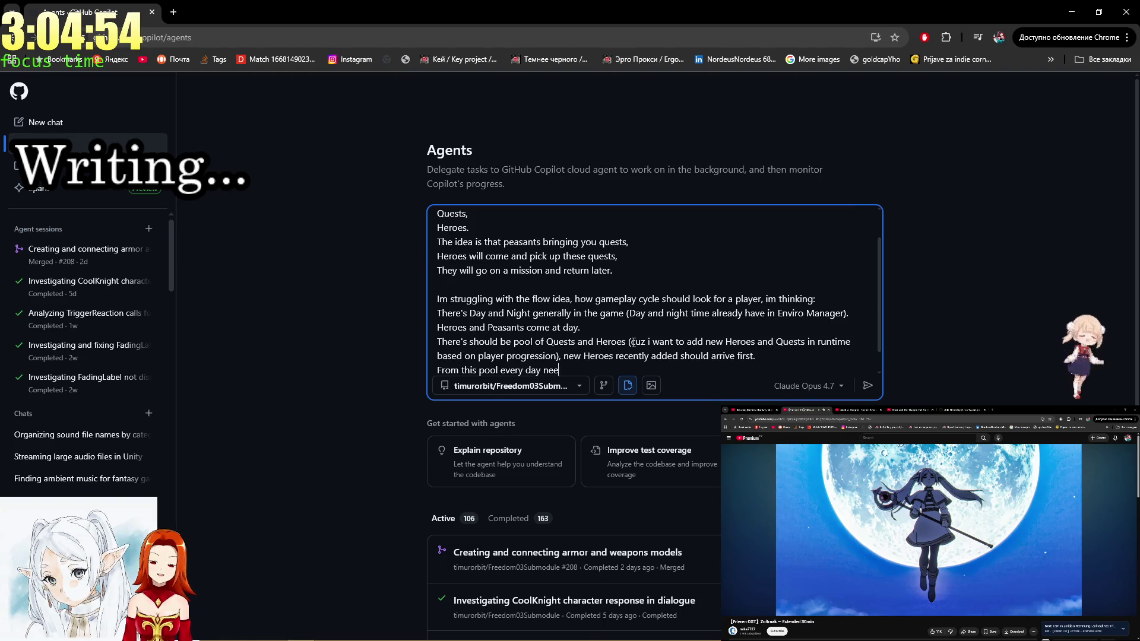
{"action": "type", "text": "ds to be t"}
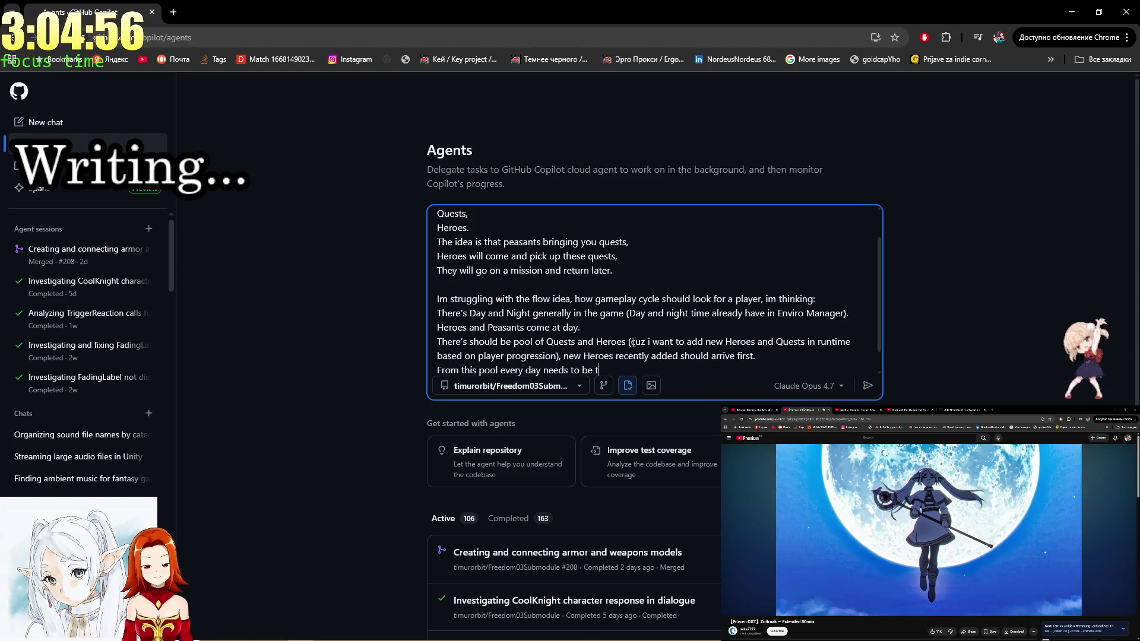
{"action": "type", "text": "aken n quests and n h"}
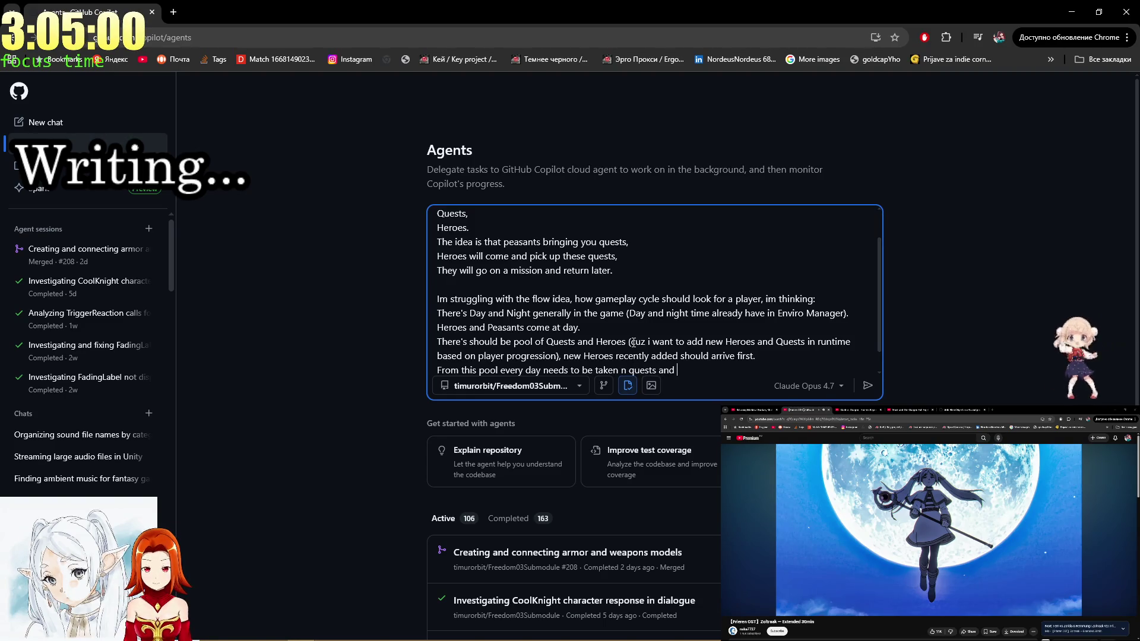
{"action": "type", "text": "ereos."}
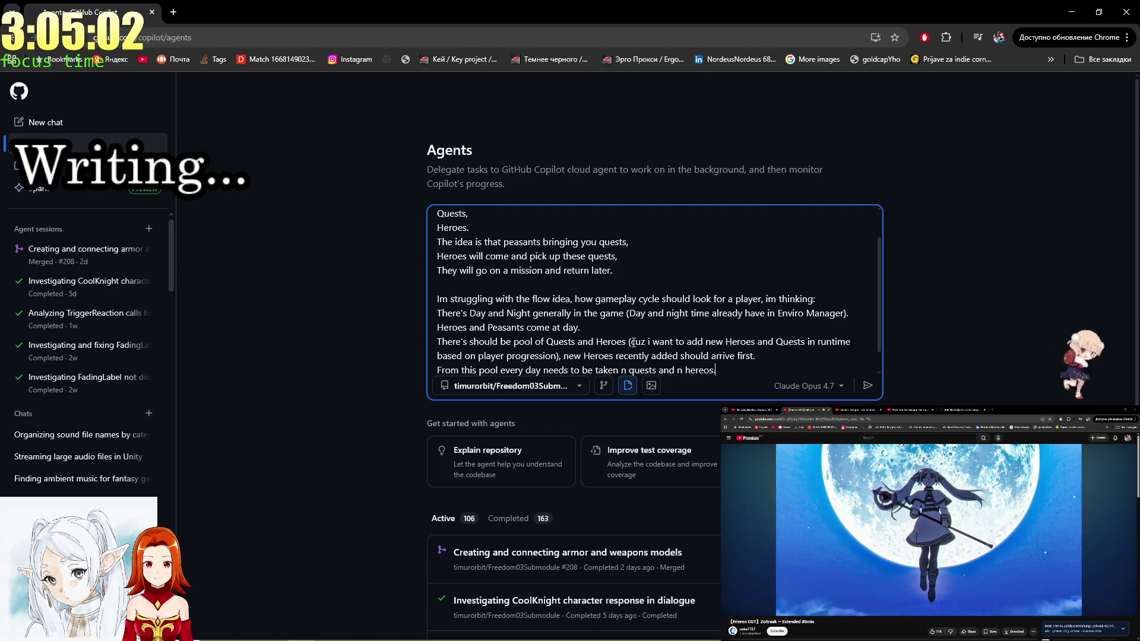
{"action": "key", "text": "Return"}
Begin a line 'I have absolutely no idea what…' and change the daily quest count from n to X.
{"action": "type", "text": "I ha"}
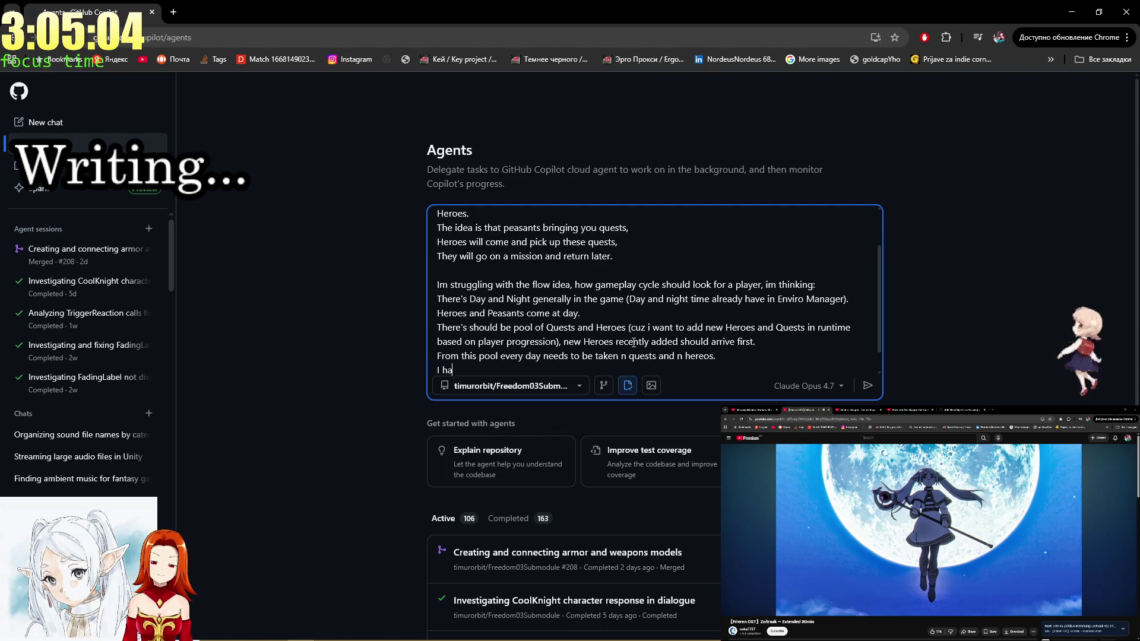
{"action": "type", "text": "ve absolu"}
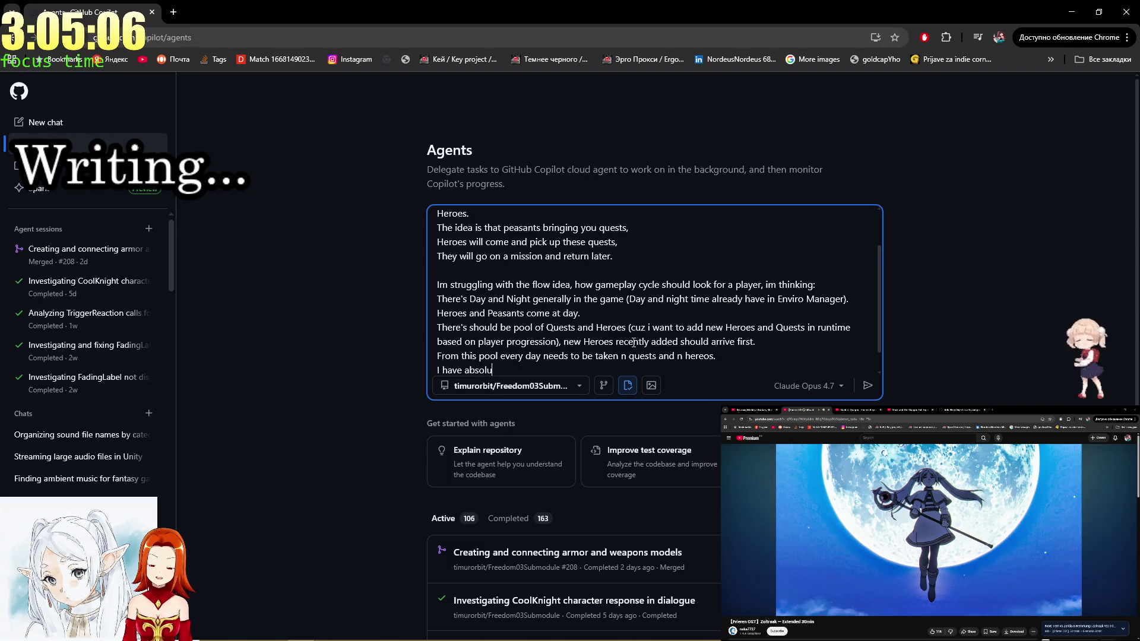
{"action": "type", "text": "tely no idea what n "}
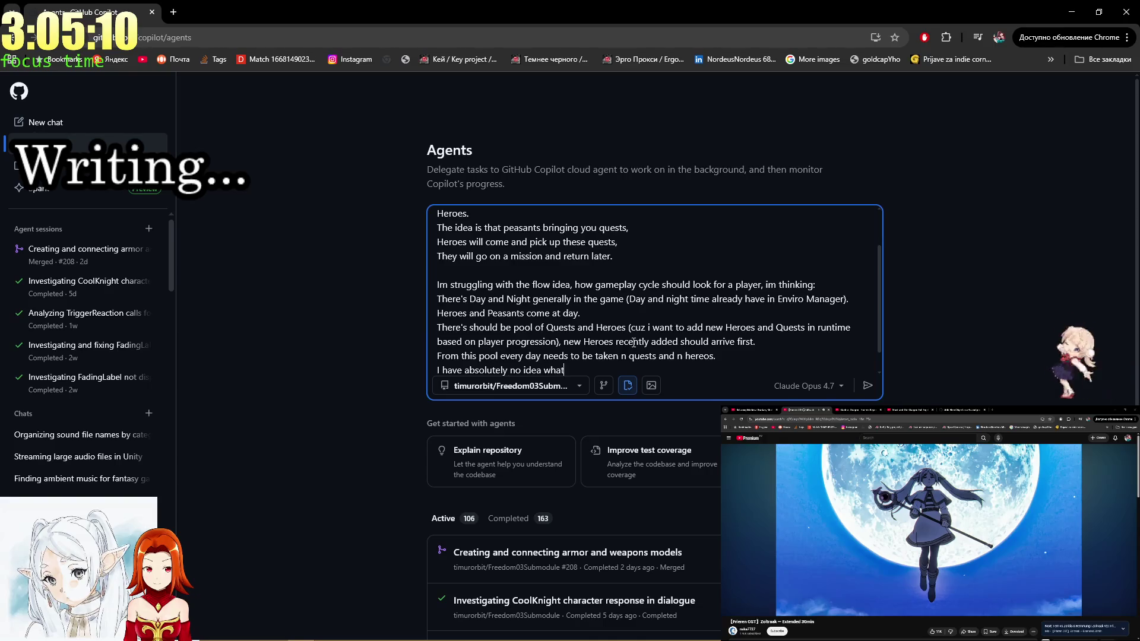
{"action": "type", "text": "should"}
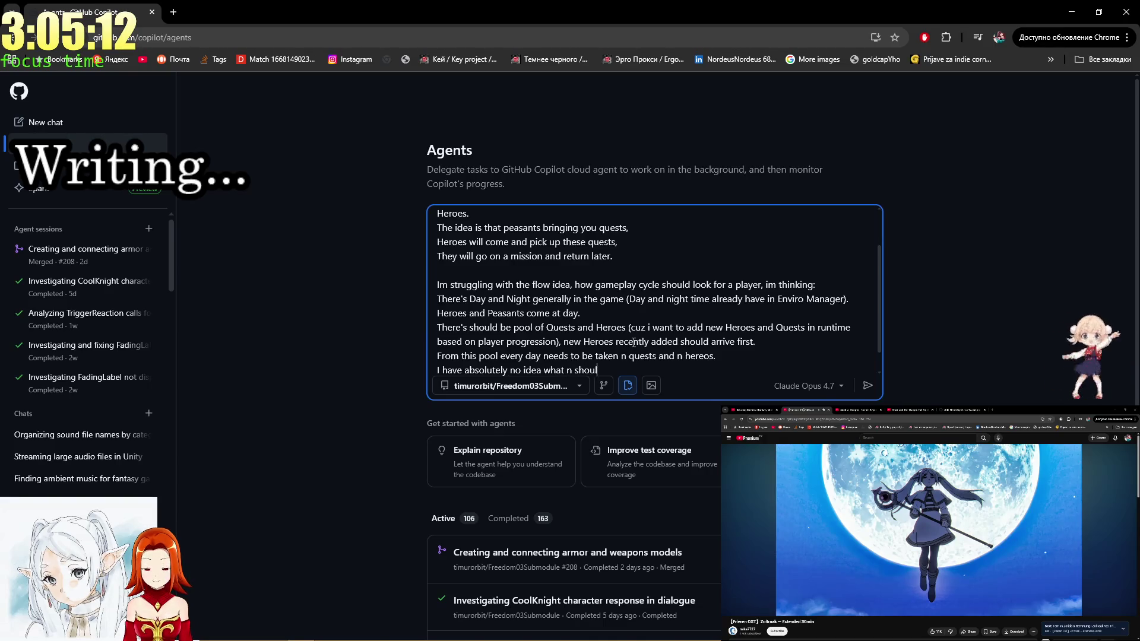
{"action": "key", "text": "Up"}
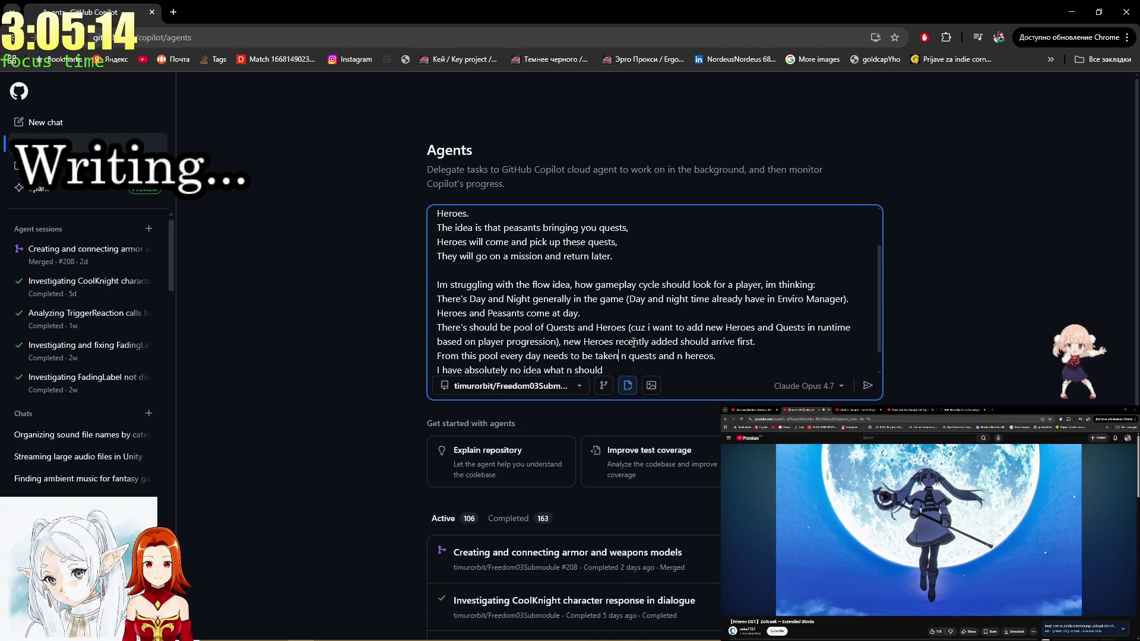
{"action": "key", "text": "Delete"}
{"action": "key", "text": "Delete"}
{"action": "type", "text": "N"}
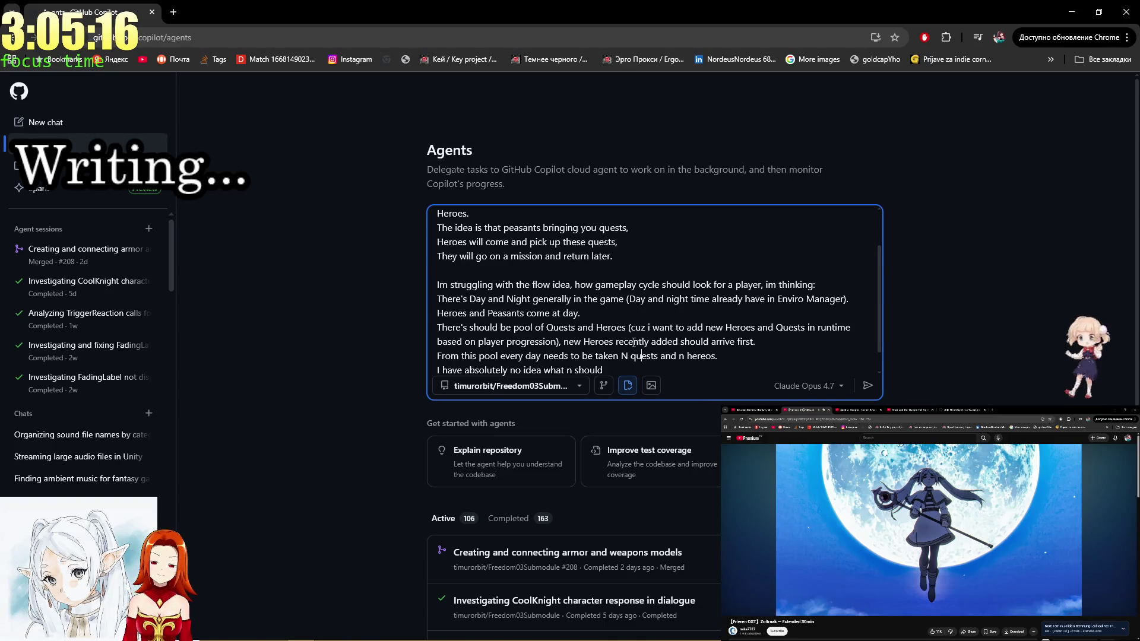
{"action": "key", "text": "Right"}
{"action": "key", "text": "Right"}
{"action": "key", "text": "Right"}
{"action": "key", "text": "Left"}
{"action": "key", "text": "Left"}
{"action": "key", "text": "Left"}
{"action": "key", "text": "BackSpace"}
{"action": "key", "text": "BackSpace"}
{"action": "type", "text": "X"}
Change the hero count to Y and finish the line '…what X and Y should be'.
{"action": "key", "text": "Right"}
{"action": "key", "text": "Right"}
{"action": "key", "text": "Right"}
{"action": "key", "text": "BackSpace"}
{"action": "type", "text": "Y"}
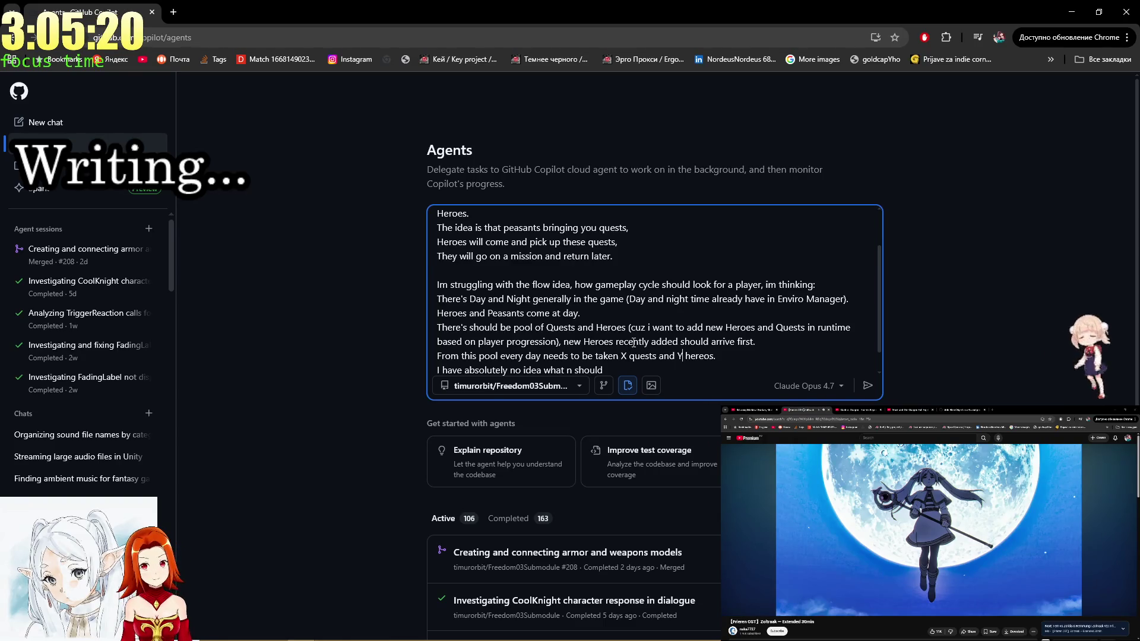
{"action": "key", "text": "Down"}
{"action": "key", "text": "BackSpace"}
{"action": "key", "text": "BackSpace"}
{"action": "key", "text": "BackSpace"}
{"action": "type", "text": "X and Y "}
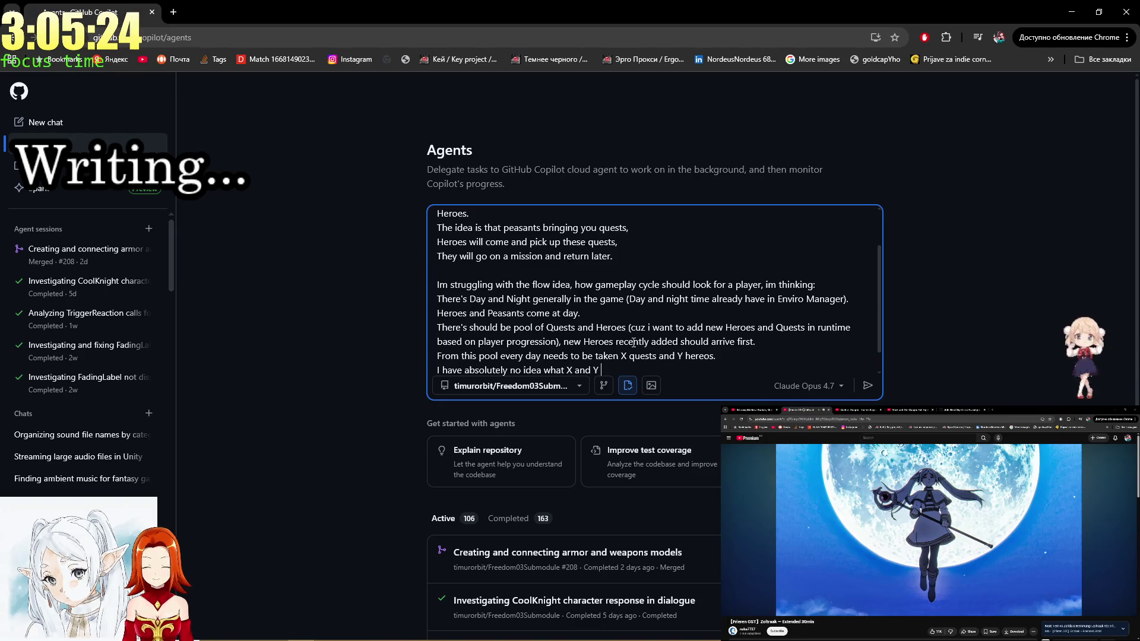
{"action": "type", "text": "should be"}
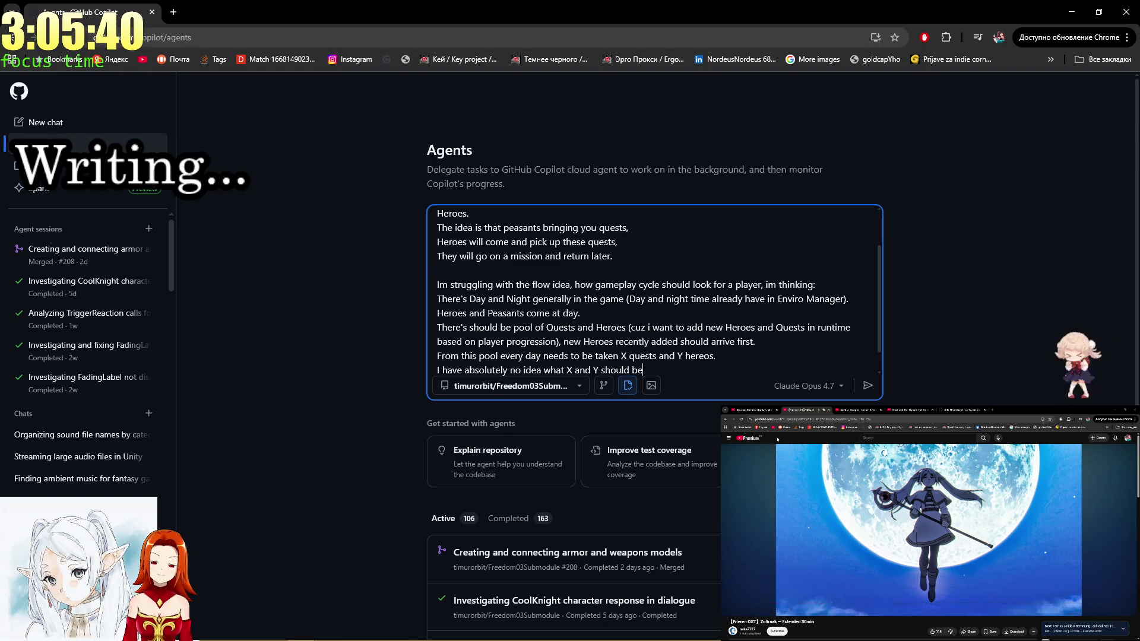
Append that X and Y should depend on how many quests and heroes are 'in game'.
{"action": "left_click", "coordinate": [771, 612]}
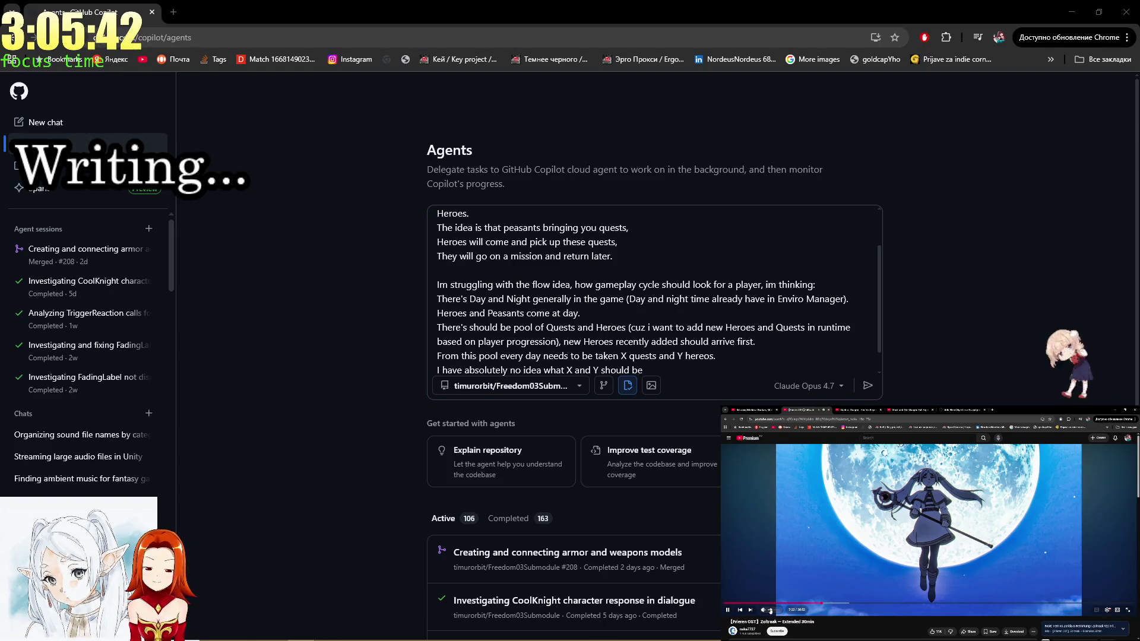
{"action": "left_click", "coordinate": [756, 341]}
{"action": "scroll", "coordinate": [713, 339], "scroll_direction": "down", "scroll_amount": 1}
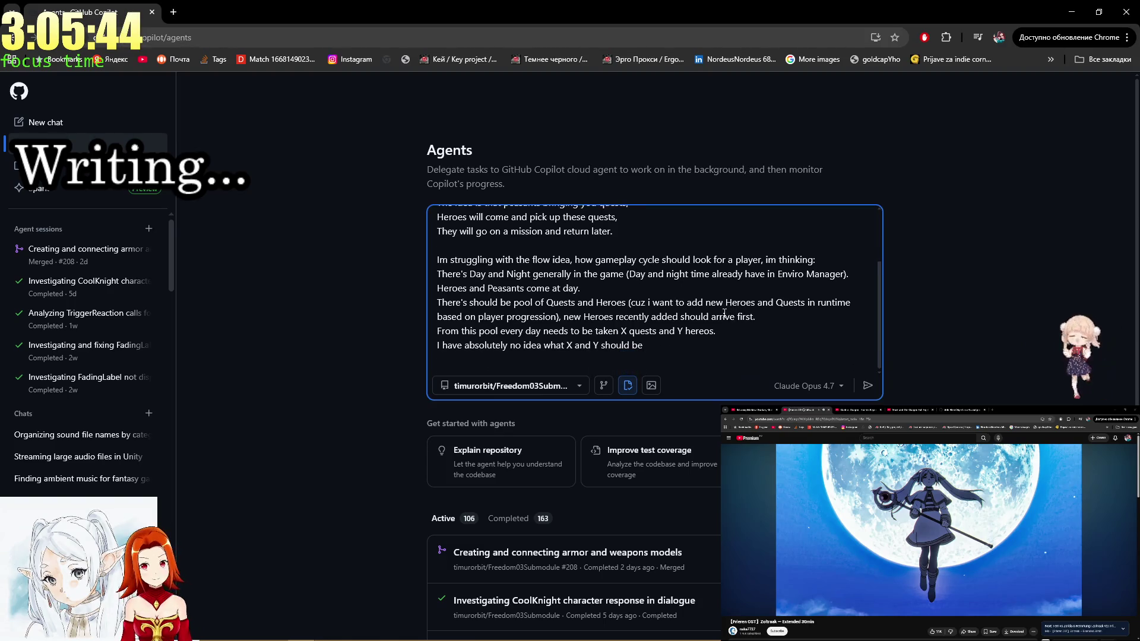
{"action": "type", "text": "."}
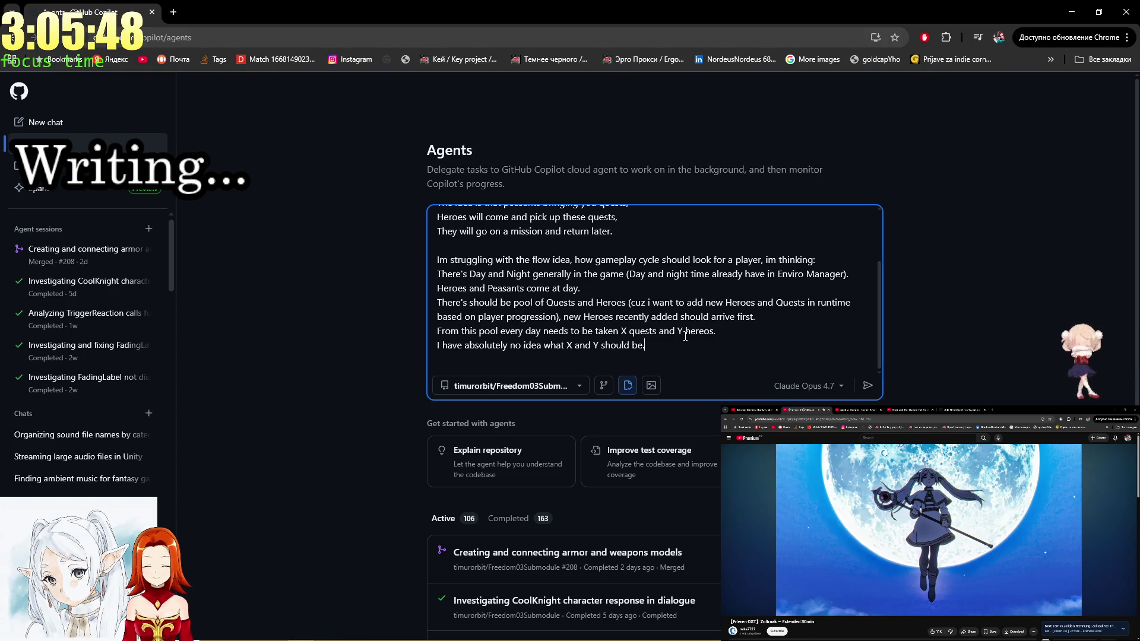
{"action": "type", "text": " But i wa"}
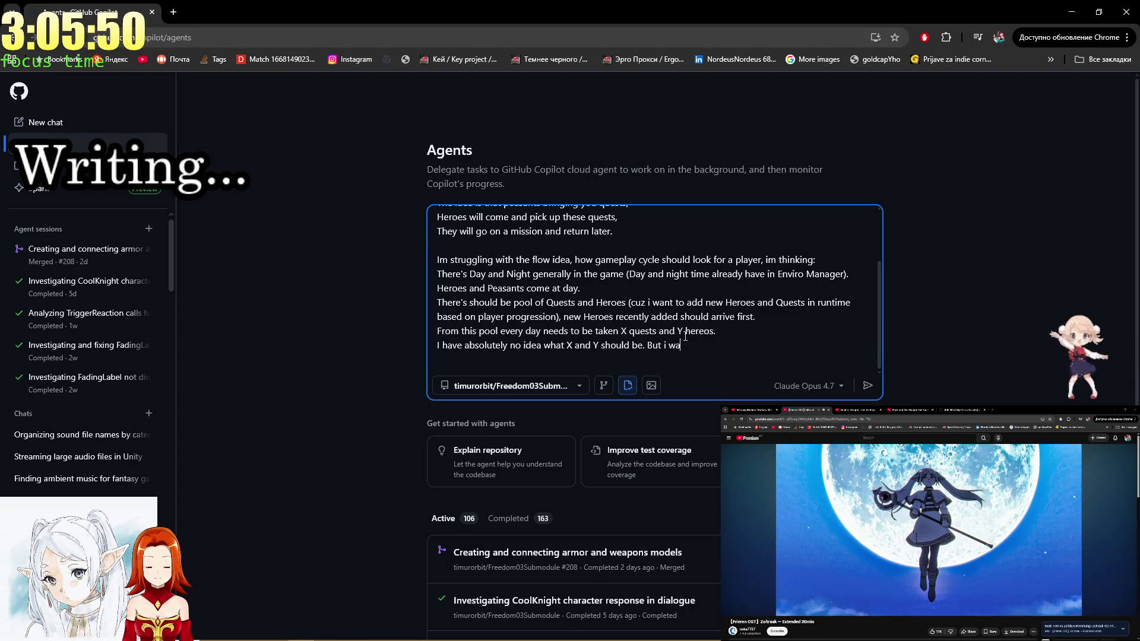
{"action": "type", "text": "nt "}
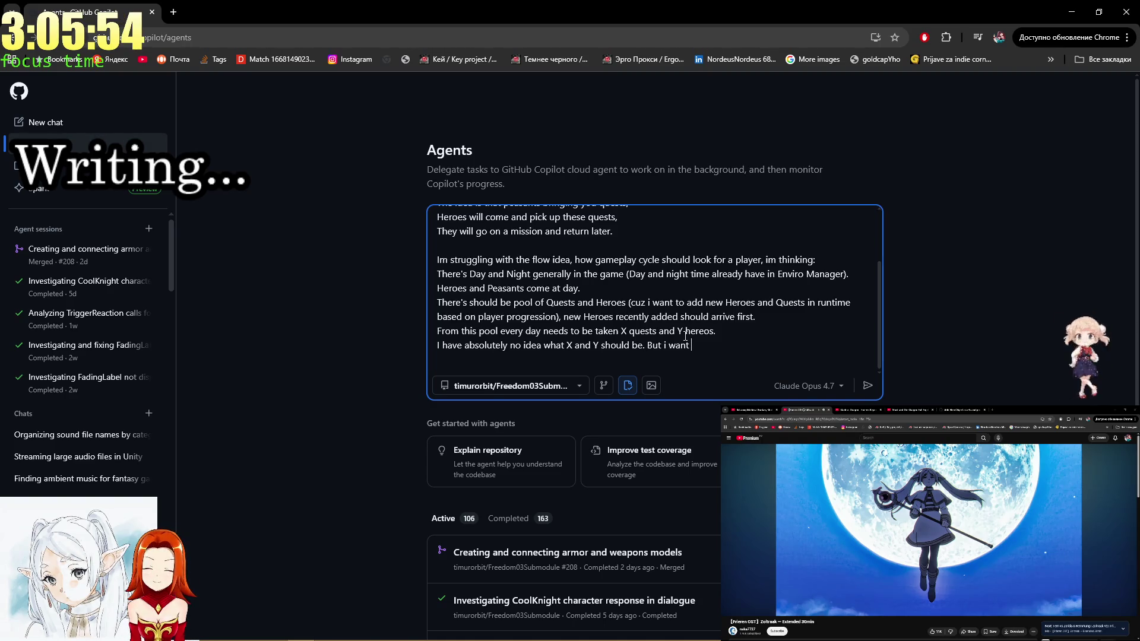
{"action": "type", "text": "them"}
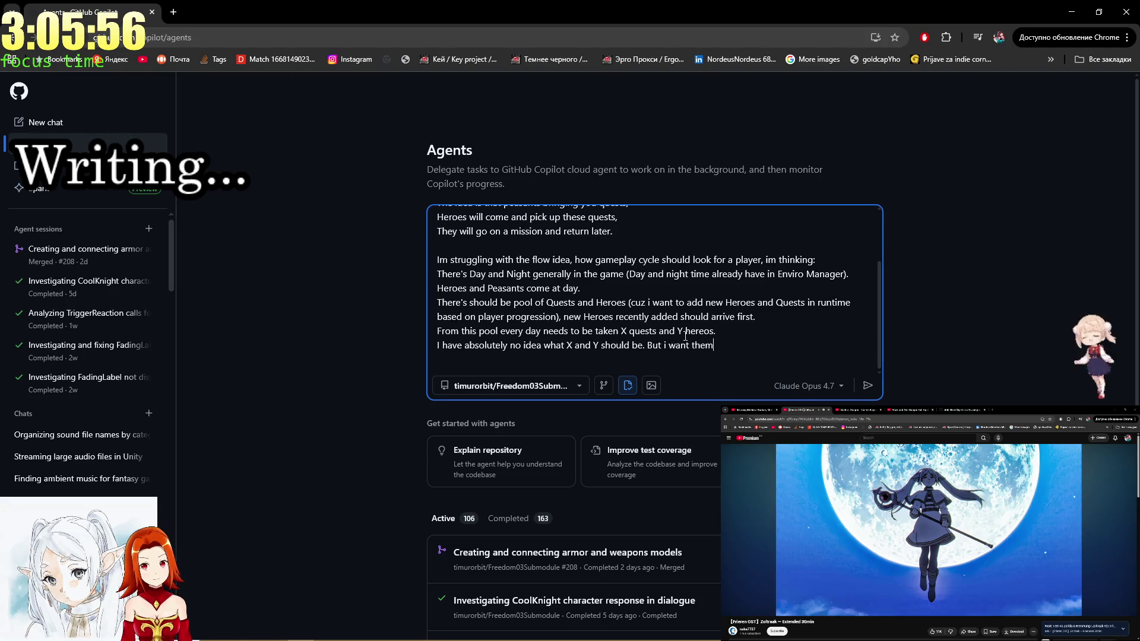
{"action": "type", "text": " to"}
{"action": "type", "text": " lo"}
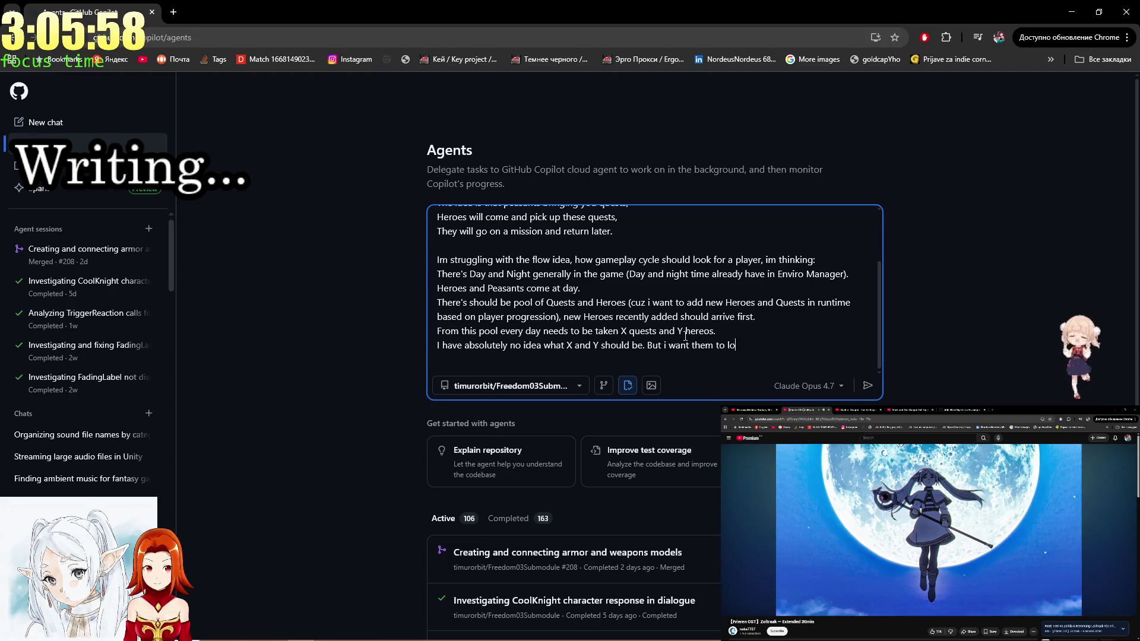
{"action": "type", "text": "ok after th"}
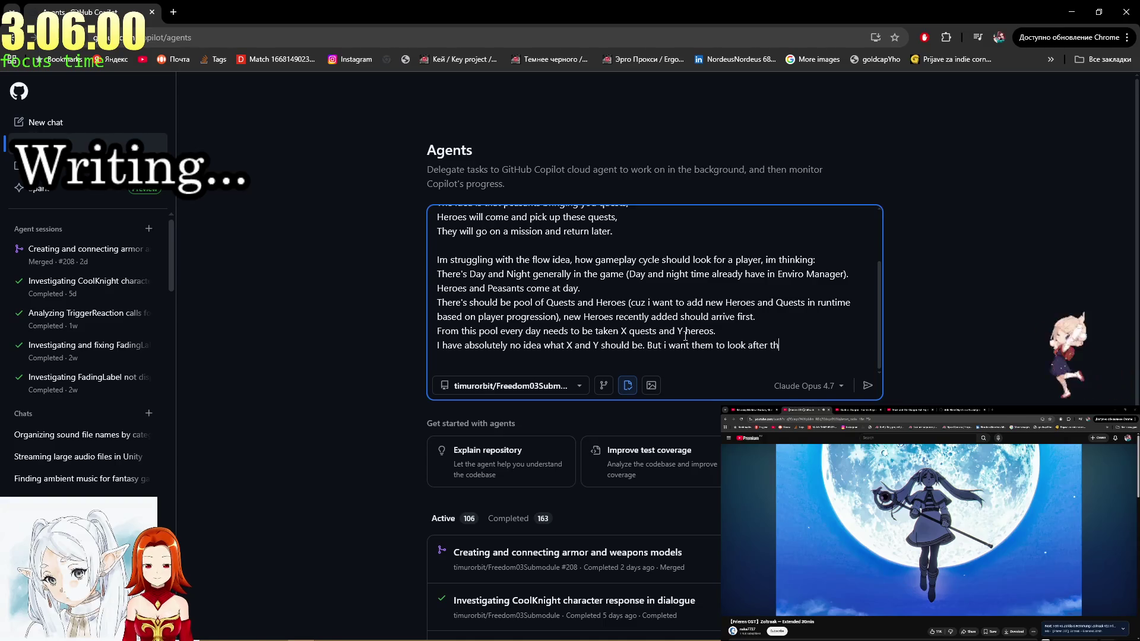
{"action": "type", "text": "e "}
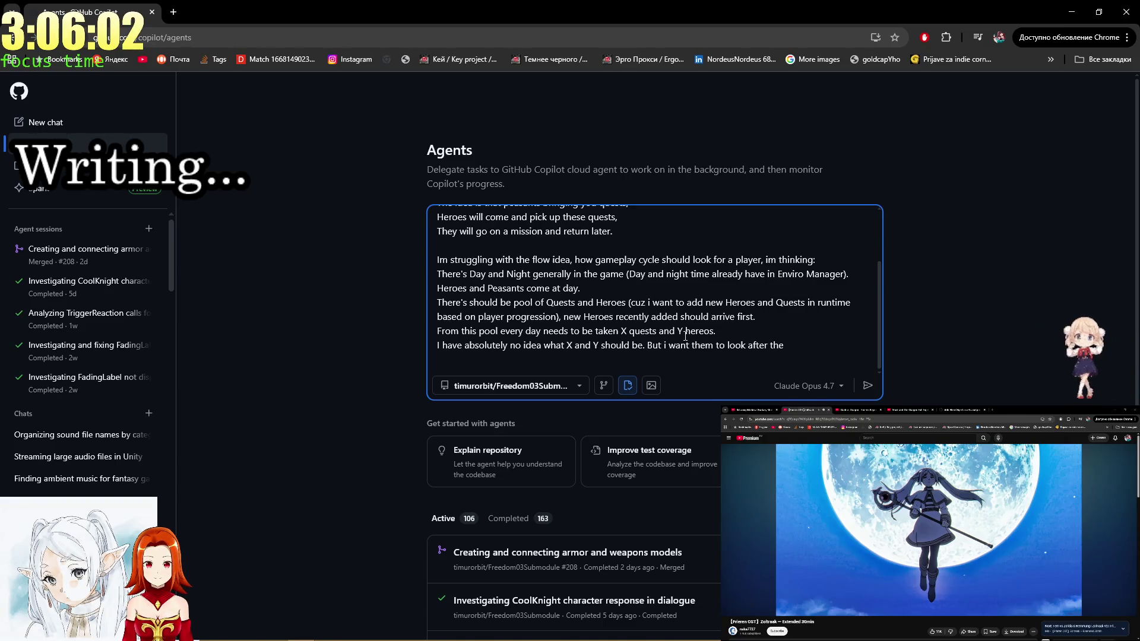
{"action": "type", "text": "how m"}
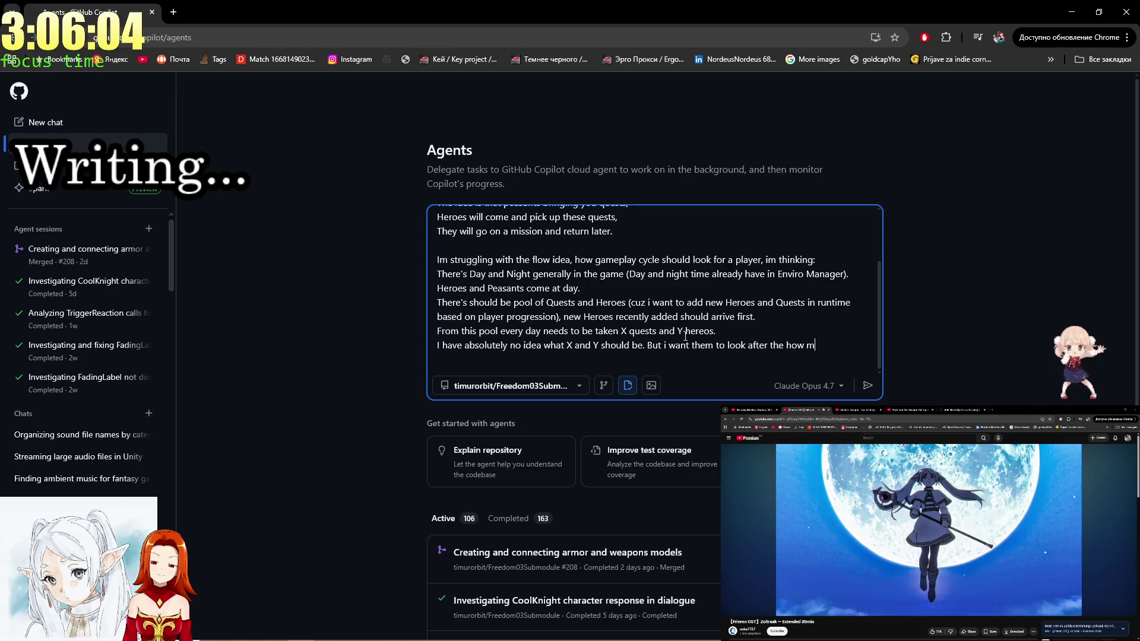
{"action": "type", "text": "uch "}
{"action": "type", "text": "quests "}
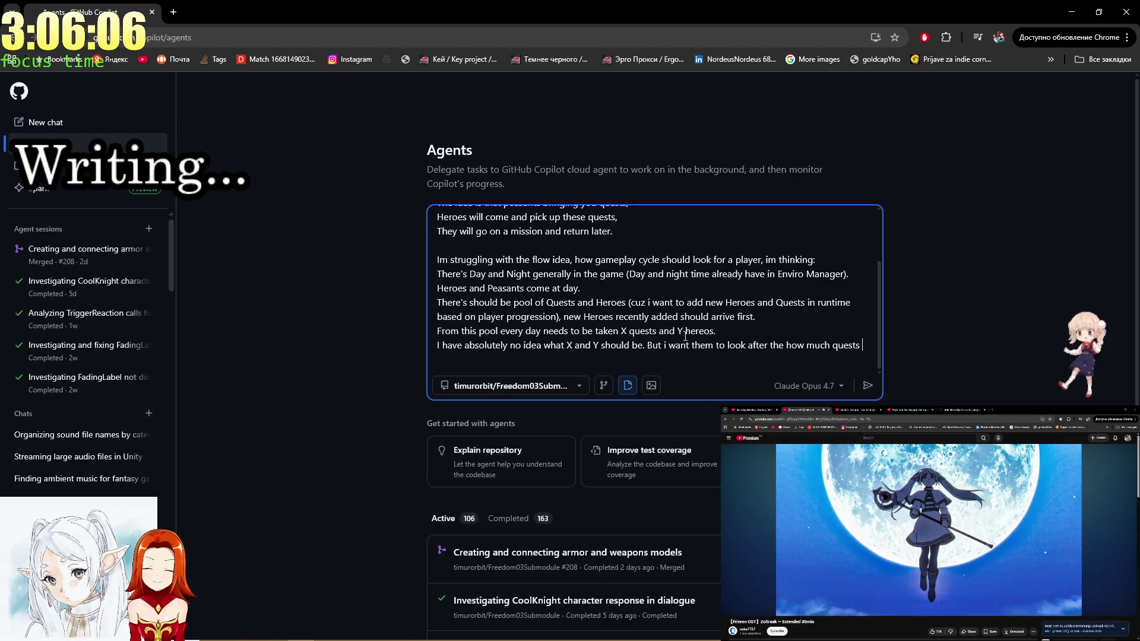
{"action": "type", "text": "'in "}
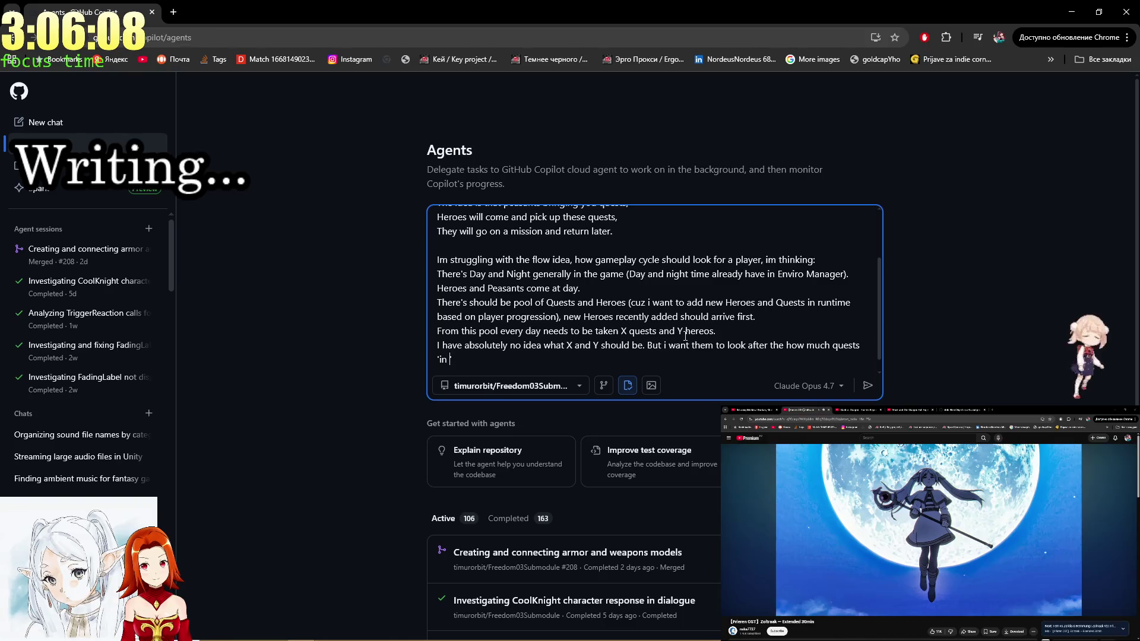
{"action": "type", "text": "gae"}
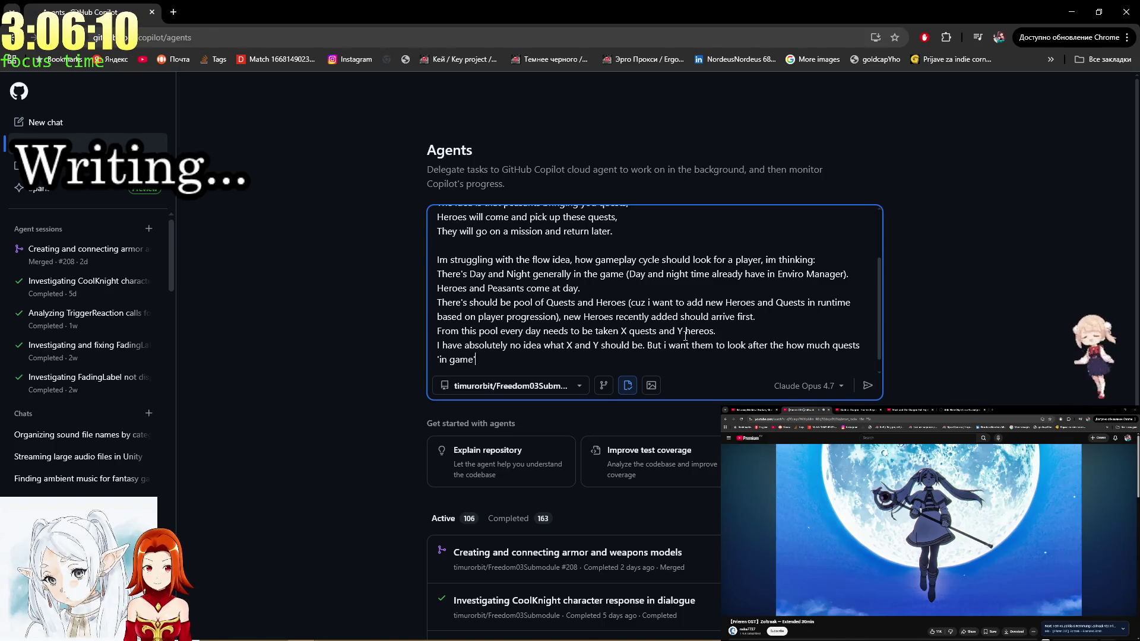
{"action": "type", "text": " a"}
{"action": "type", "text": "nd her"}
{"action": "type", "text": "oes"}
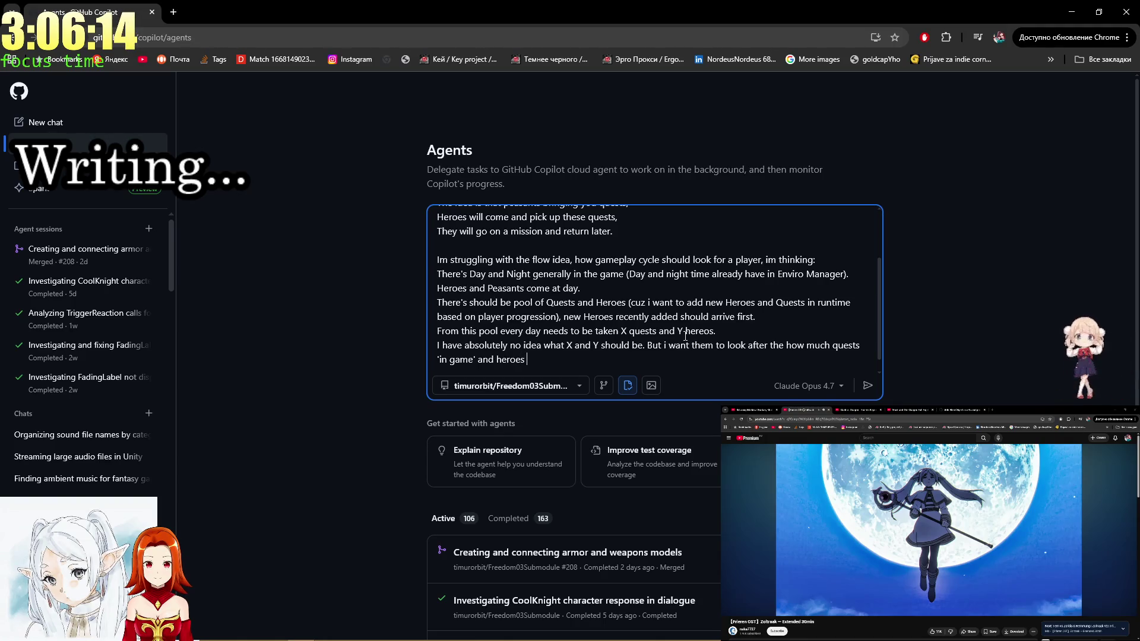
{"action": "type", "text": "\""}
{"action": "type", "text": "in game"}
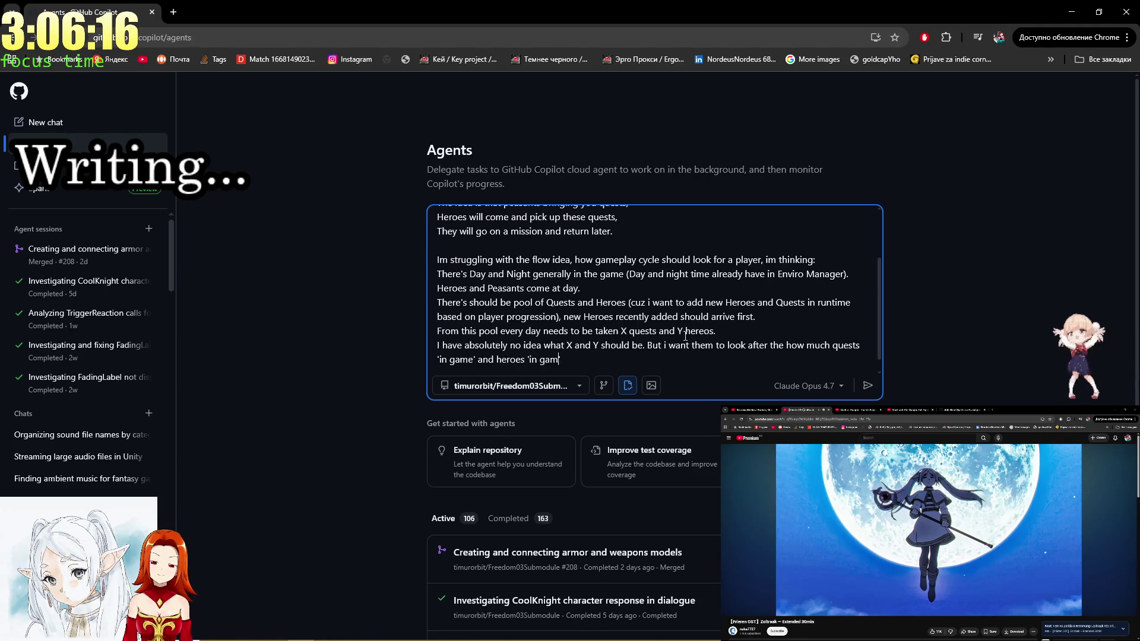
{"action": "key", "text": "Left"}
{"action": "key", "text": "Left"}
{"action": "key", "text": "Left"}
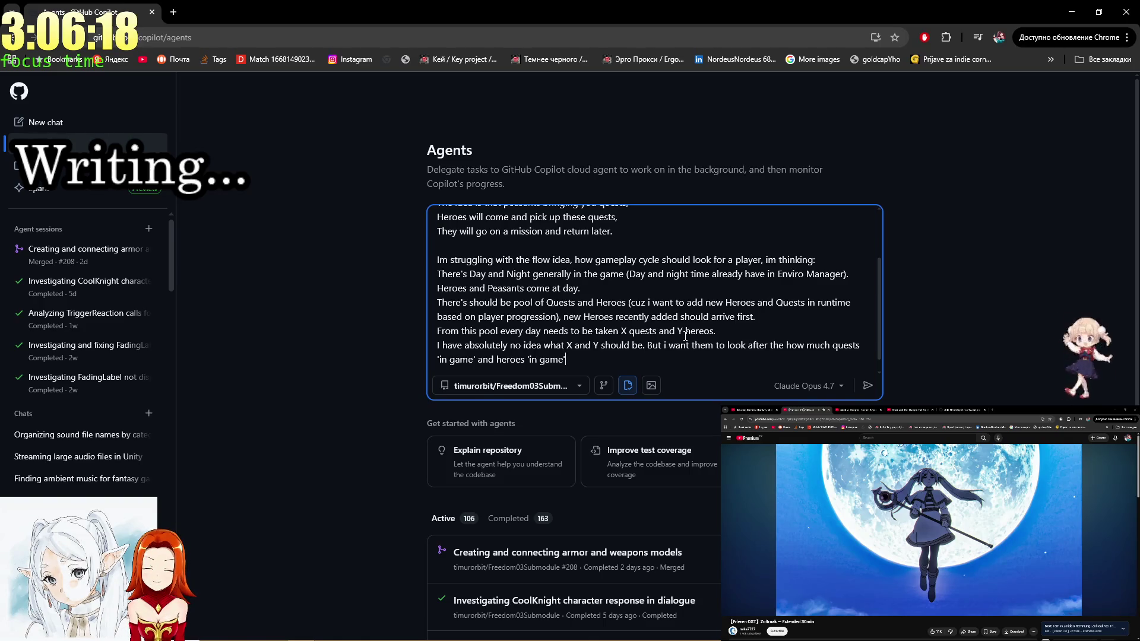
{"action": "key", "text": "Left"}
{"action": "key", "text": "Left"}
{"action": "key", "text": "Left"}
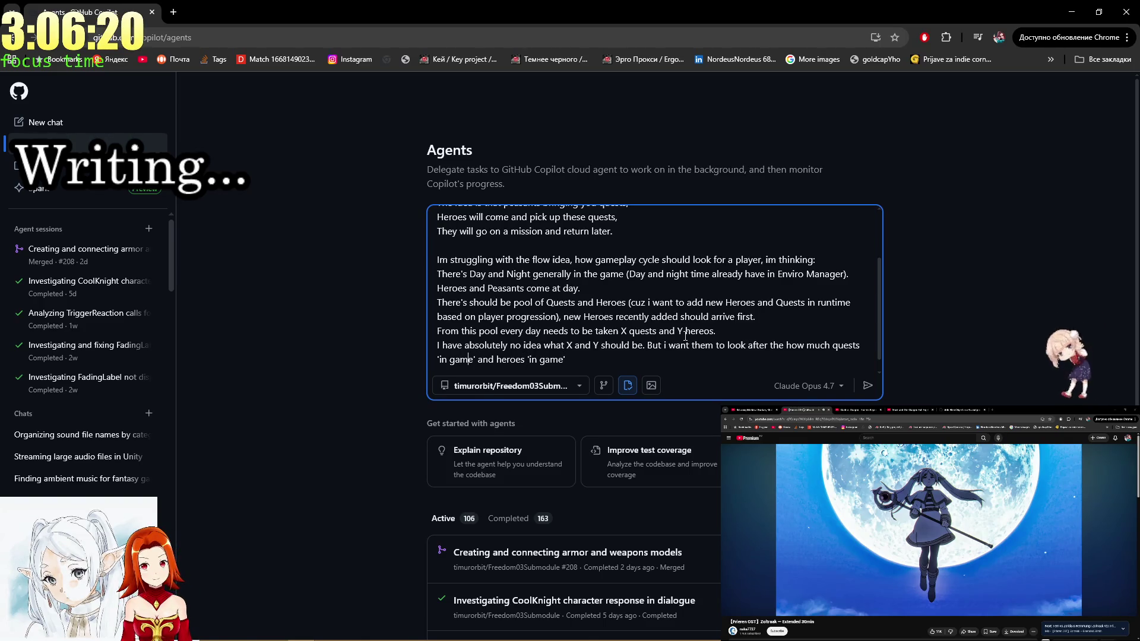
{"action": "key", "text": "Right"}
{"action": "key", "text": "End"}
Ask to adjust quest and hero counts daily, within boundaries, based on player performance.
{"action": "type", "text": "."}
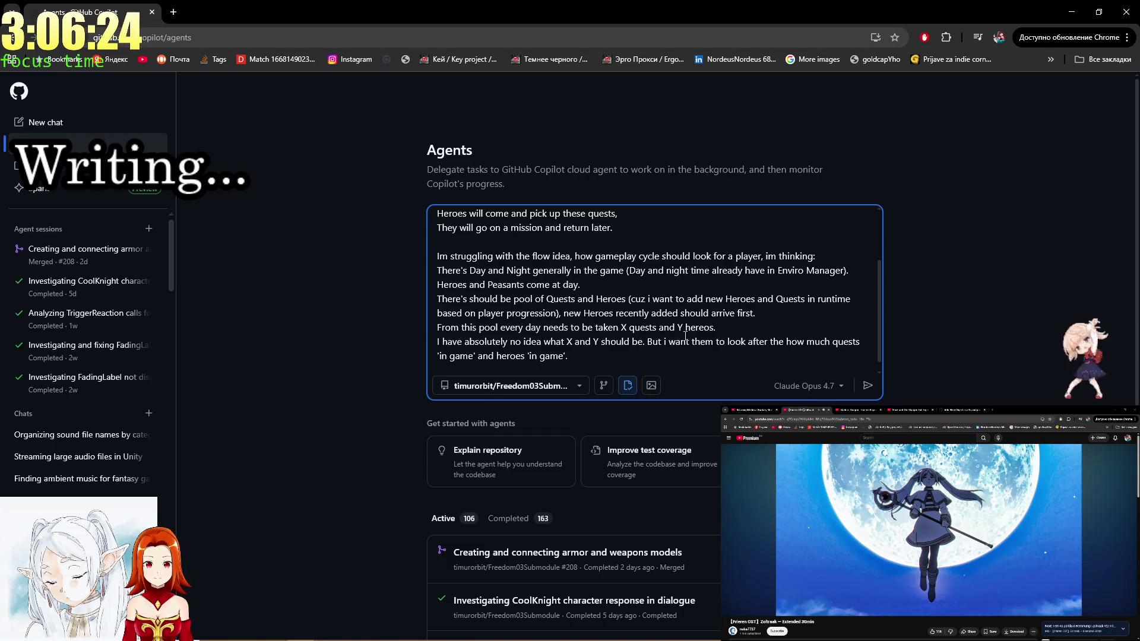
{"action": "type", "text": " How"}
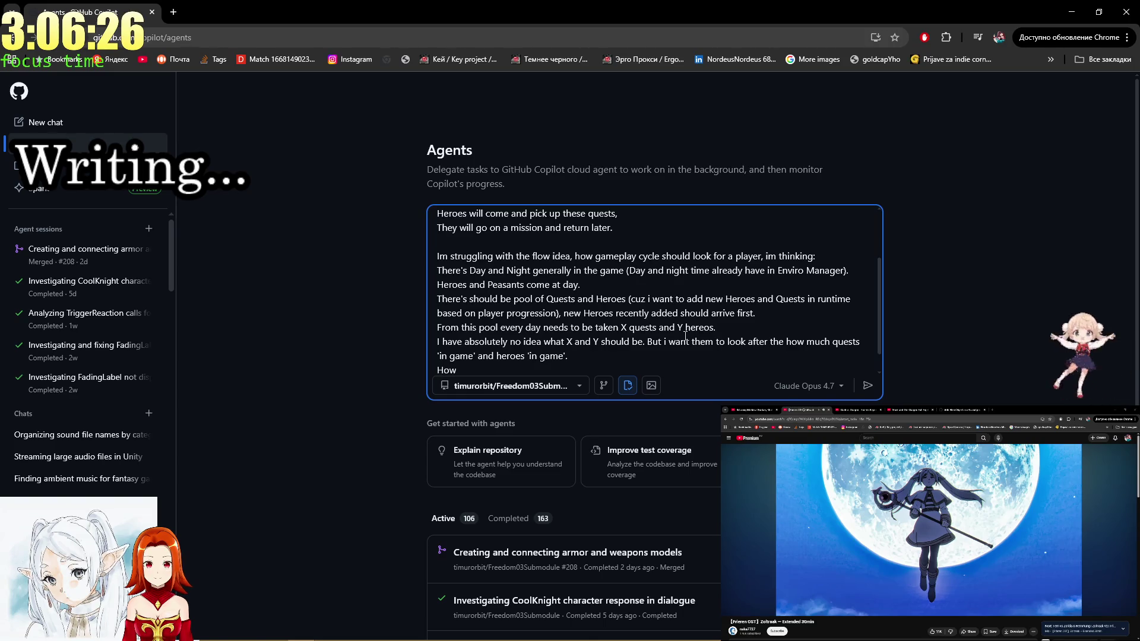
{"action": "type", "text": " fas"}
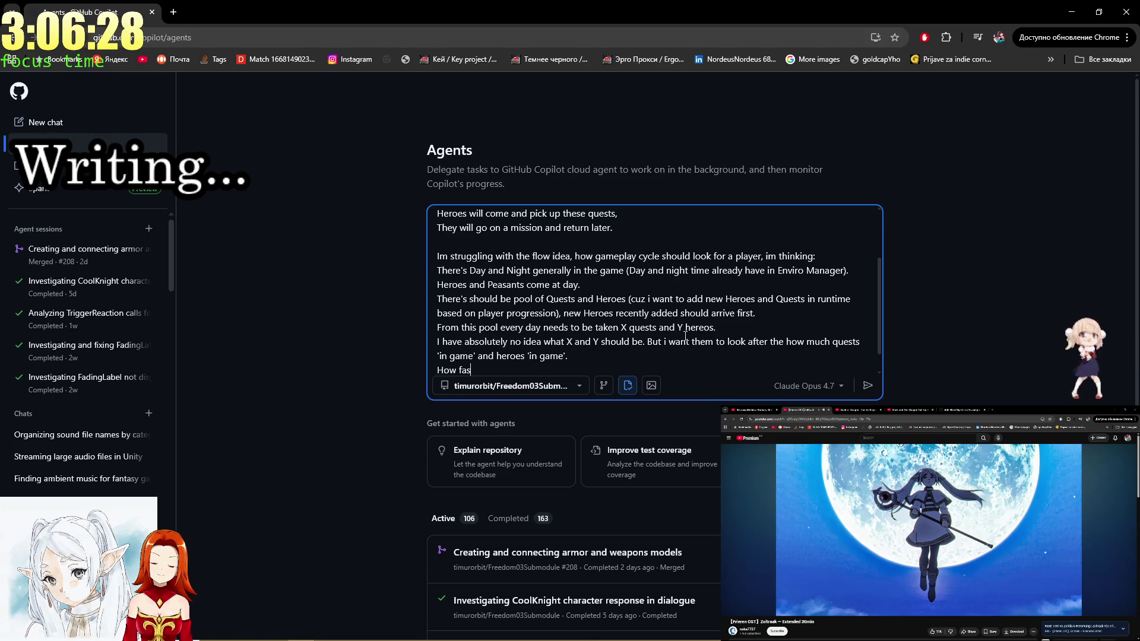
{"action": "type", "text": "t and good"}
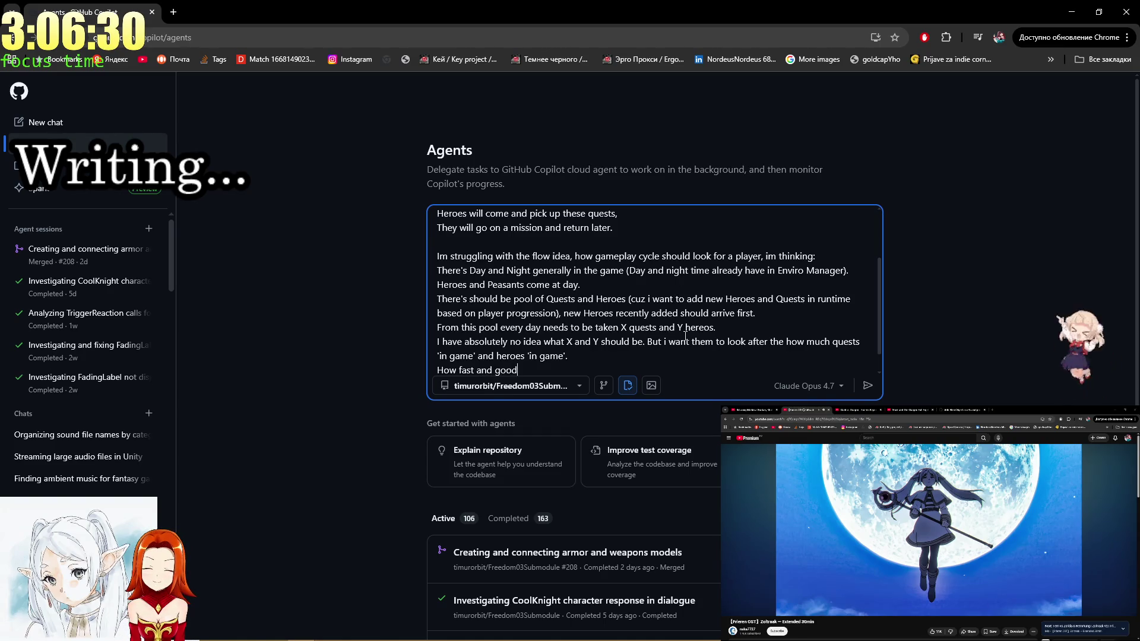
{"action": "type", "text": " player are "}
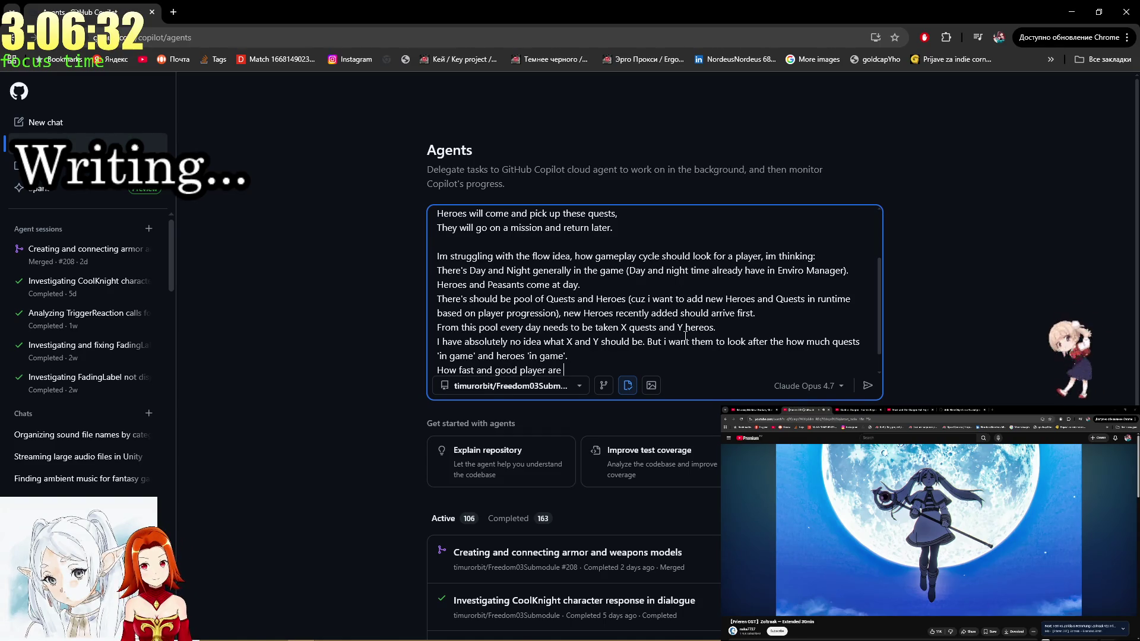
{"action": "type", "text": "handling,"}
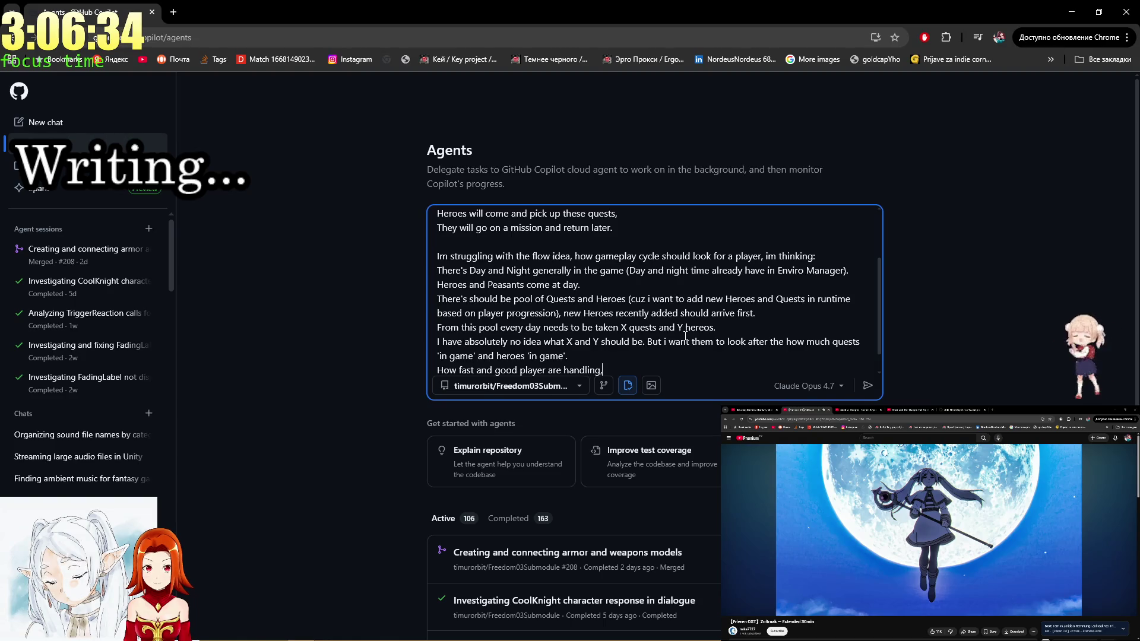
{"action": "type", "text": " does h"}
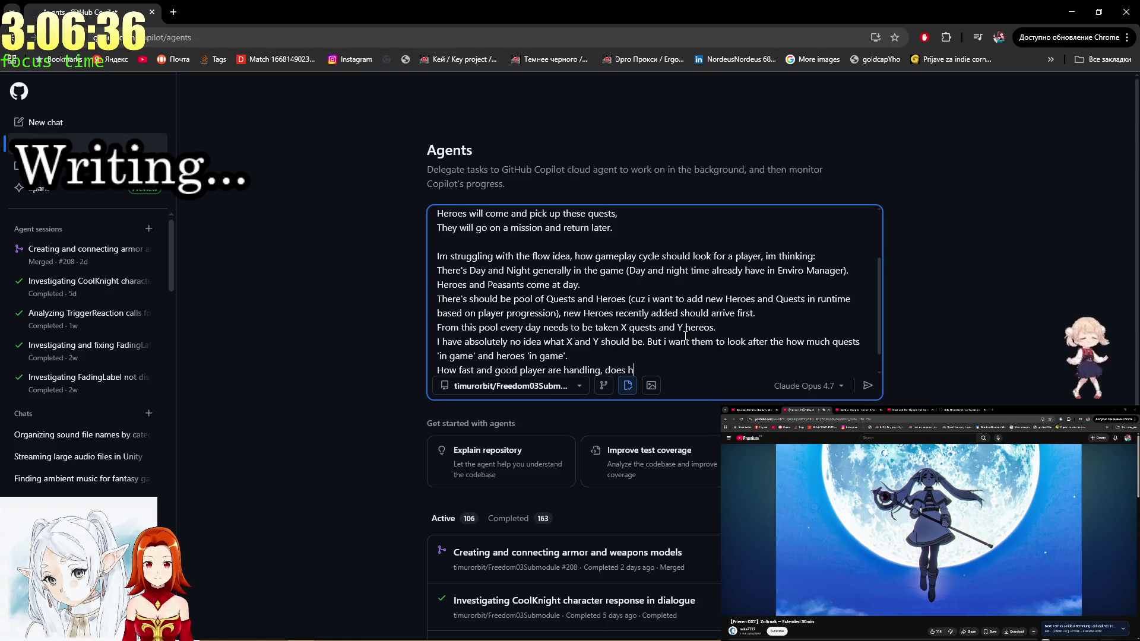
{"action": "type", "text": "e need more quests a"}
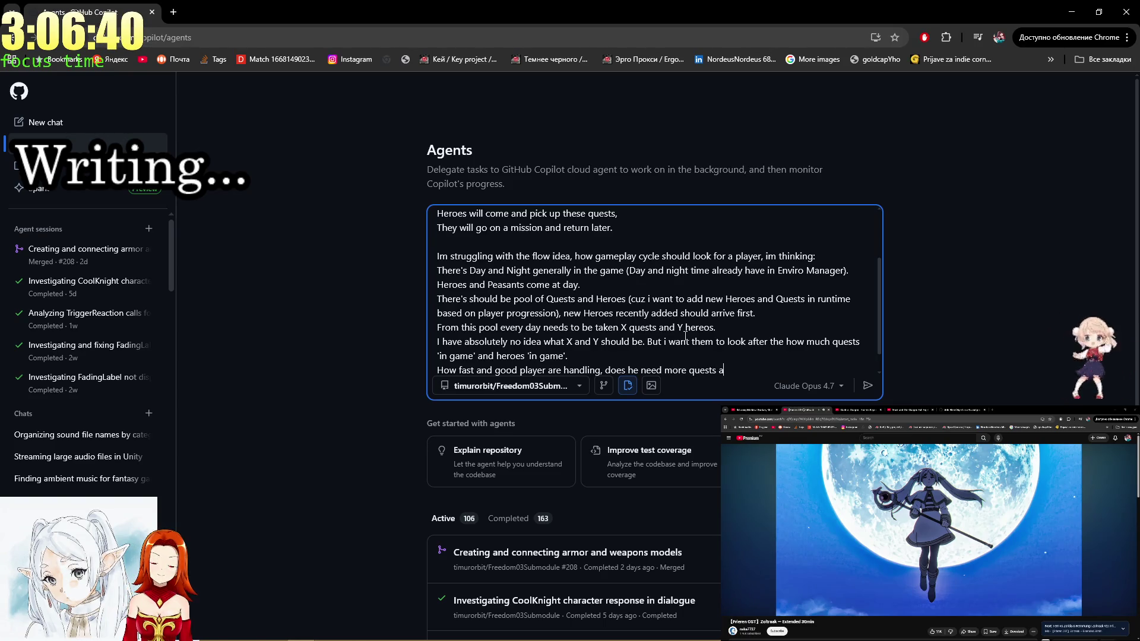
{"action": "type", "text": "nd heroes or less and adjus"}
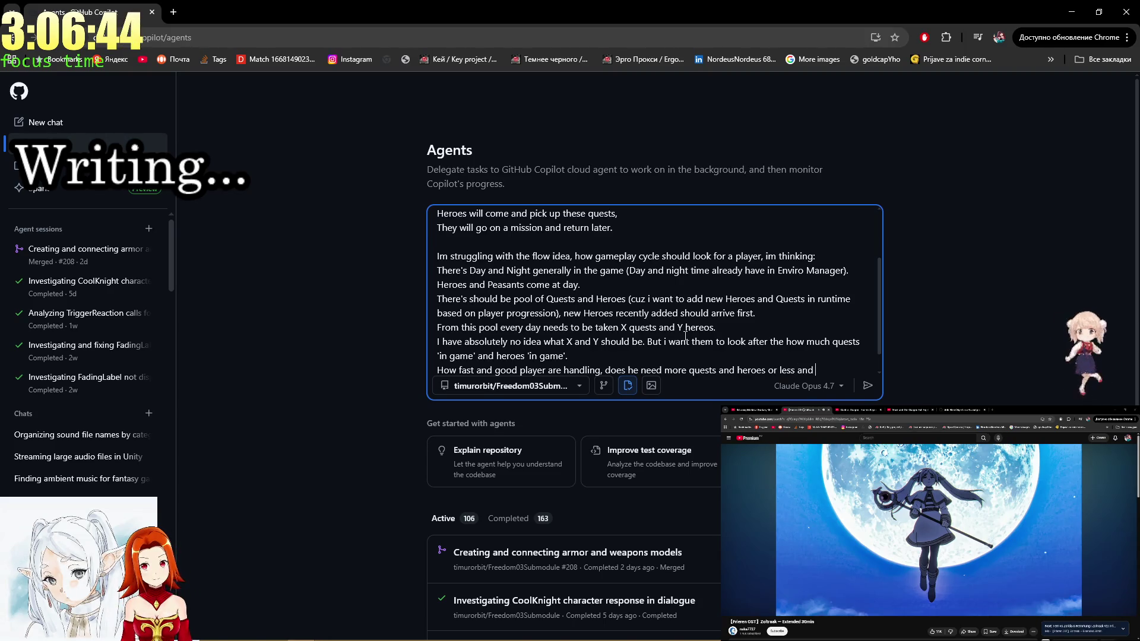
{"action": "type", "text": "t t"}
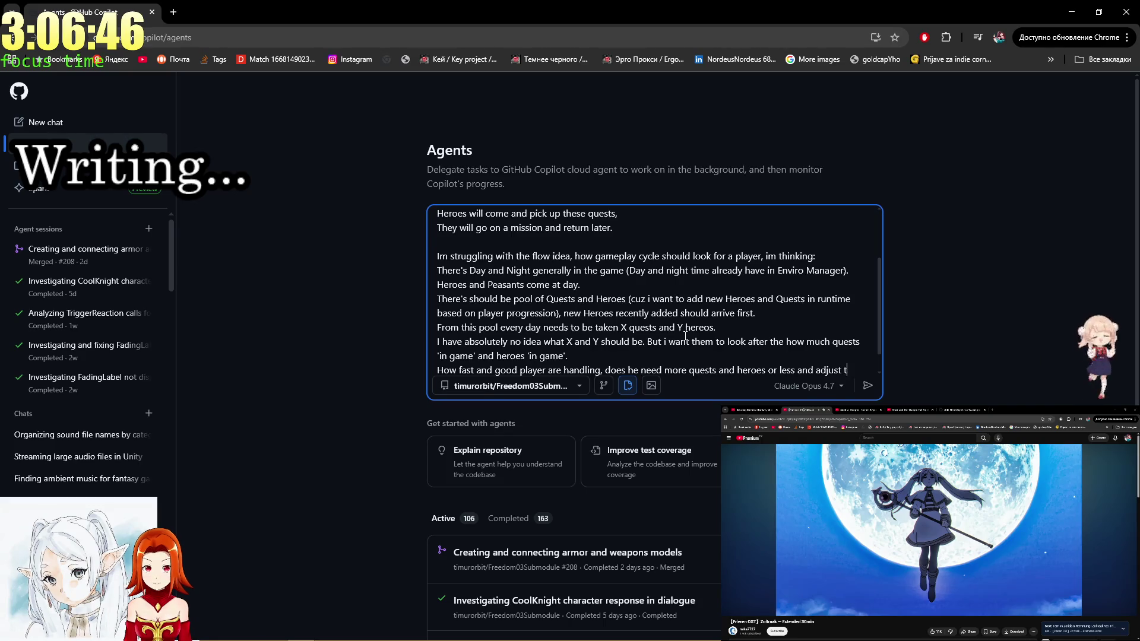
{"action": "type", "text": "hat day "}
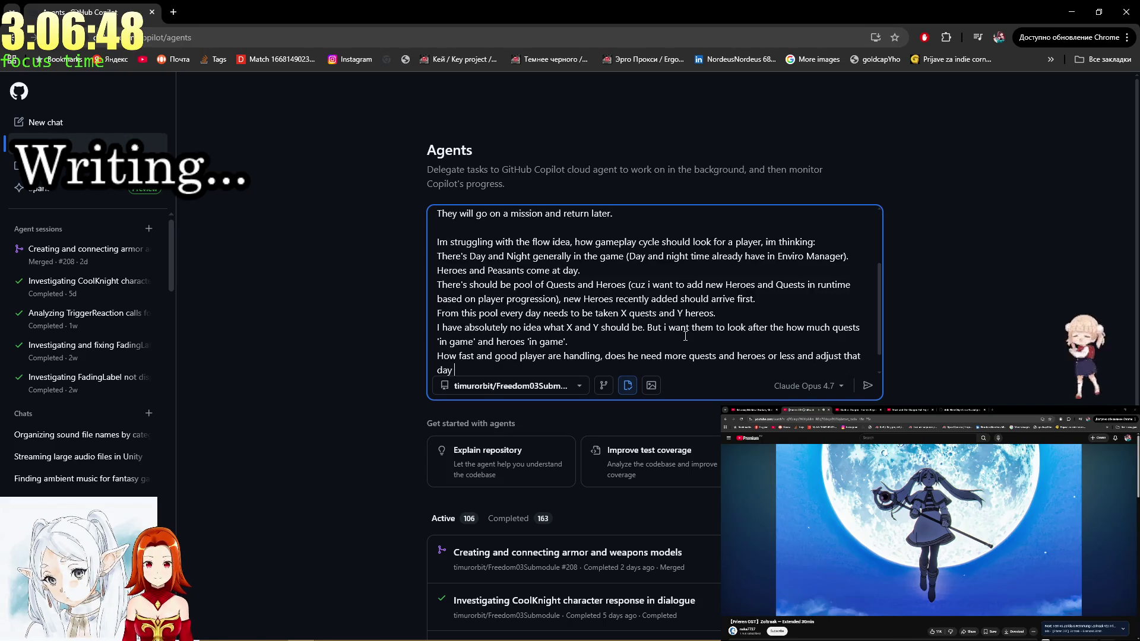
{"action": "type", "text": "by day"}
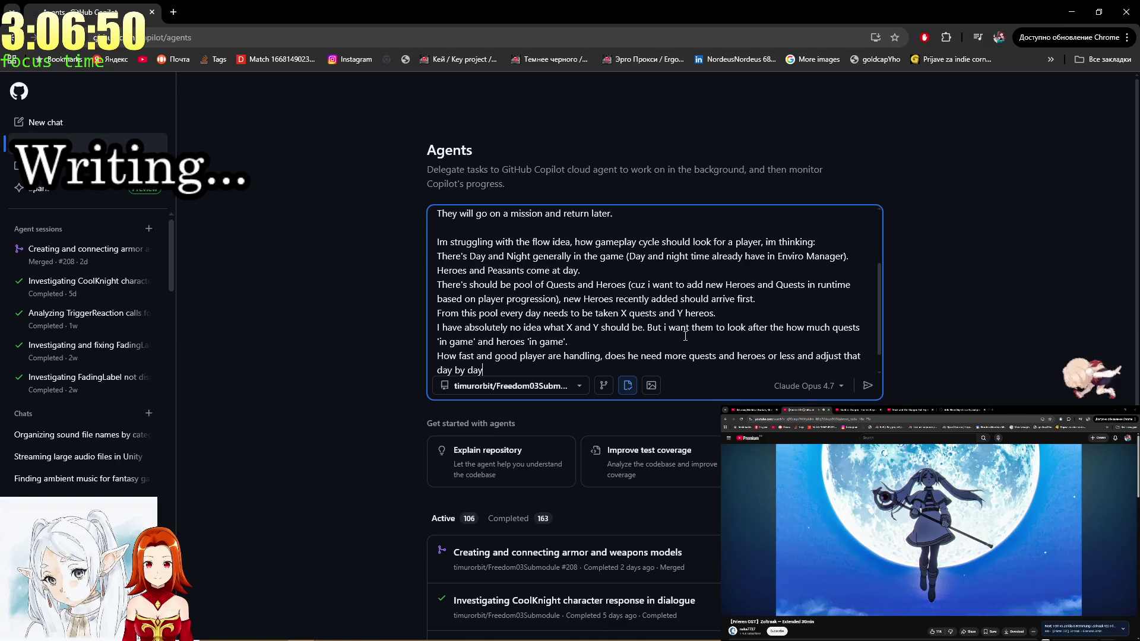
{"action": "type", "text": " with some boundaries."}
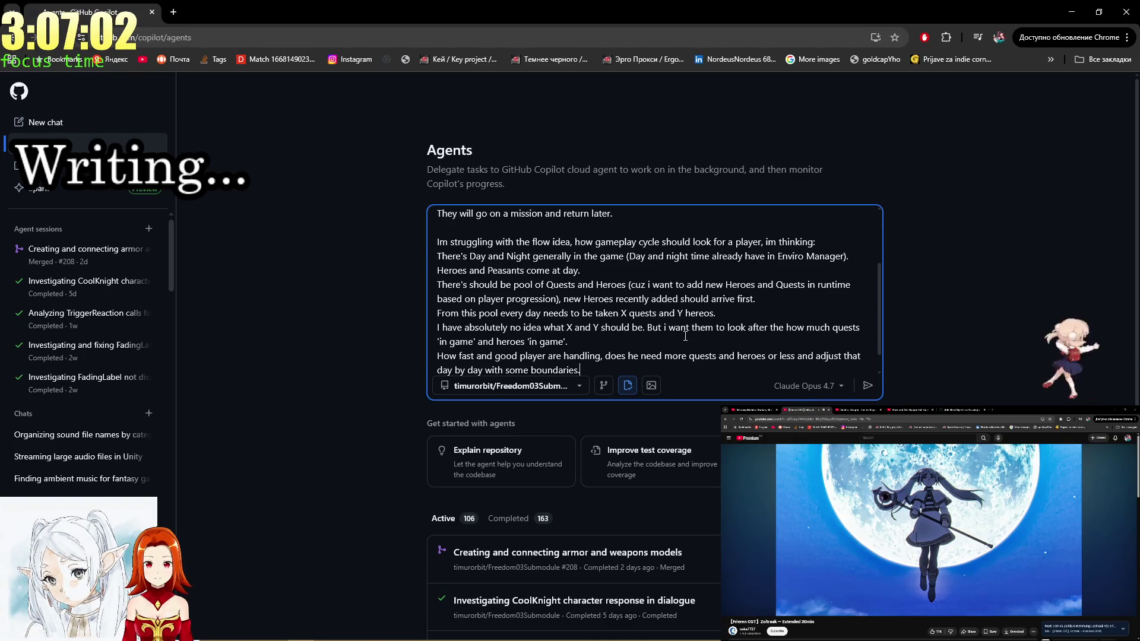
{"action": "key", "text": "shift+Return"}
{"action": "type", "text": "T"}
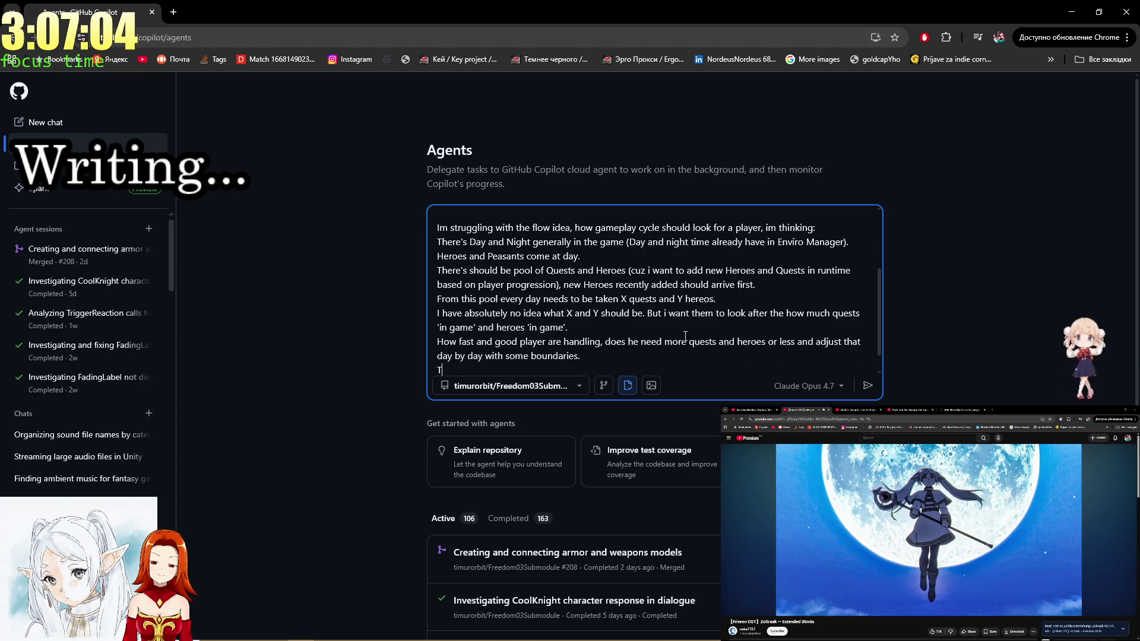
Add the line 'Heroes should return to the pool once destroyed to come again later.'.
{"action": "type", "text": "HJ"}
{"action": "key", "text": "BackSpace"}
{"action": "type", "text": "e"}
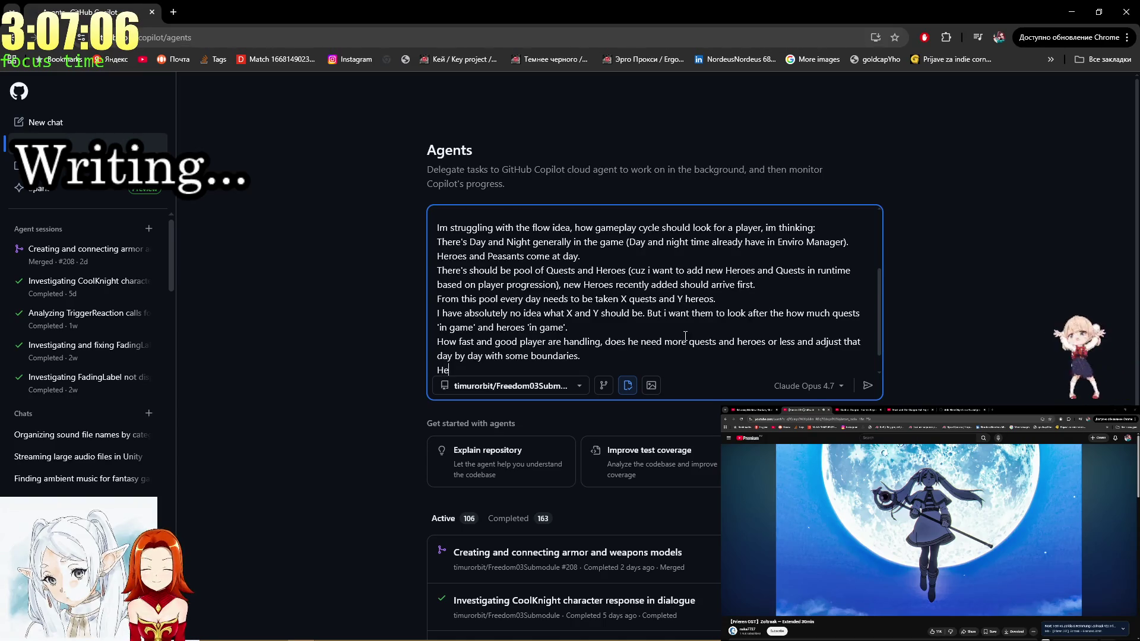
{"action": "type", "text": "roes should return "}
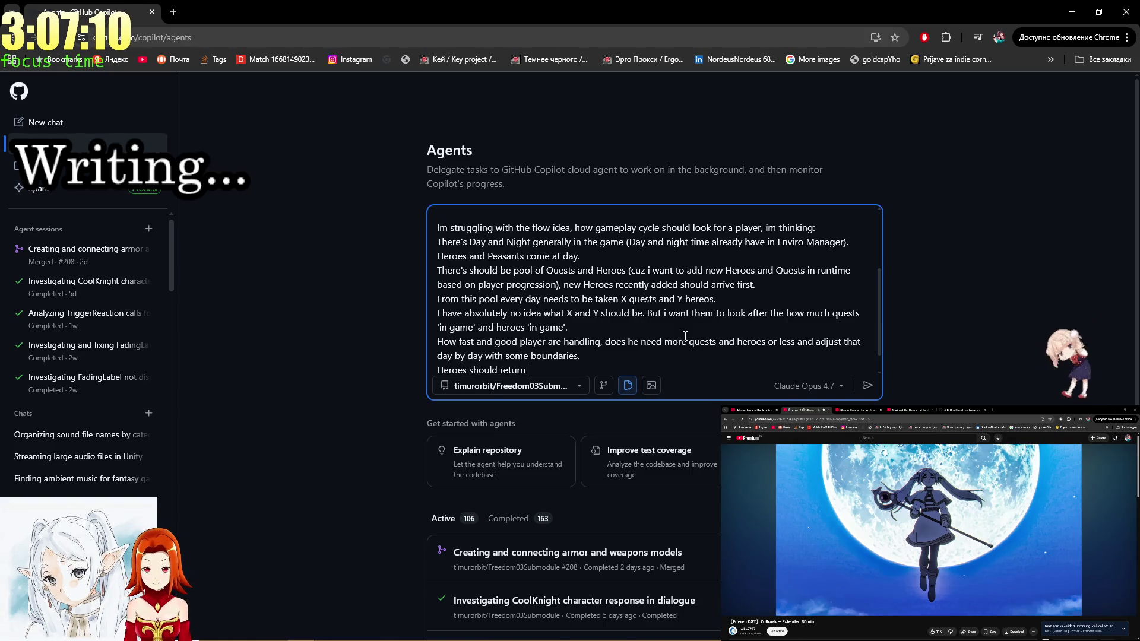
{"action": "type", "text": "to the pool on"}
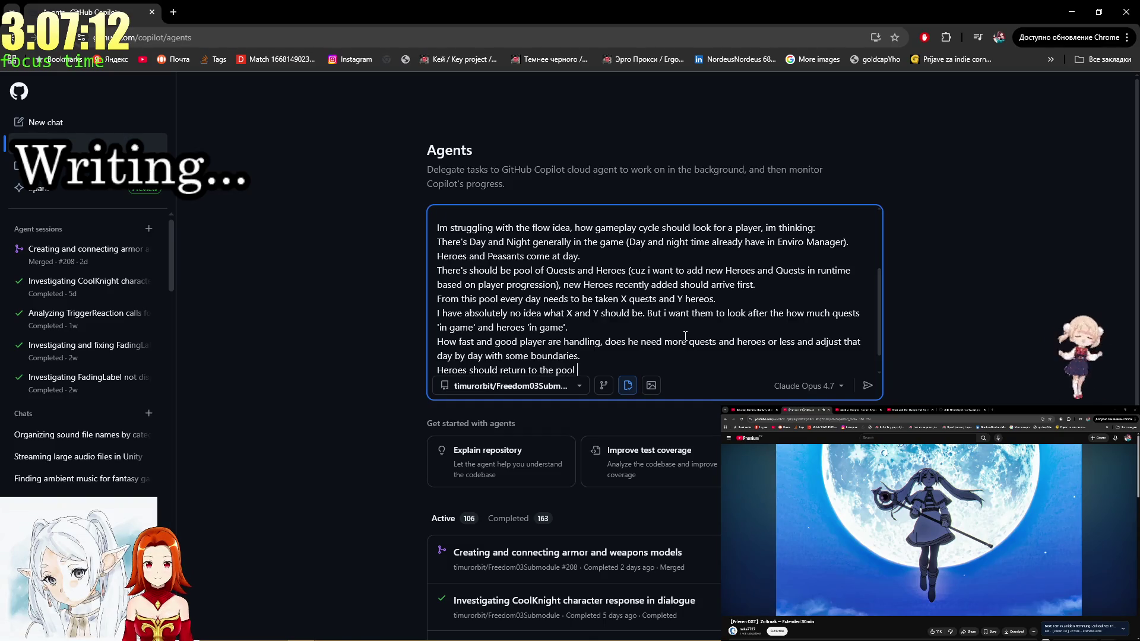
{"action": "type", "text": "ce"}
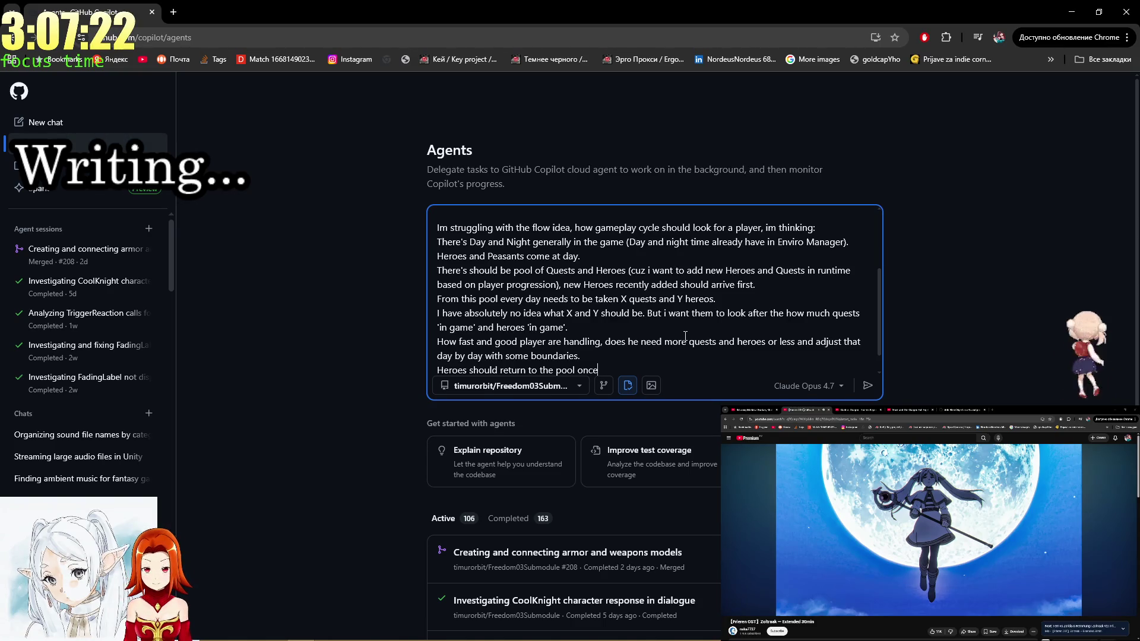
{"action": "type", "text": "destroyed to come again later."}
{"action": "key", "text": "Up"}
{"action": "key", "text": "Down"}
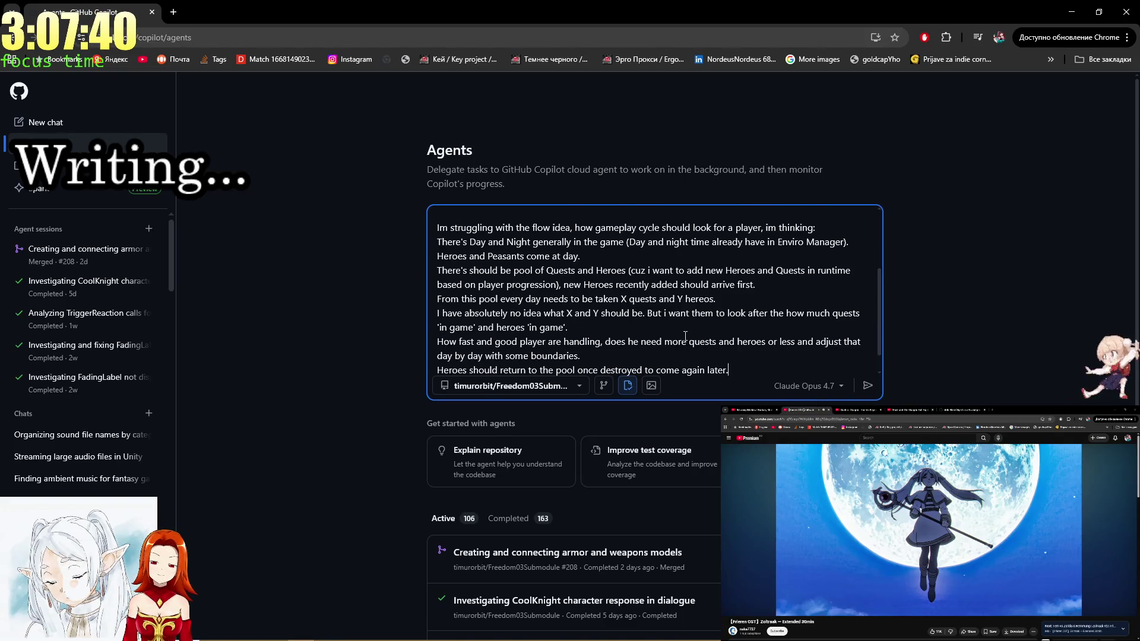
Add a line saying Quests return to the pool if completely failed.
{"action": "key", "text": "shift+Return"}
{"action": "type", "text": "Q"}
{"action": "type", "text": "et"}
{"action": "type", "text": "sts"}
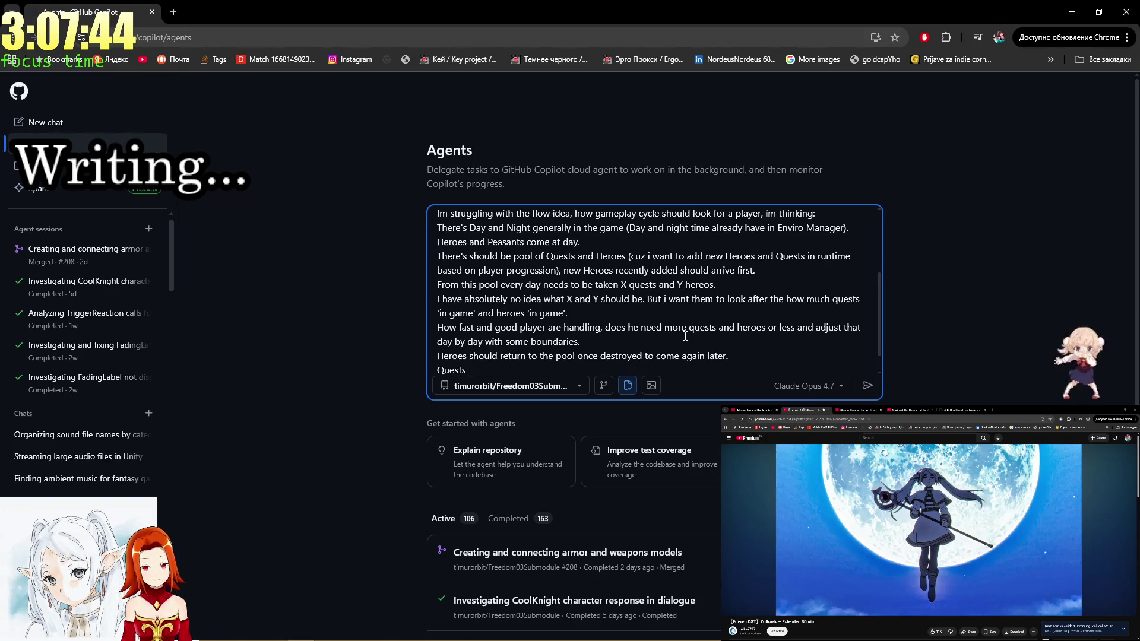
{"action": "type", "text": "should"}
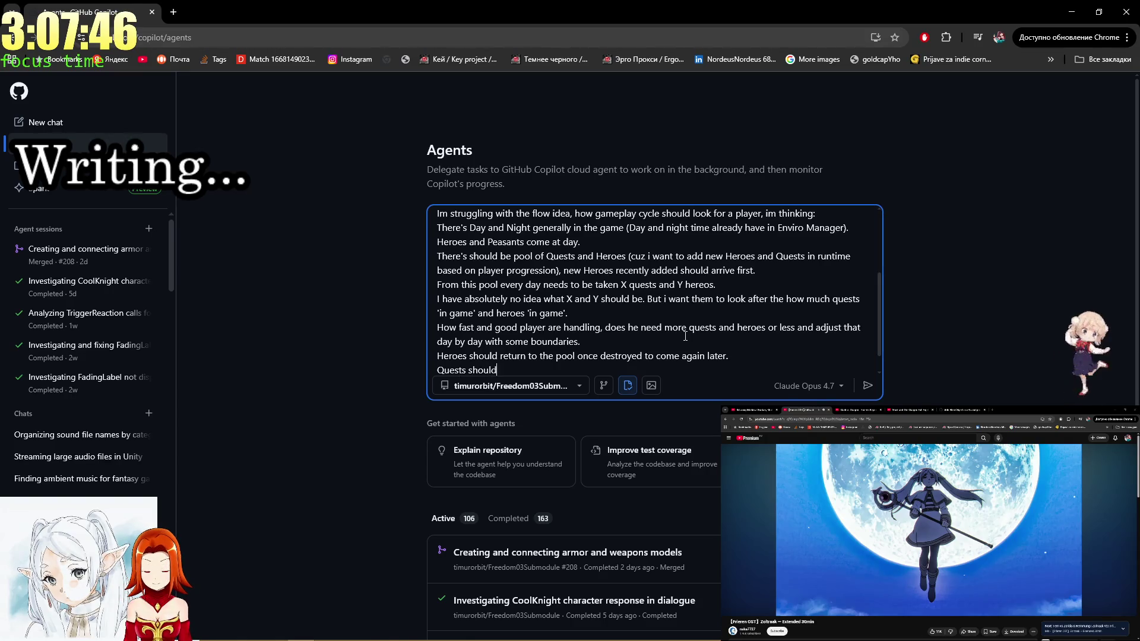
{"action": "type", "text": " return"}
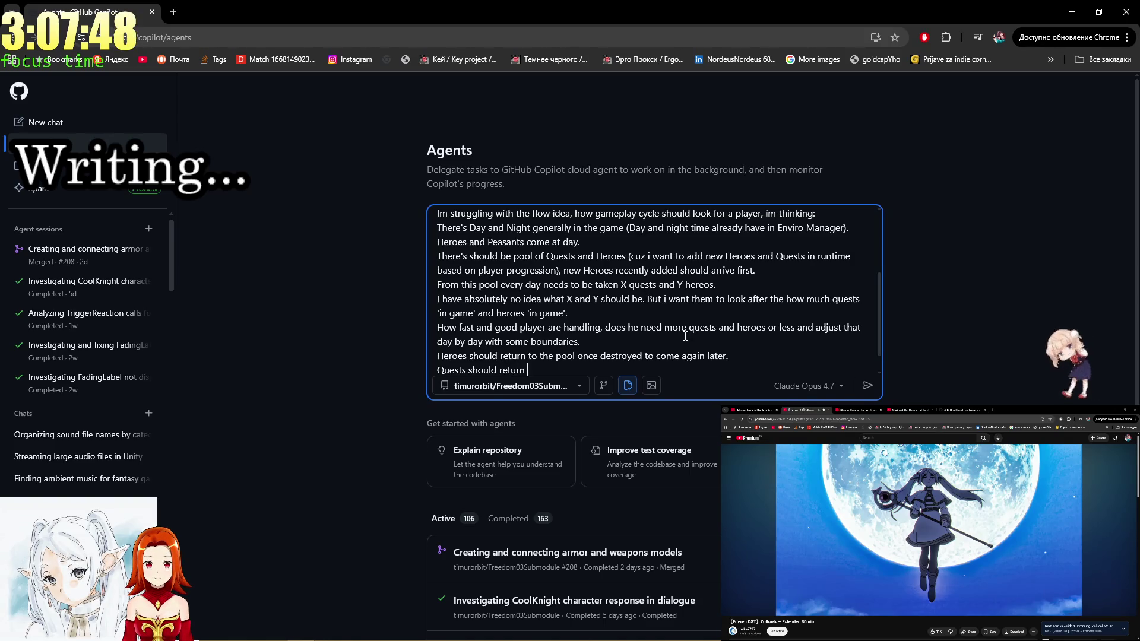
{"action": "type", "text": "to "}
{"action": "type", "text": "pool i"}
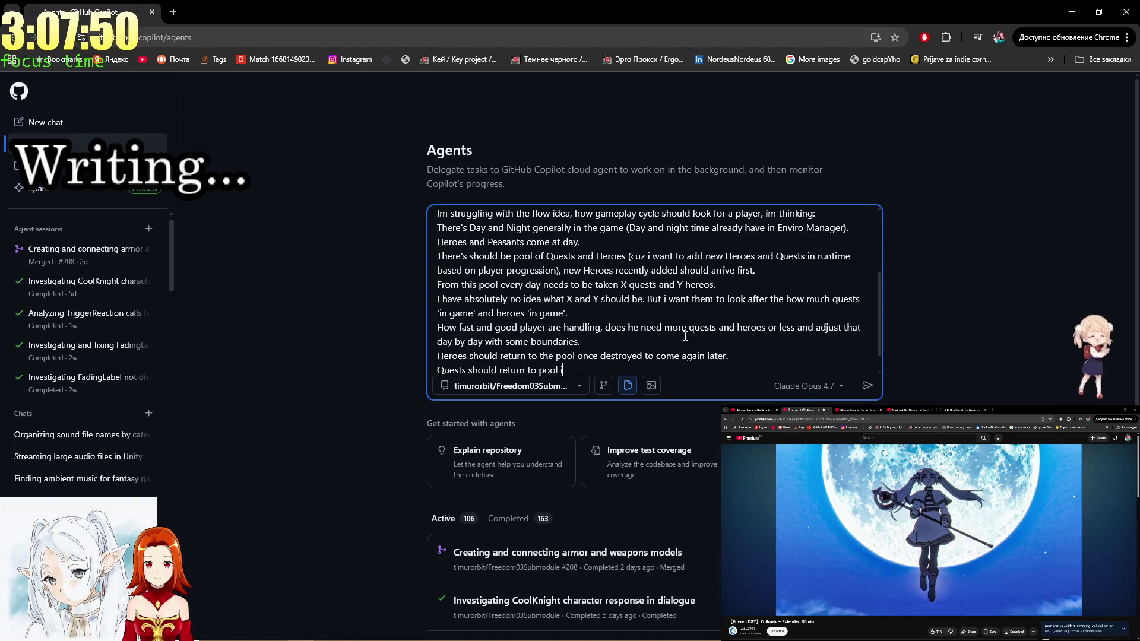
{"action": "type", "text": "f led"}
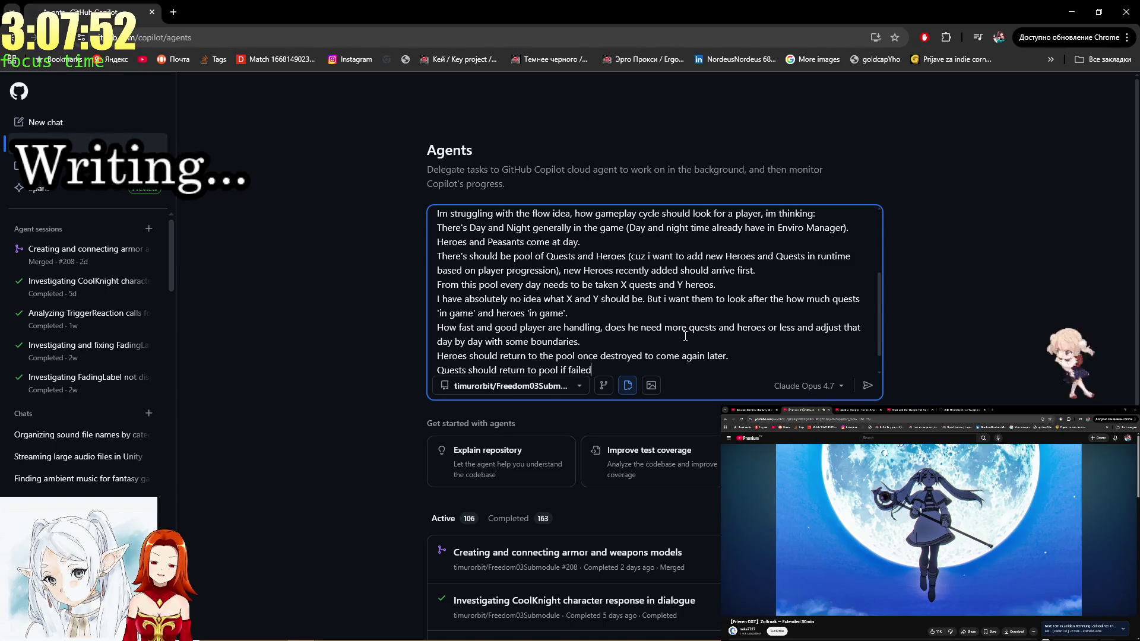
{"action": "type", "text": " (come"}
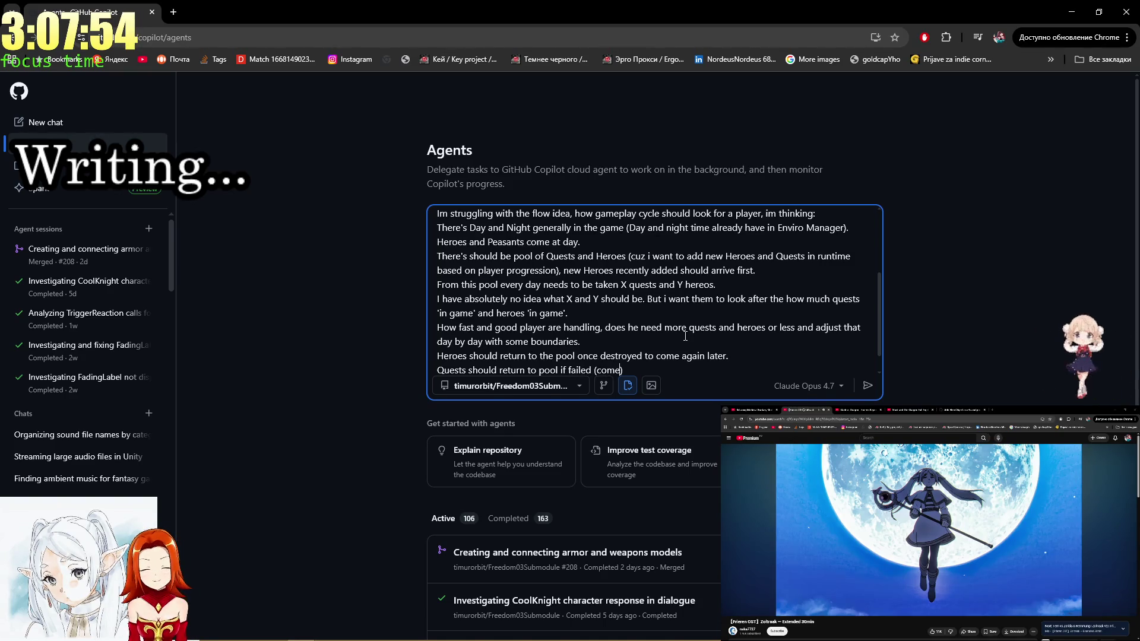
{"action": "type", "text": "pletly"}
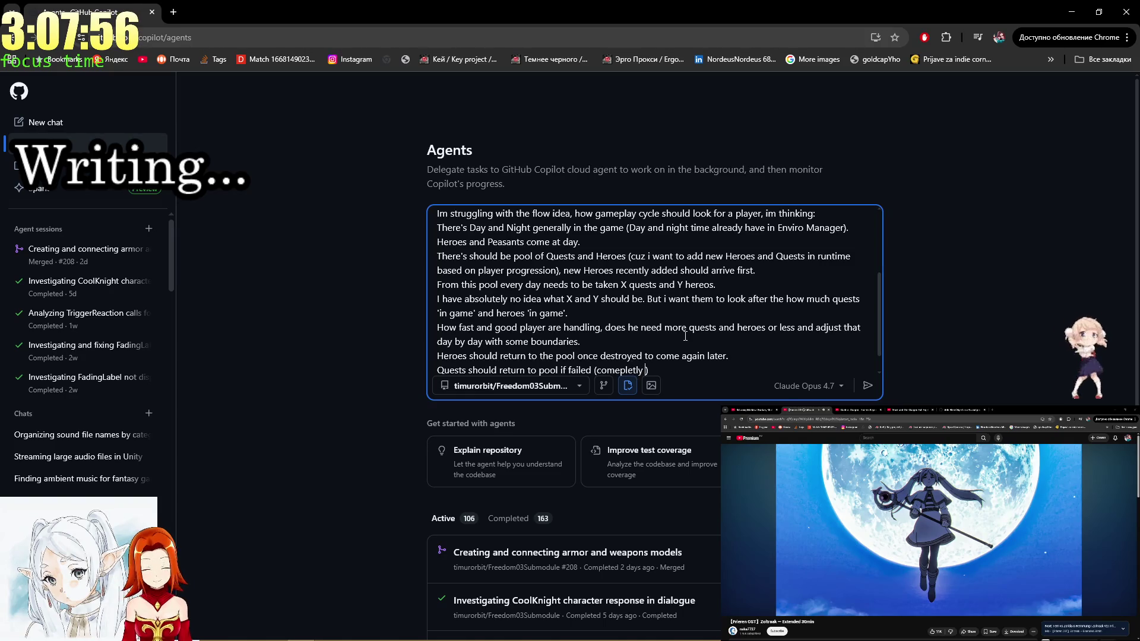
{"action": "type", "text": " failed"}
{"action": "key", "text": "shift+Return"}
{"action": "key", "text": "shift+Return"}
{"action": "key", "text": "super+Tab"}
{"action": "key", "text": "Escape"}
{"action": "key", "text": "ctrl+shift+n"}
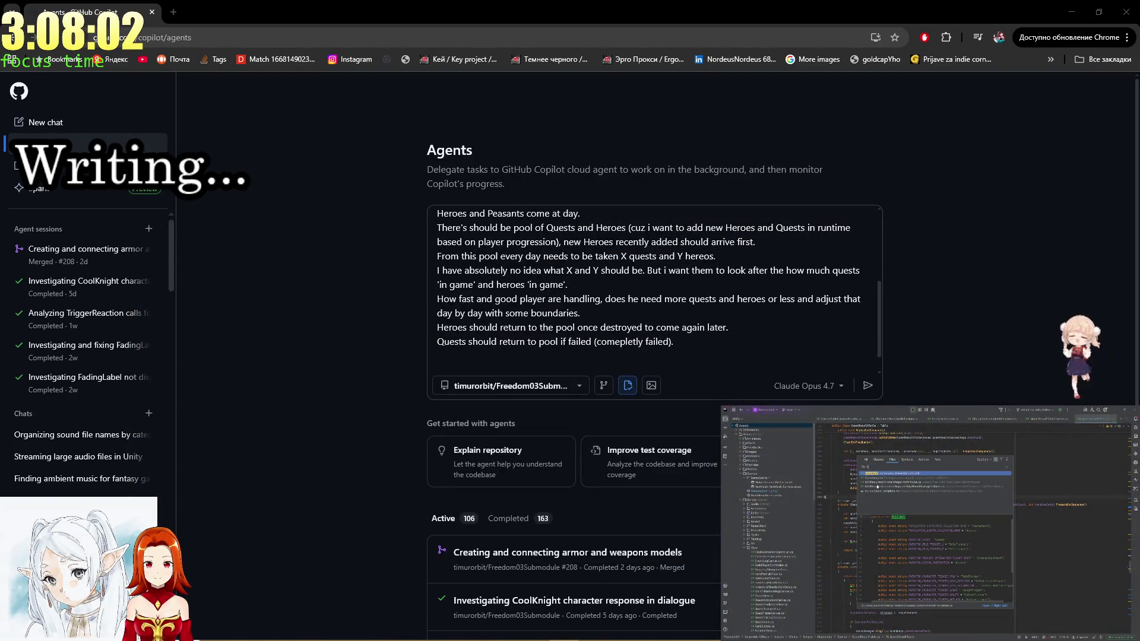
{"action": "type", "text": "Beh"}
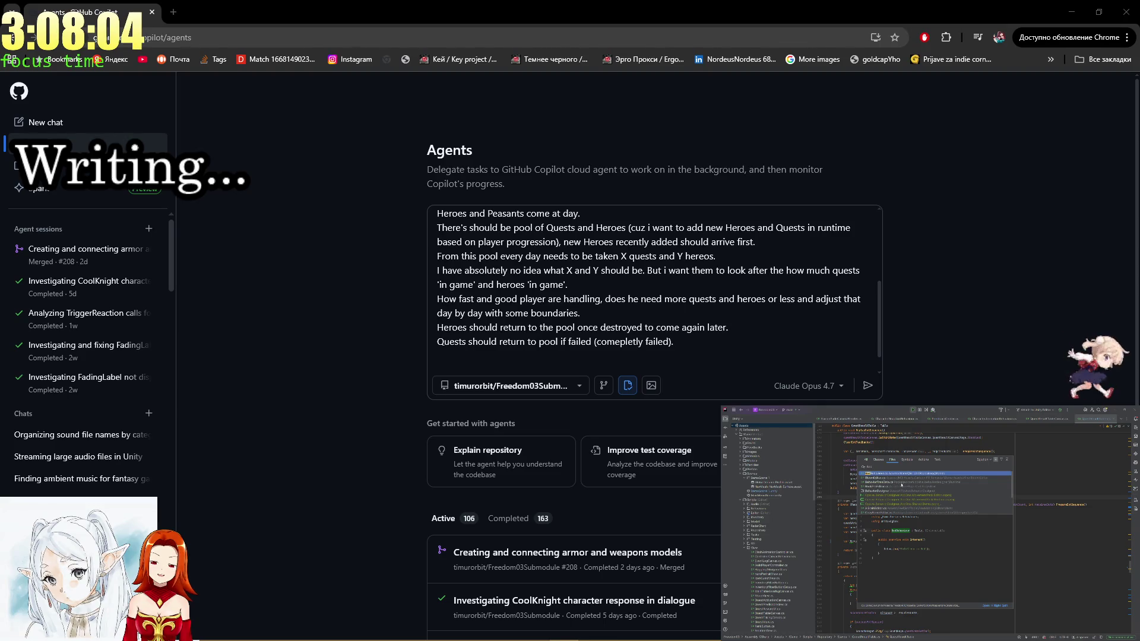
{"action": "left_click", "coordinate": [885, 474]}
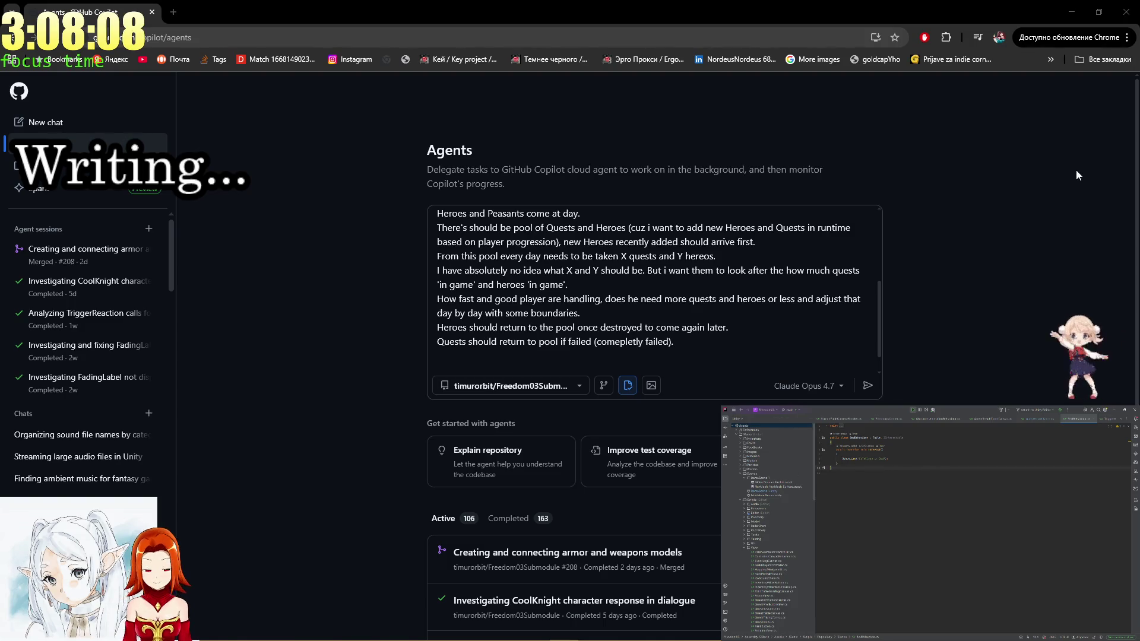
{"action": "left_click", "coordinate": [617, 361]}
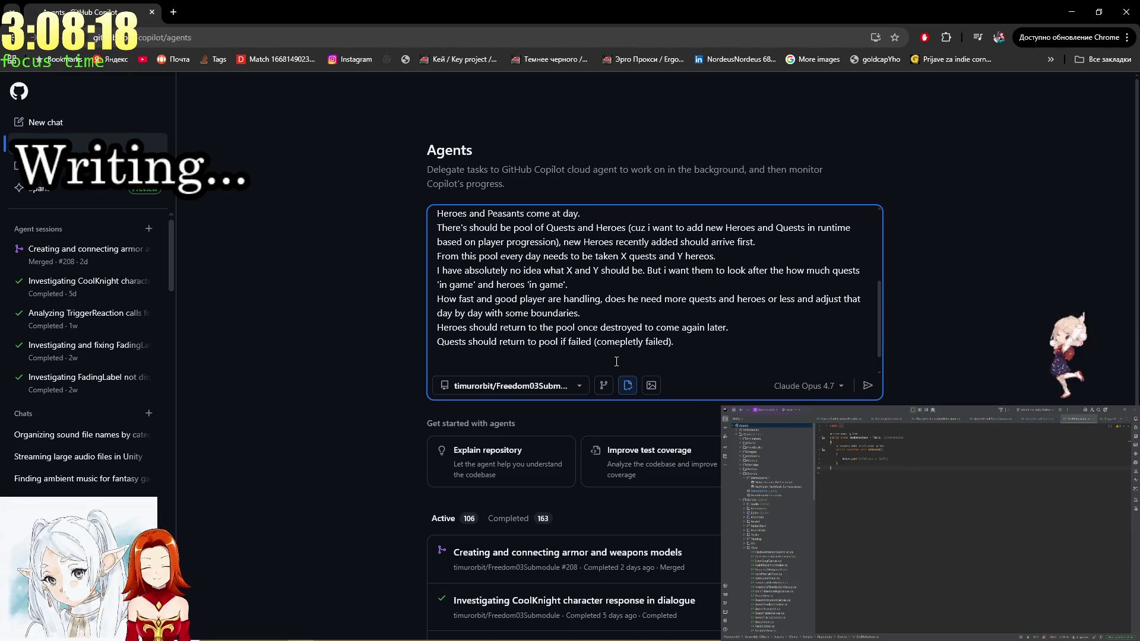
{"action": "scroll", "coordinate": [595, 309], "scroll_direction": "up", "scroll_amount": 3}
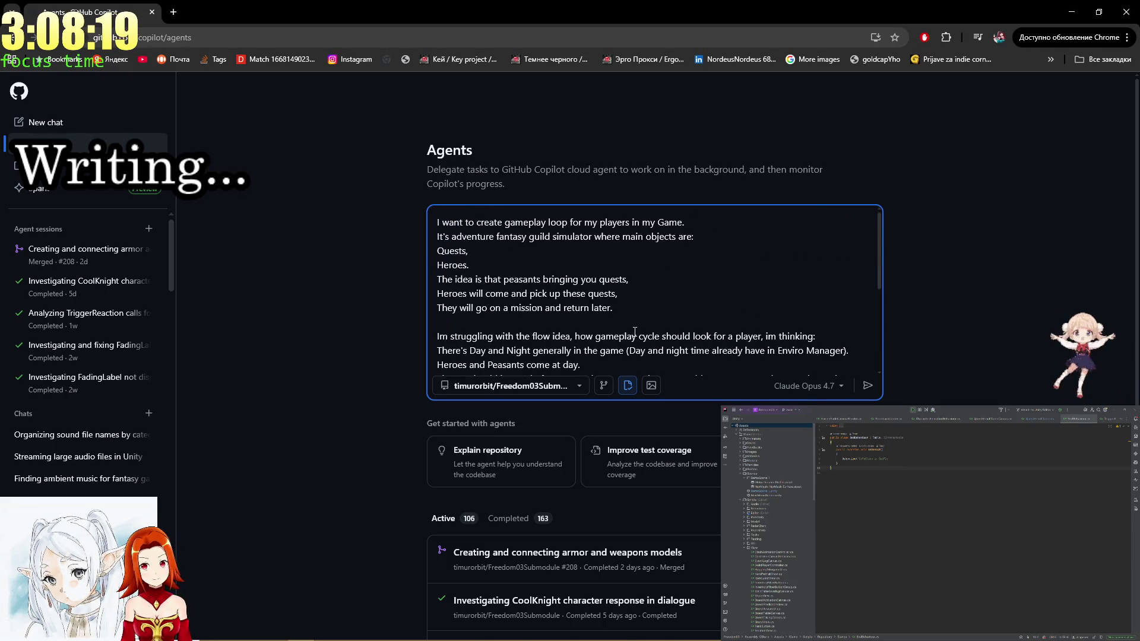
{"action": "left_click", "coordinate": [594, 308]}
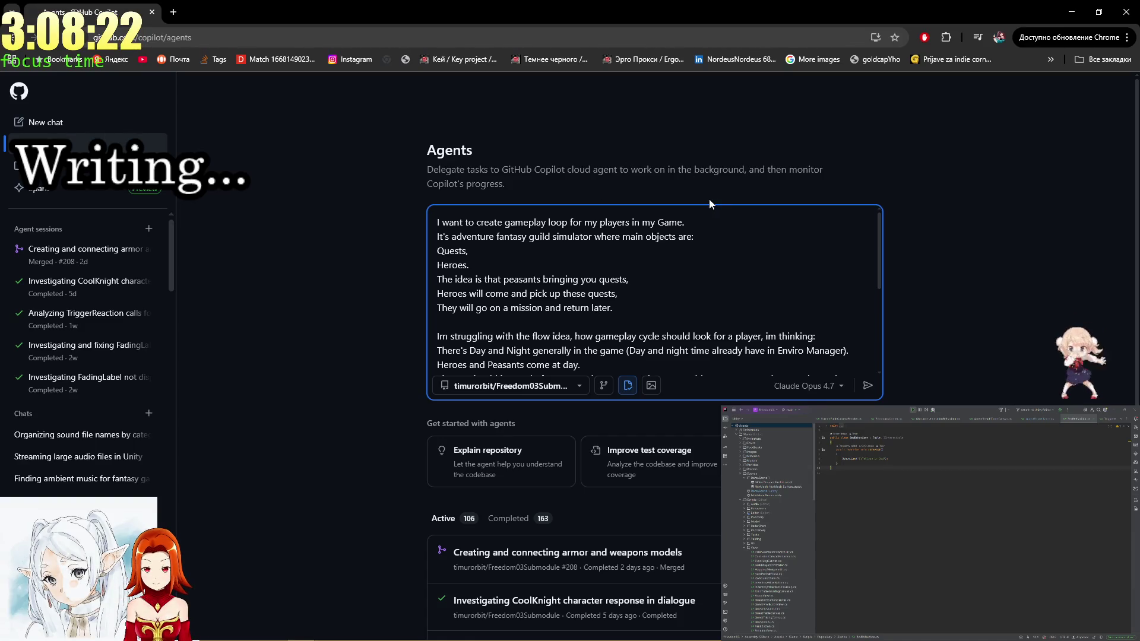
{"action": "mouse_move", "coordinate": [471, 266]}
{"action": "left_mouse_down"}
{"action": "mouse_move", "coordinate": [562, 222]}
{"action": "mouse_move", "coordinate": [469, 265]}
{"action": "mouse_move", "coordinate": [504, 222]}
{"action": "mouse_move", "coordinate": [469, 266]}
{"action": "left_mouse_up"}
{"action": "left_click", "coordinate": [508, 222]}
{"action": "left_click", "coordinate": [554, 236]}
{"action": "left_click_drag", "start_coordinate": [621, 294], "coordinate": [558, 236]}
{"action": "left_click", "coordinate": [646, 323]}
{"action": "left_click_drag", "start_coordinate": [647, 323], "coordinate": [572, 236]}
{"action": "scroll", "coordinate": [594, 280], "scroll_direction": "down", "scroll_amount": 1}
{"action": "left_click_drag", "start_coordinate": [611, 321], "coordinate": [523, 234]}
{"action": "left_click", "coordinate": [561, 276]}
{"action": "mouse_move", "coordinate": [561, 277]}
{"action": "left_mouse_down"}
{"action": "mouse_move", "coordinate": [626, 291]}
{"action": "mouse_move", "coordinate": [645, 317]}
{"action": "left_mouse_up"}
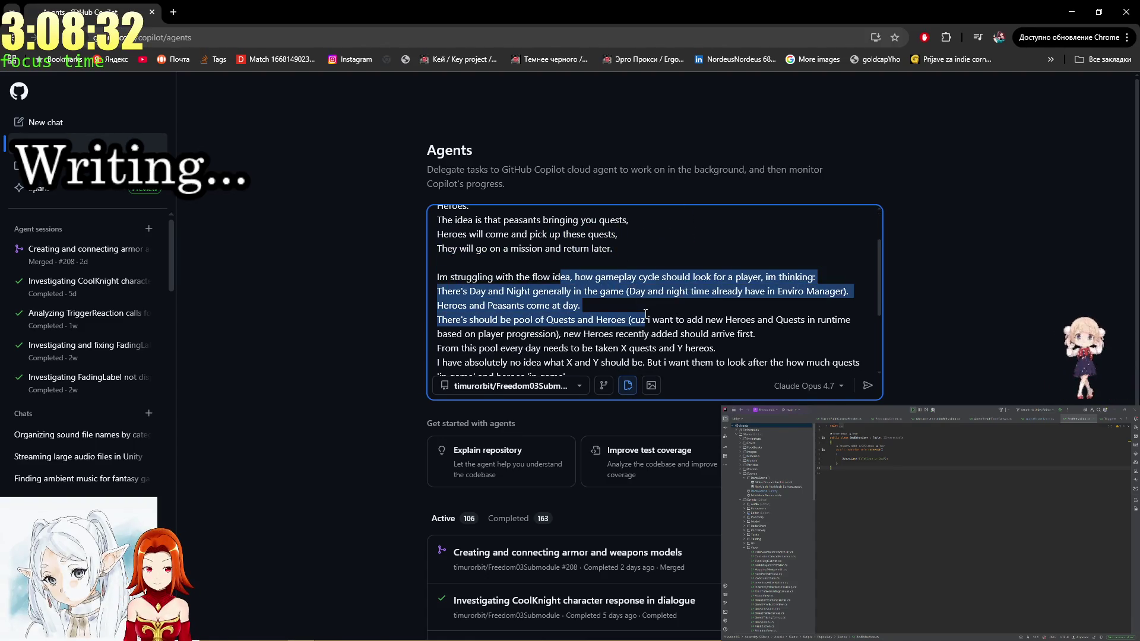
{"action": "left_click", "coordinate": [645, 314]}
{"action": "mouse_move", "coordinate": [499, 277]}
{"action": "left_mouse_down"}
{"action": "mouse_move", "coordinate": [594, 305]}
{"action": "mouse_move", "coordinate": [561, 334]}
{"action": "mouse_move", "coordinate": [492, 248]}
{"action": "mouse_move", "coordinate": [648, 320]}
{"action": "mouse_move", "coordinate": [526, 234]}
{"action": "left_mouse_up"}
{"action": "left_click", "coordinate": [492, 248]}
{"action": "left_click", "coordinate": [610, 312]}
{"action": "left_click", "coordinate": [670, 320]}
{"action": "mouse_move", "coordinate": [670, 321]}
{"action": "left_mouse_down"}
{"action": "mouse_move", "coordinate": [589, 237]}
{"action": "mouse_move", "coordinate": [439, 276]}
{"action": "mouse_move", "coordinate": [589, 238]}
{"action": "left_mouse_up"}
{"action": "left_click", "coordinate": [590, 237]}
{"action": "left_click", "coordinate": [589, 237]}
{"action": "left_click", "coordinate": [589, 236]}
{"action": "left_click_drag", "start_coordinate": [487, 319], "coordinate": [683, 321]}
{"action": "left_click", "coordinate": [557, 319]}
{"action": "left_click", "coordinate": [679, 320]}
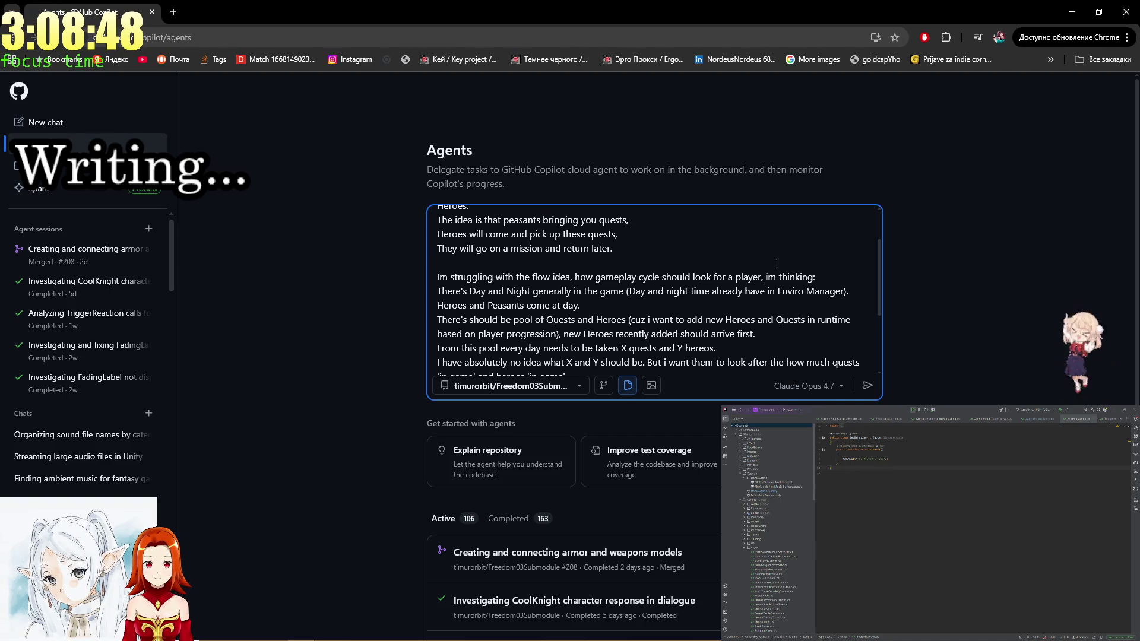
{"action": "scroll", "coordinate": [777, 264], "scroll_direction": "down", "scroll_amount": 1}
{"action": "mouse_move", "coordinate": [770, 296]}
{"action": "left_mouse_down"}
{"action": "mouse_move", "coordinate": [653, 289]}
{"action": "mouse_move", "coordinate": [669, 231]}
{"action": "left_mouse_up"}
{"action": "left_click", "coordinate": [669, 231]}
{"action": "mouse_move", "coordinate": [772, 332]}
{"action": "left_mouse_down"}
{"action": "mouse_move", "coordinate": [653, 289]}
{"action": "mouse_move", "coordinate": [647, 232]}
{"action": "left_mouse_up"}
{"action": "left_click", "coordinate": [650, 234]}
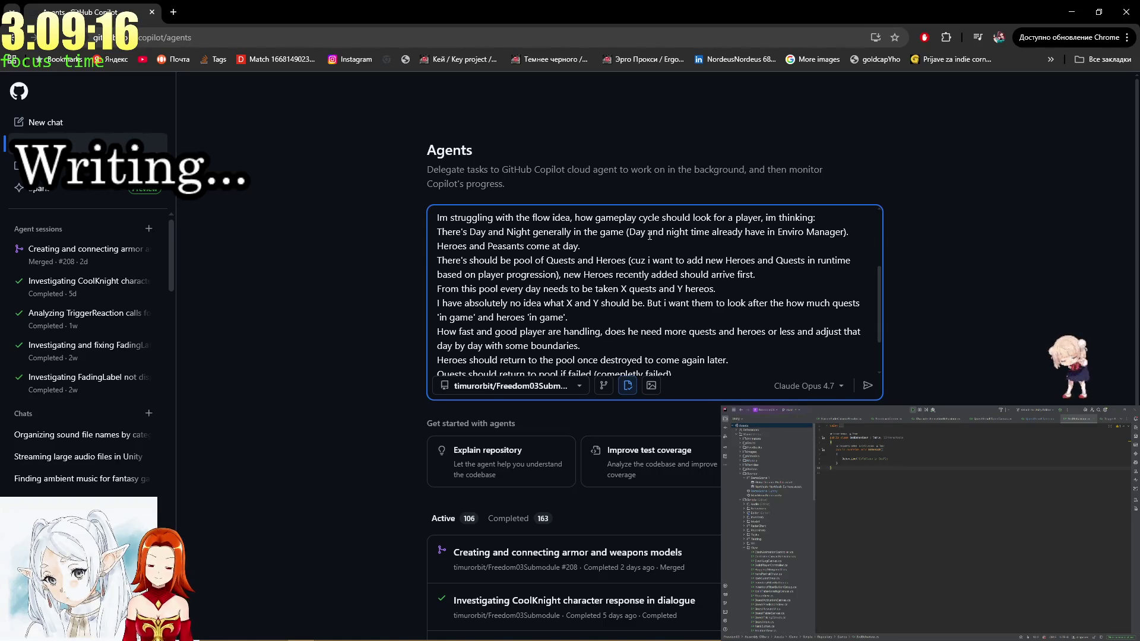
{"action": "scroll", "coordinate": [654, 237], "scroll_direction": "down", "scroll_amount": 2}
End the quests sentence with a period and add ', keep retry in mind' after 'failed'.
{"action": "left_click", "coordinate": [689, 262]}
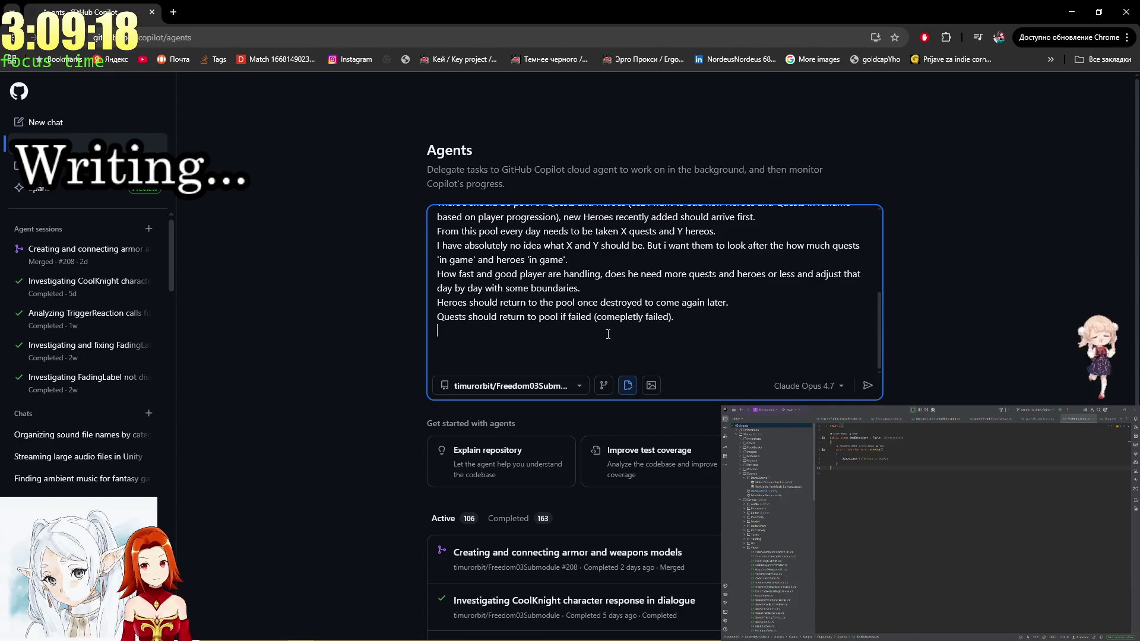
{"action": "left_click", "coordinate": [683, 327]}
{"action": "type", "text": "."}
{"action": "key", "text": "Return"}
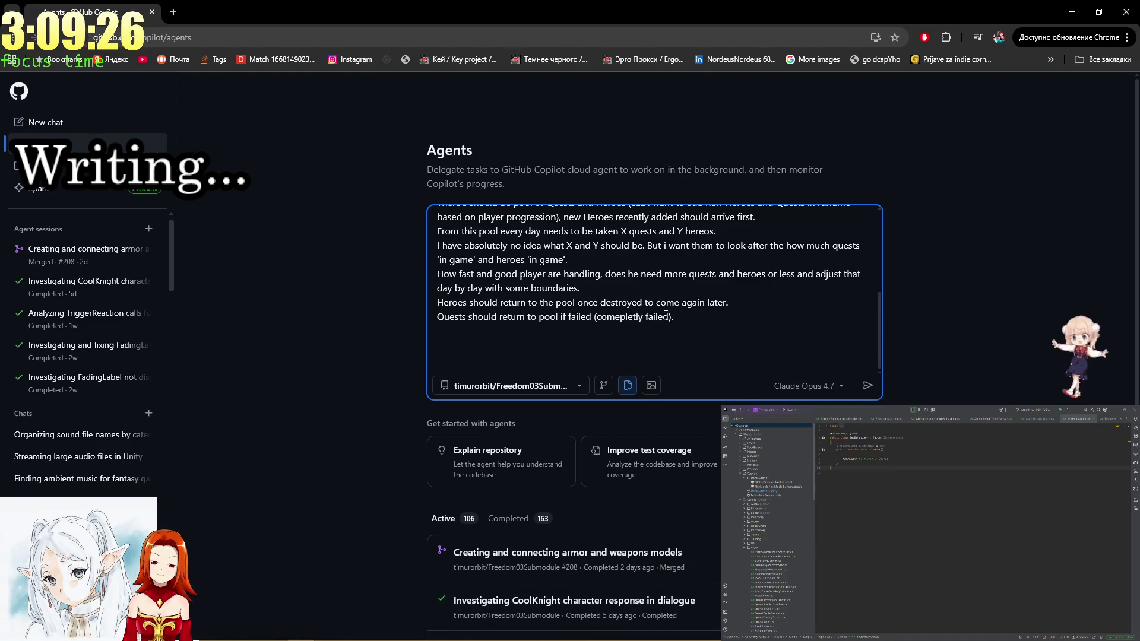
{"action": "left_click_drag", "start_coordinate": [670, 317], "coordinate": [633, 317]}
{"action": "left_click", "coordinate": [645, 318]}
{"action": "left_click", "coordinate": [669, 318]}
{"action": "type", "text": ", k"}
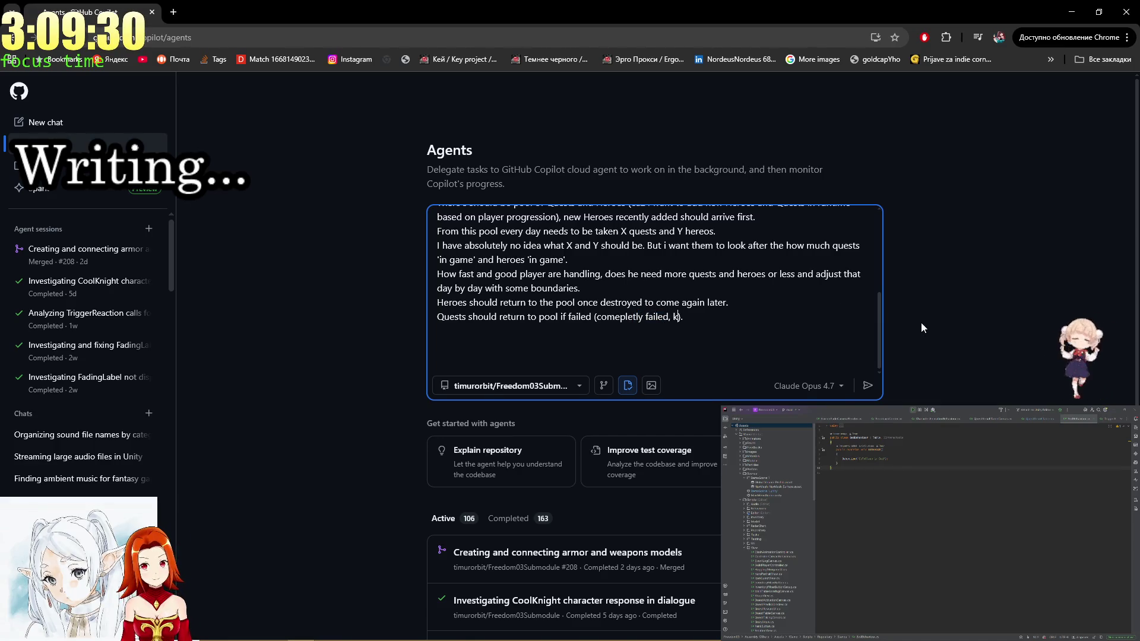
{"action": "type", "text": "eep retry "}
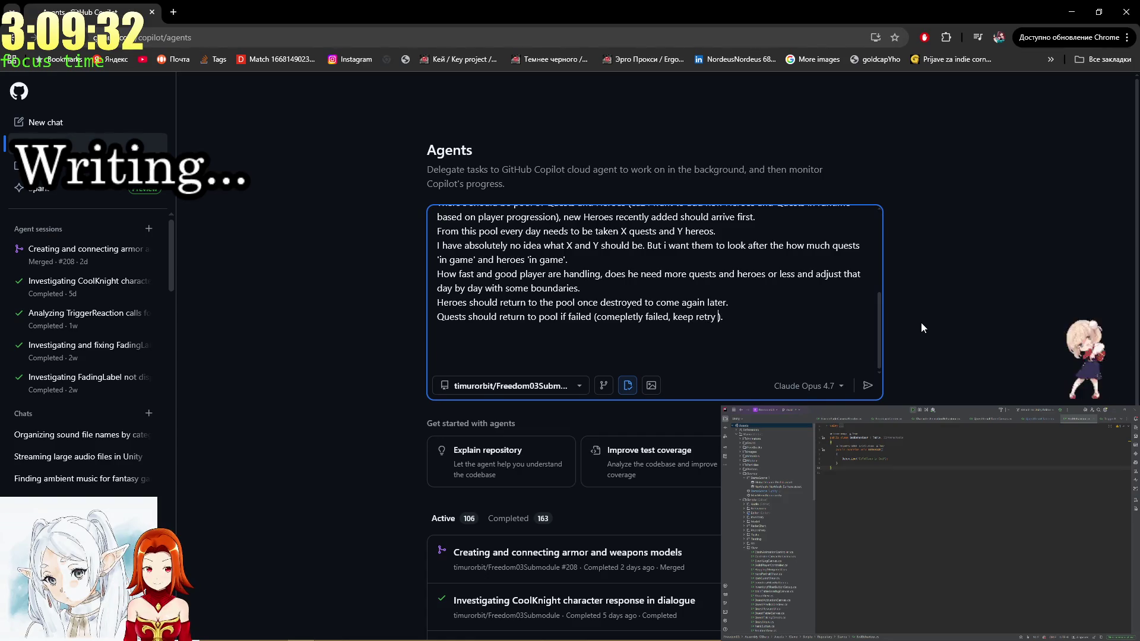
{"action": "type", "text": "in mind"}
Append '(maybe when destroyed and failed?)' to the quests line.
{"action": "key", "text": "Up"}
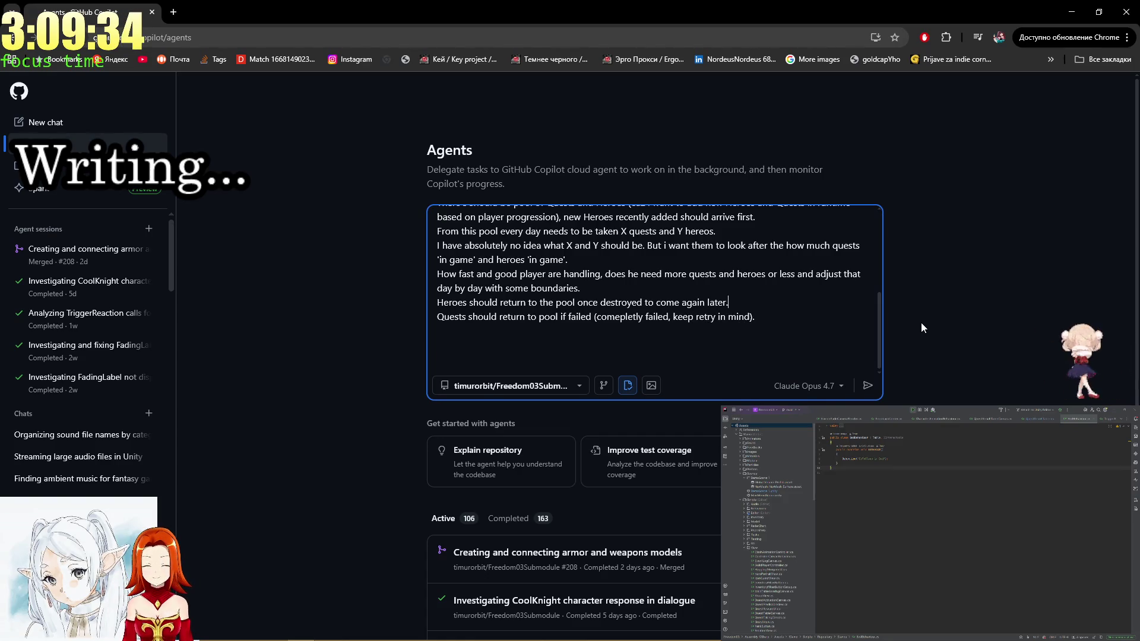
{"action": "key", "text": "Down"}
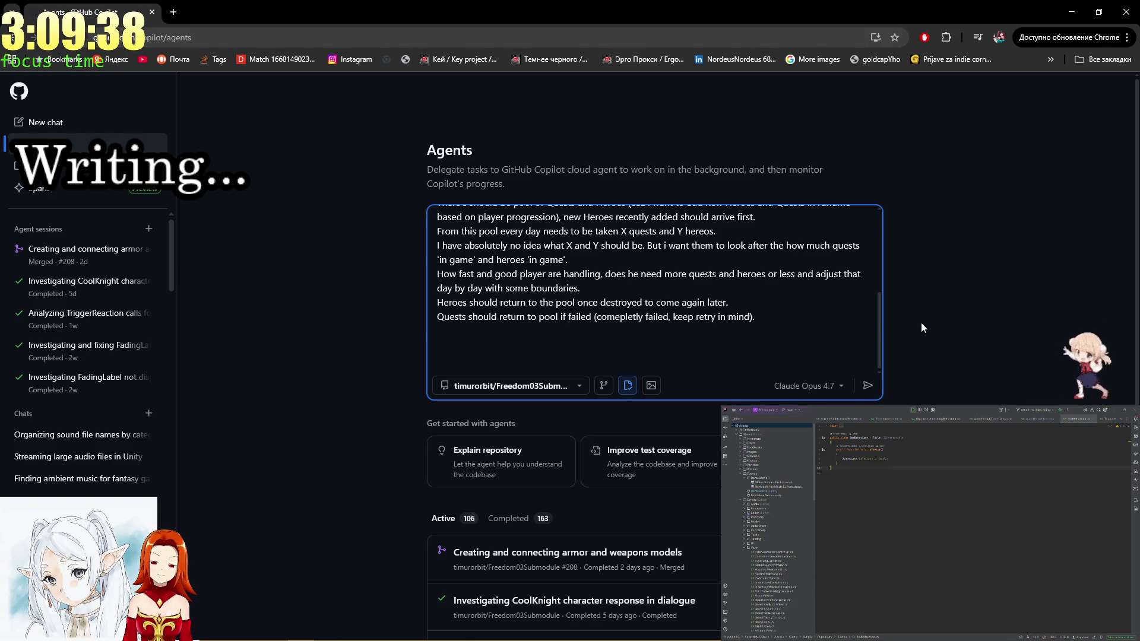
{"action": "key", "text": "End"}
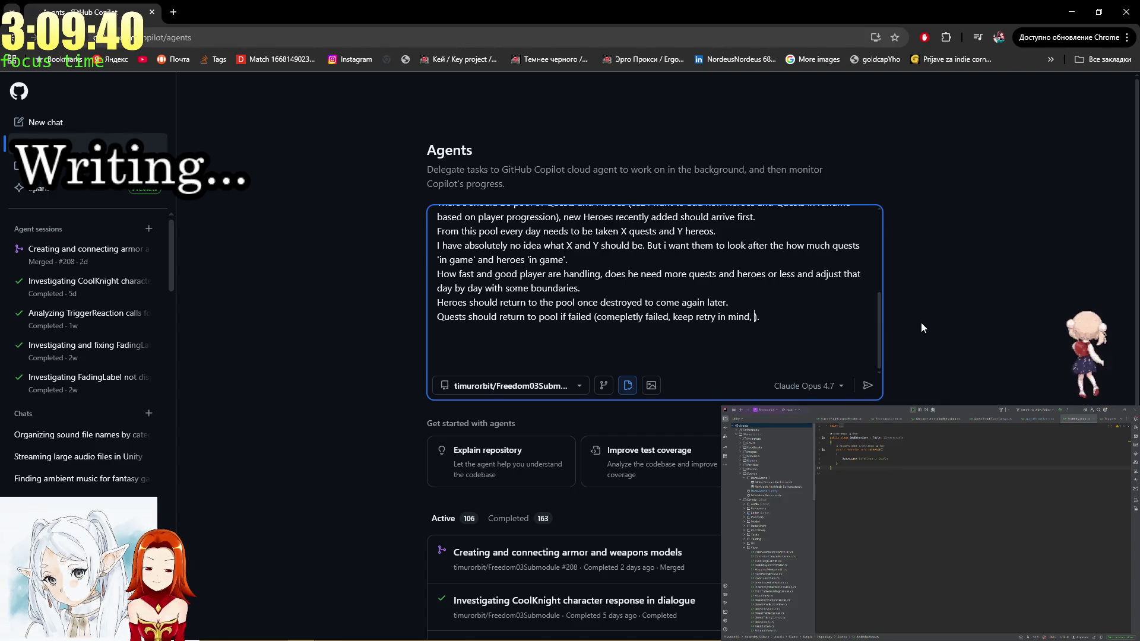
{"action": "type", "text": "()"}
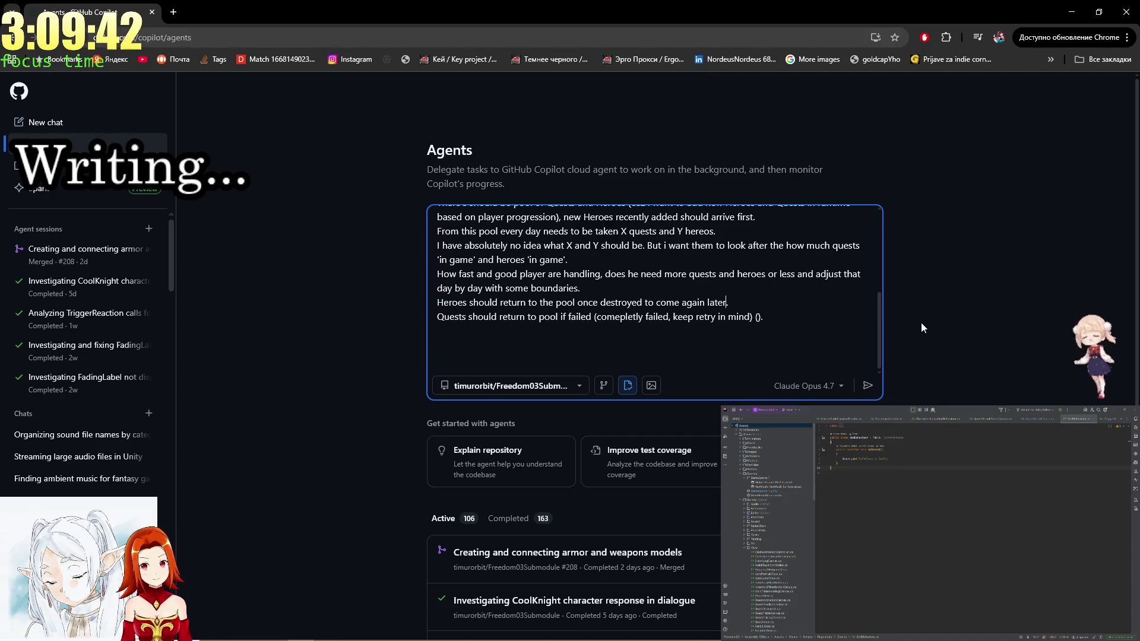
{"action": "key", "text": "Right"}
{"action": "key", "text": "Right"}
{"action": "key", "text": "Right"}
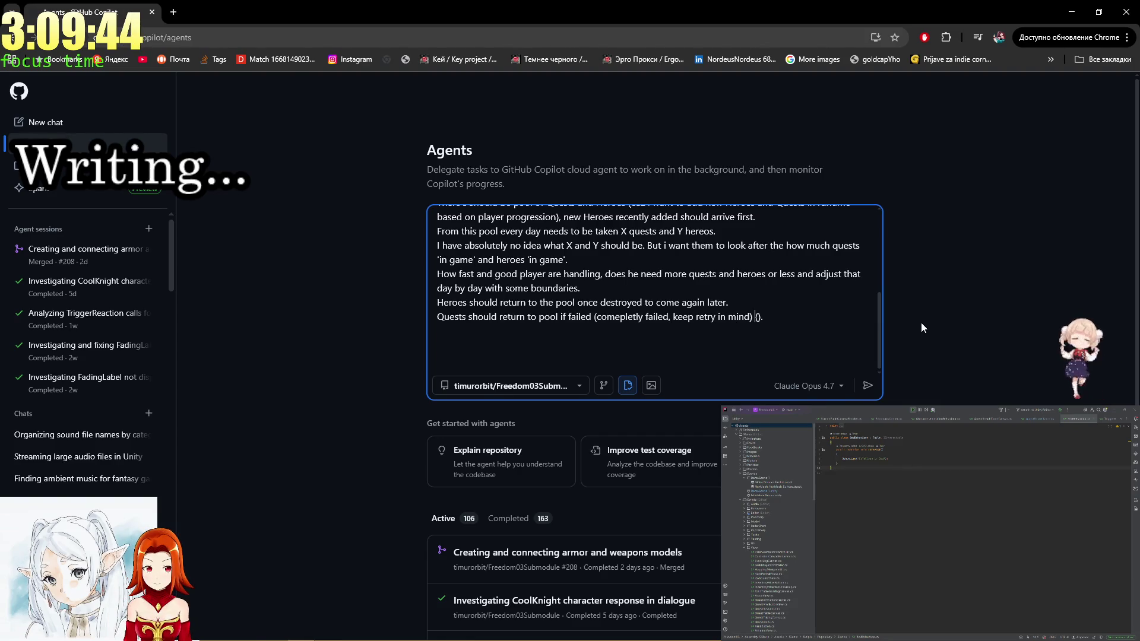
{"action": "type", "text": "maybe when "}
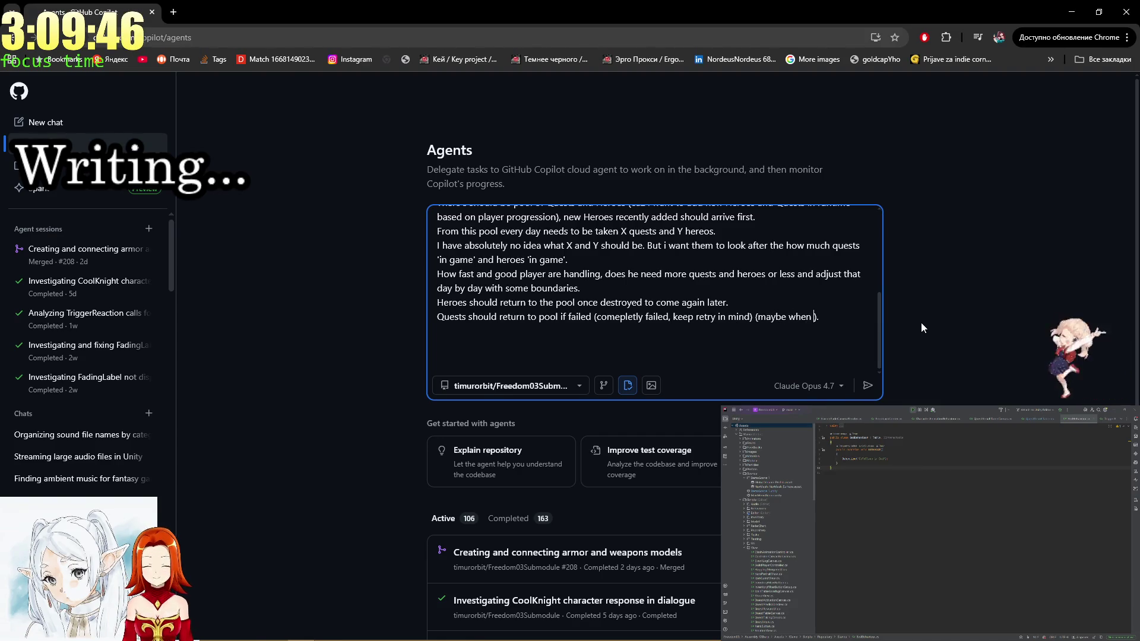
{"action": "type", "text": "destroyed"}
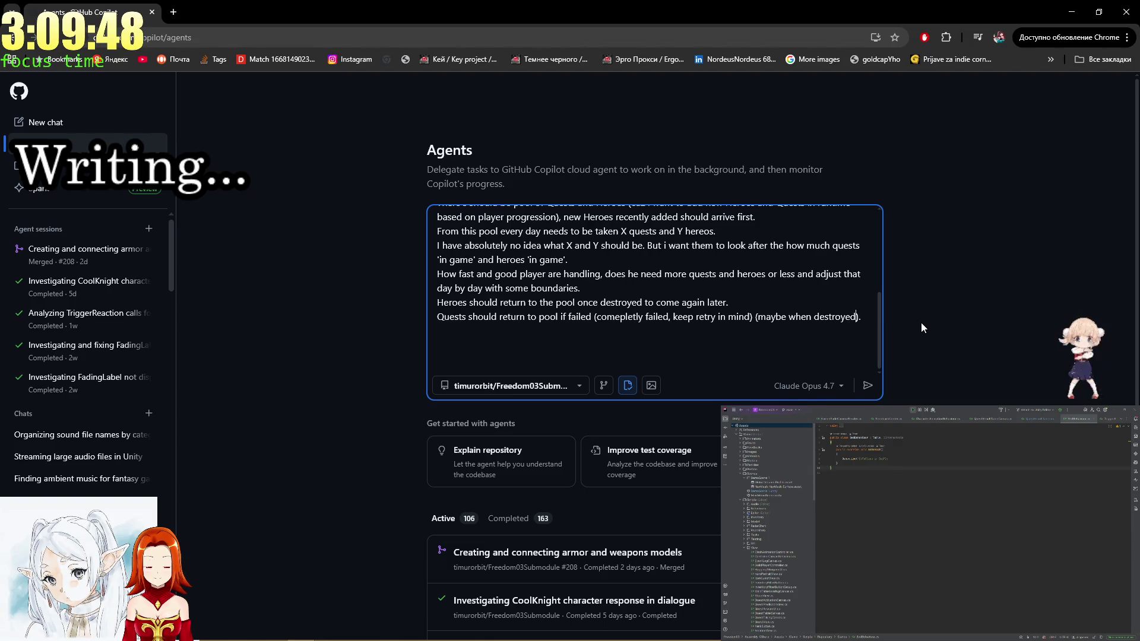
{"action": "type", "text": " and faile"}
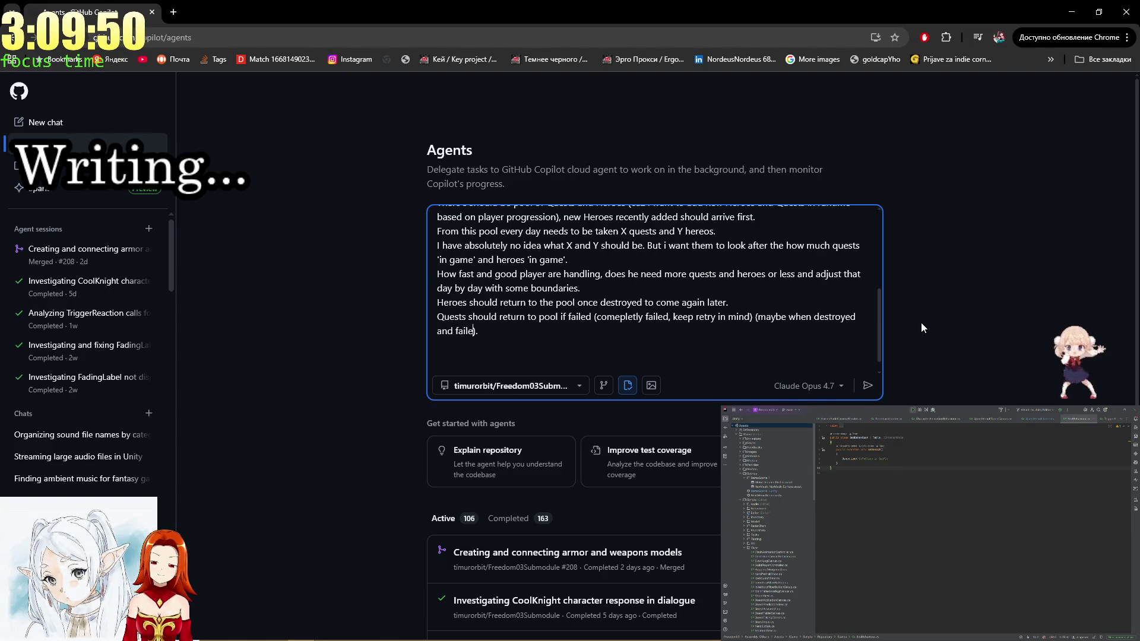
{"action": "type", "text": "d?"}
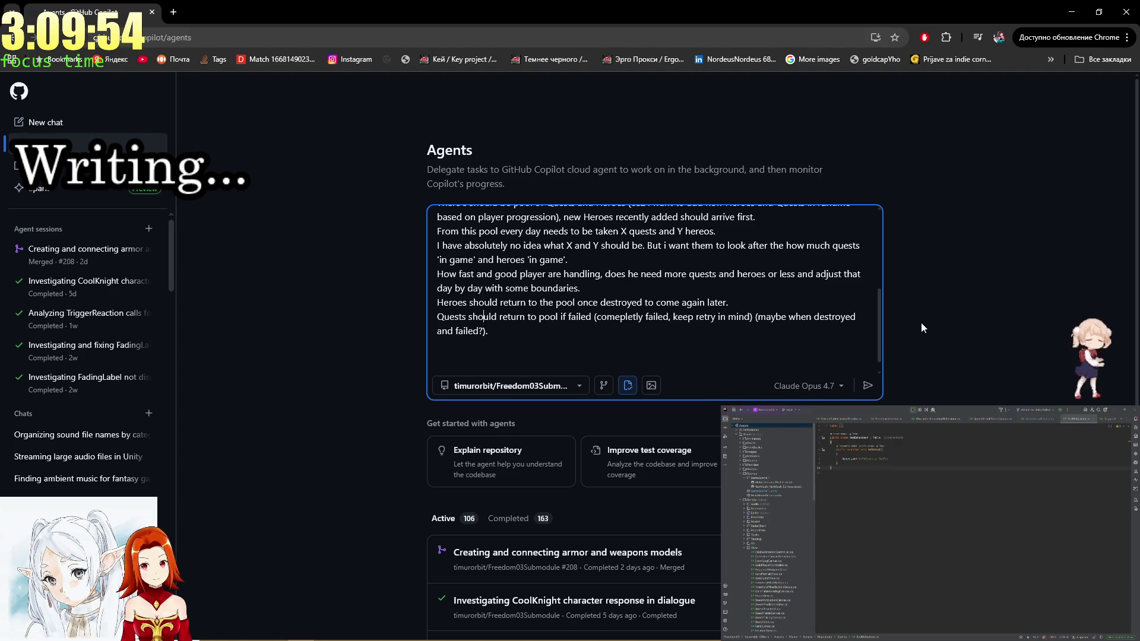
{"action": "key", "text": "Up"}
{"action": "key", "text": "Up"}
{"action": "key", "text": "Up"}
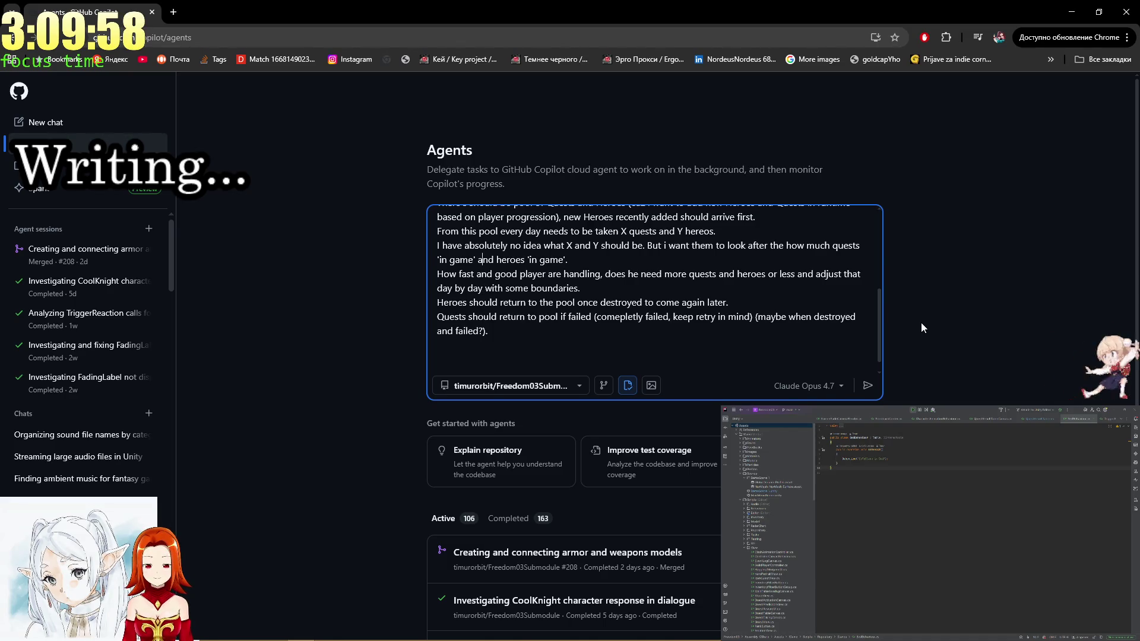
{"action": "key", "text": "Down"}
{"action": "key", "text": "Down"}
{"action": "key", "text": "Down"}
Add a line admitting no idea when, or how frequently, Heroes and Peasants should arrive.
{"action": "key", "text": "ctrl+End"}
{"action": "type", "text": "I have absolut"}
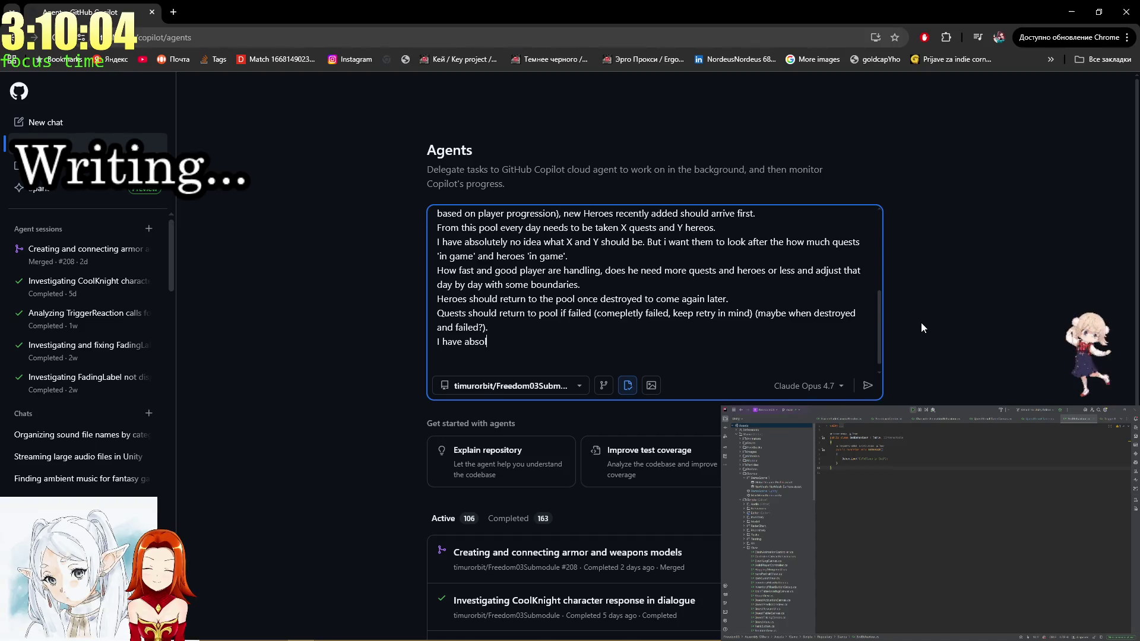
{"action": "type", "text": "ely"}
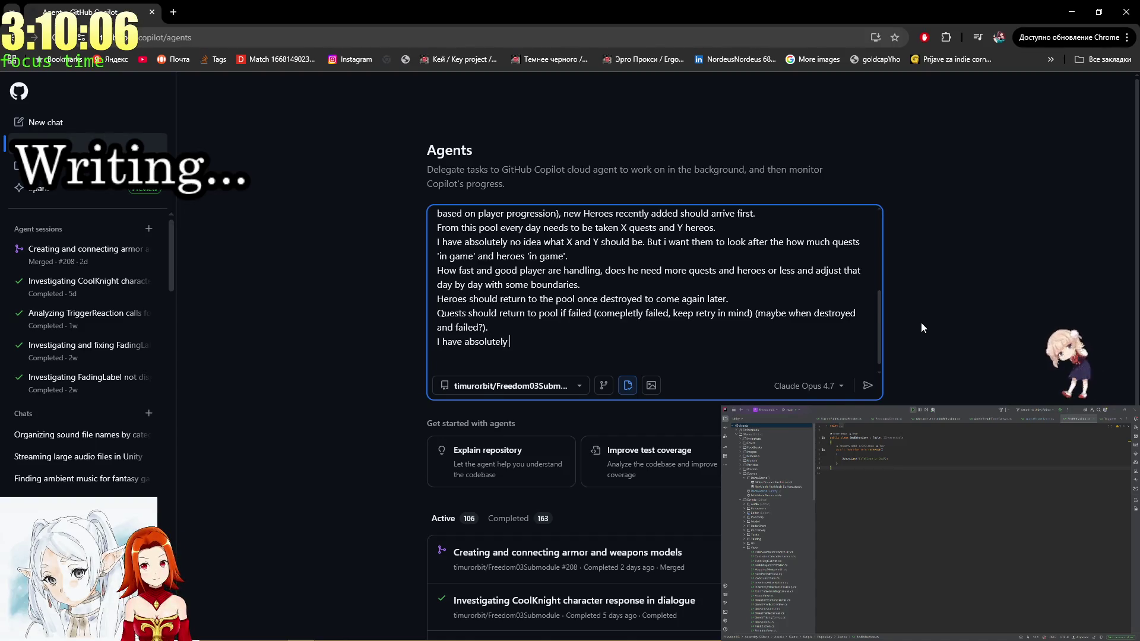
{"action": "type", "text": " no idea at which time"}
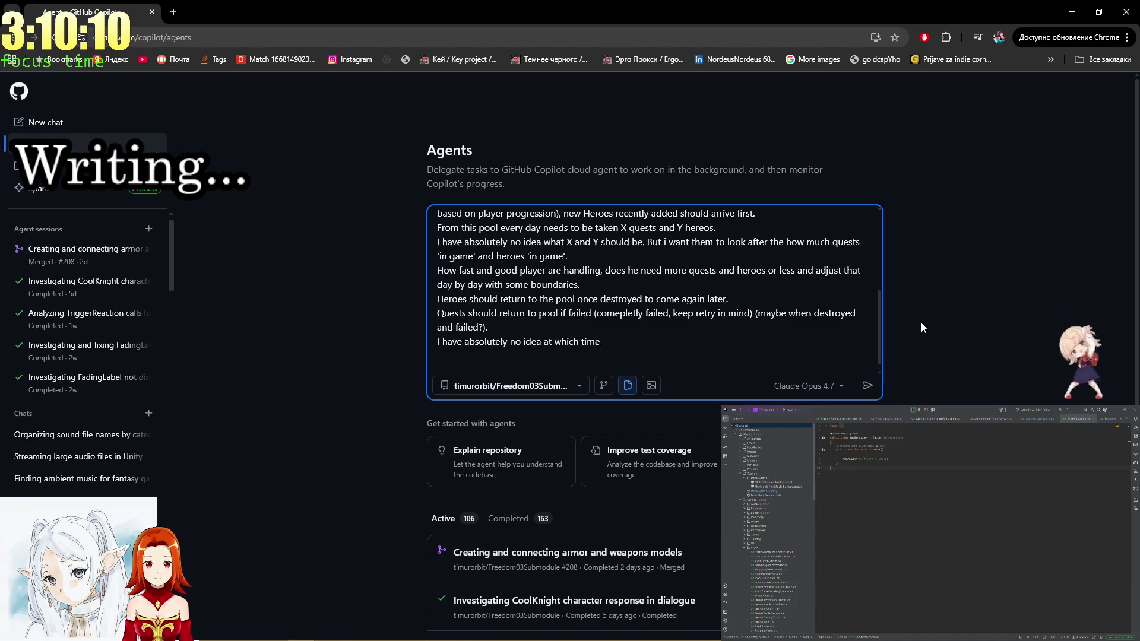
{"action": "type", "text": " of day and"}
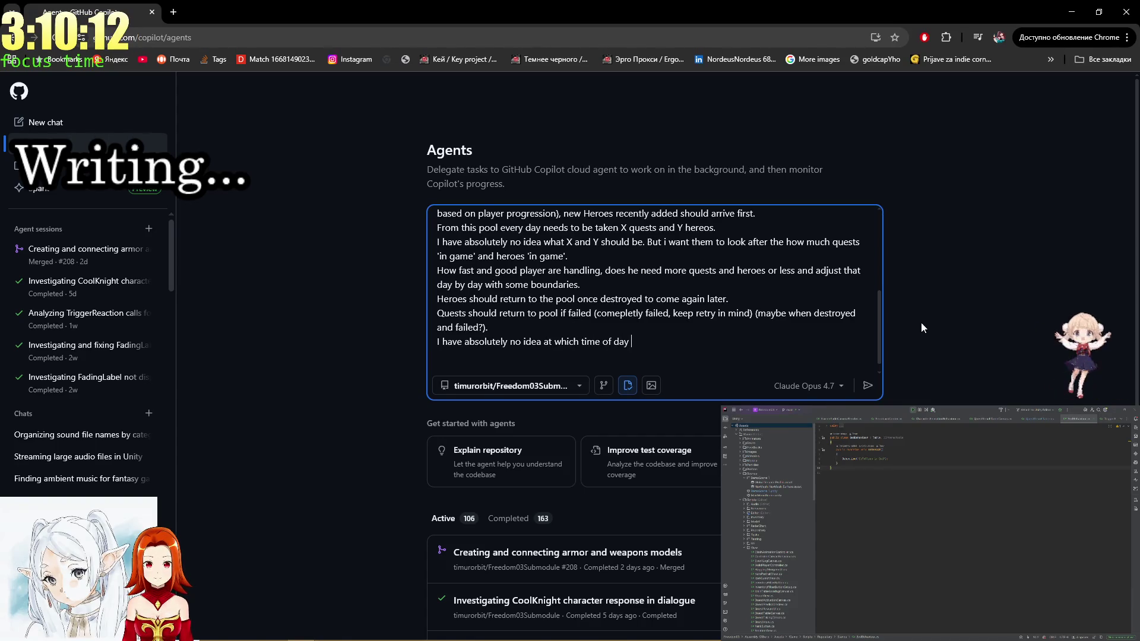
{"action": "key", "text": "BackSpace"}
{"action": "key", "text": "BackSpace"}
{"action": "key", "text": "BackSpace"}
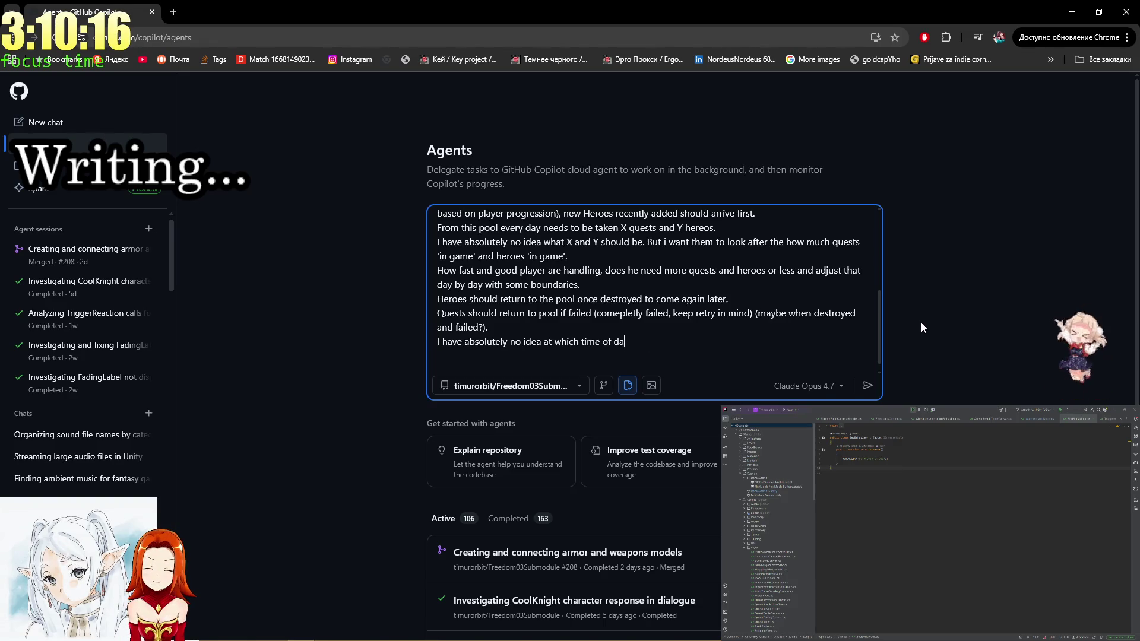
{"action": "type", "text": "y He"}
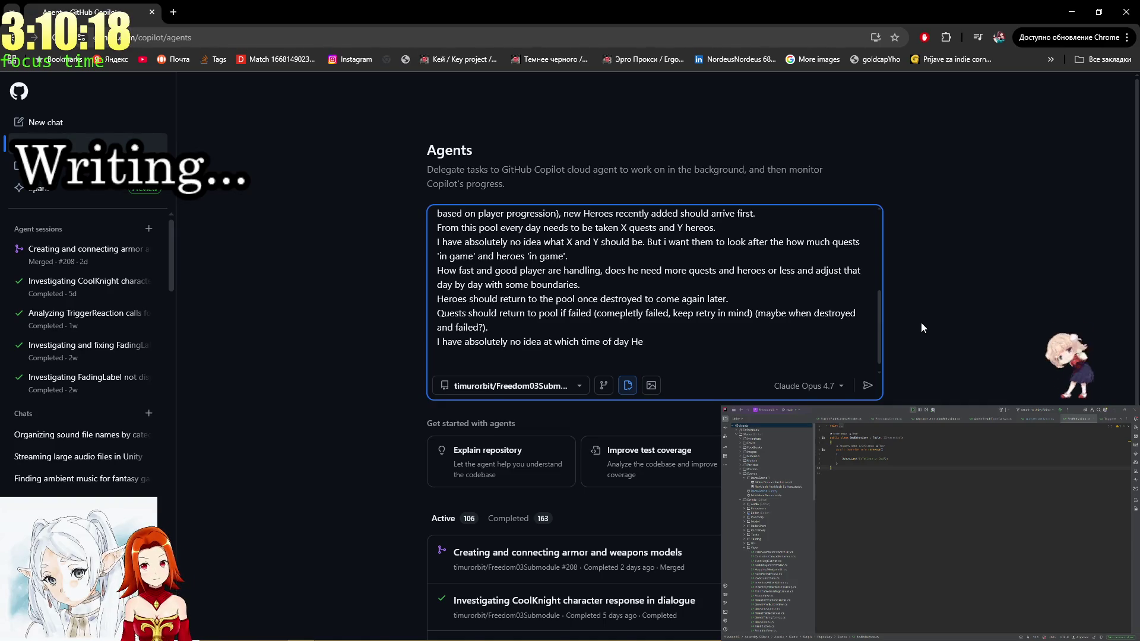
{"action": "type", "text": "roes shoul"}
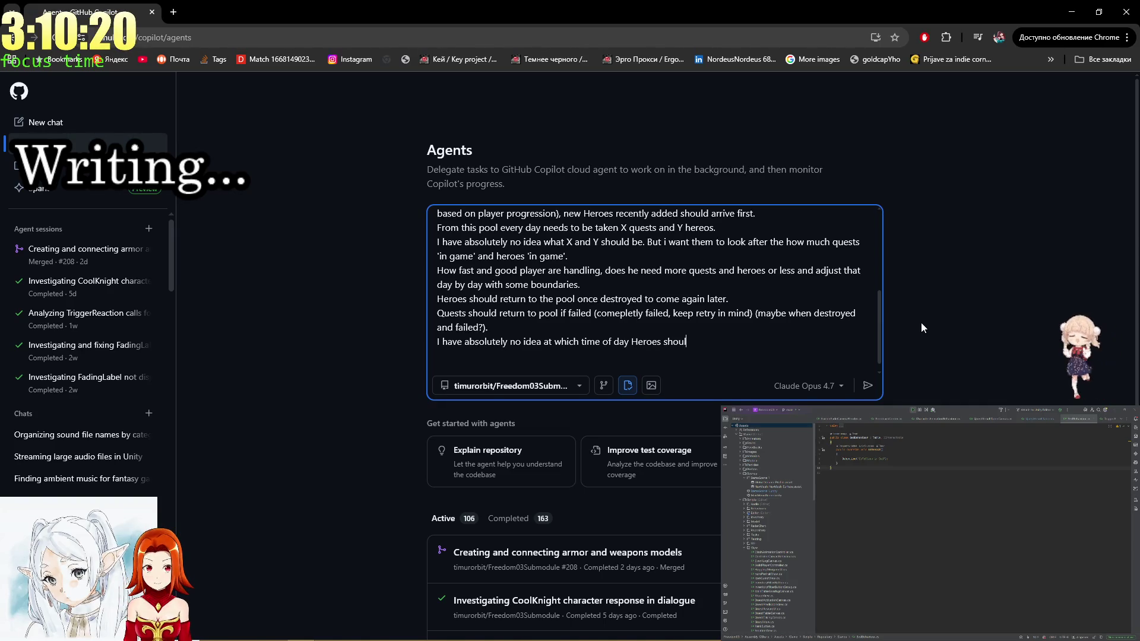
{"action": "type", "text": "d arrive and "}
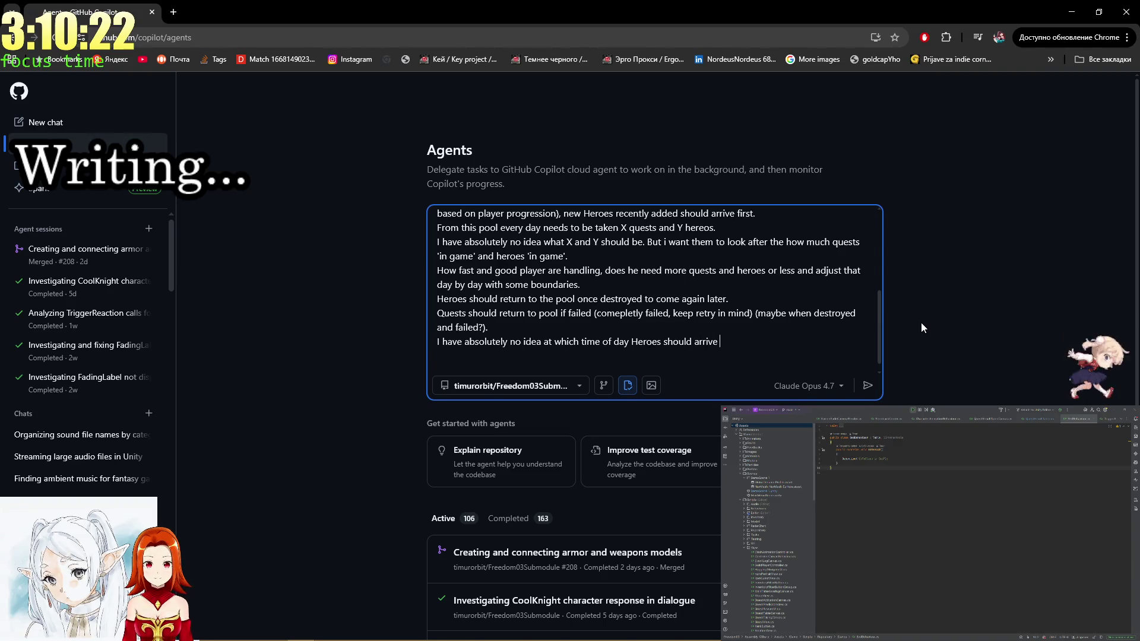
{"action": "type", "text": "with"}
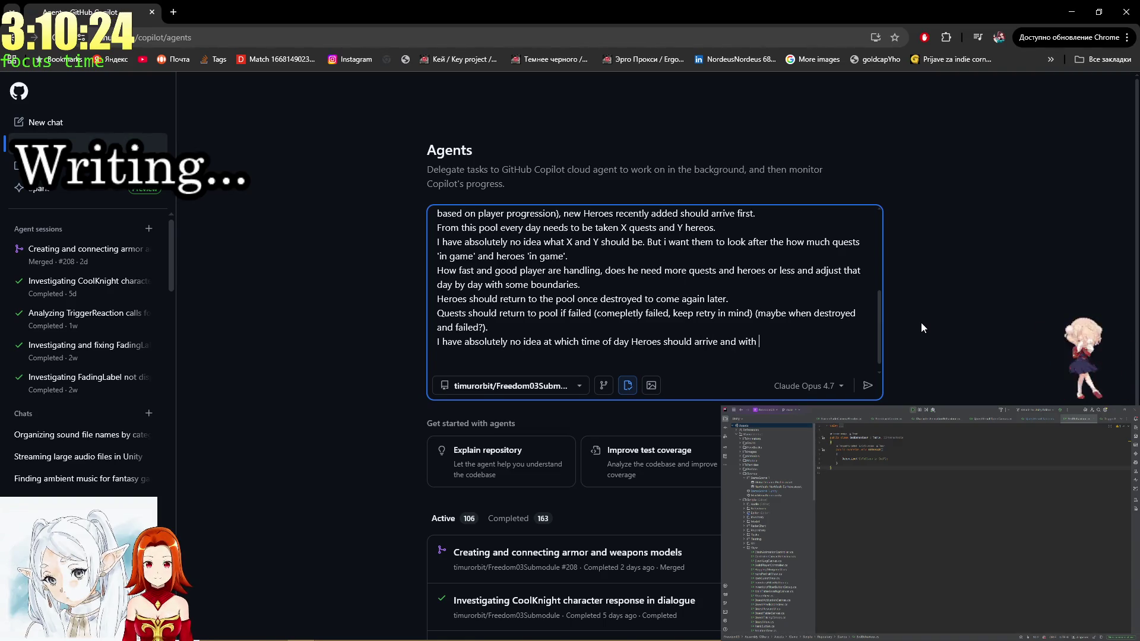
{"action": "key", "text": "Left"}
{"action": "key", "text": "Left"}
{"action": "key", "text": "Left"}
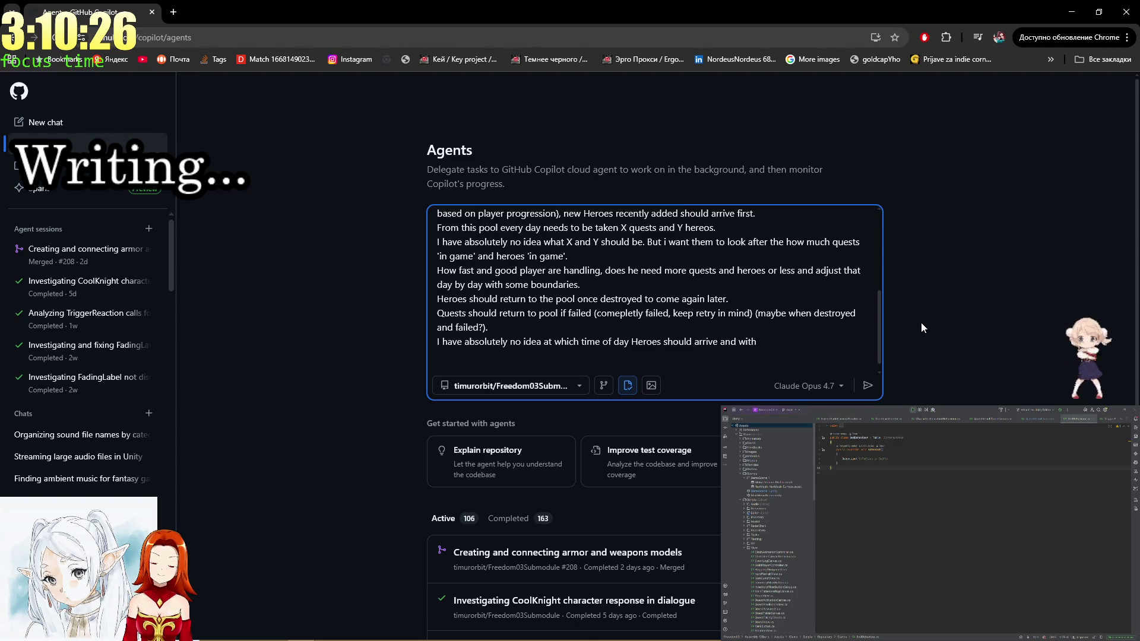
{"action": "type", "text": "and Peasants"}
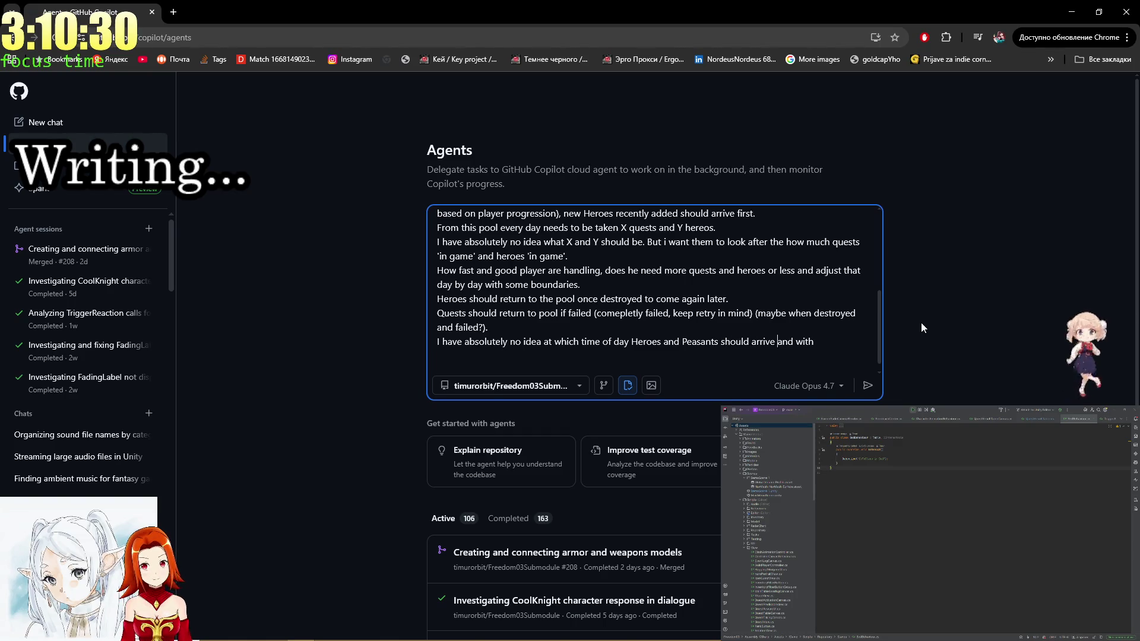
{"action": "key", "text": "Right"}
{"action": "key", "text": "Right"}
{"action": "key", "text": "Right"}
{"action": "type", "text": "what"}
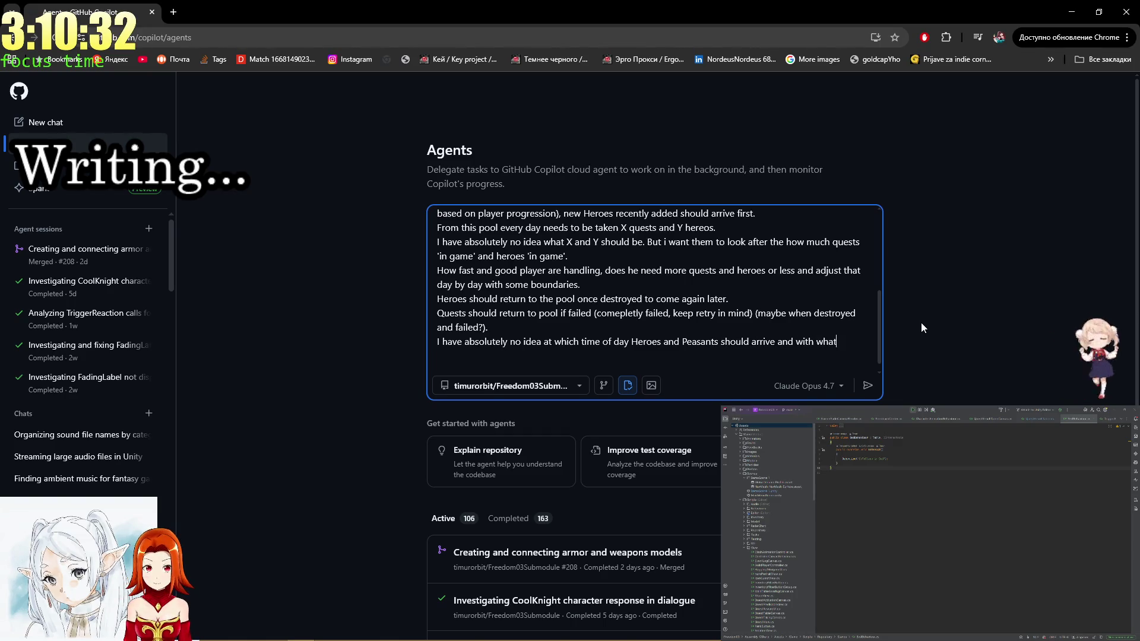
{"action": "type", "text": " frequency"}
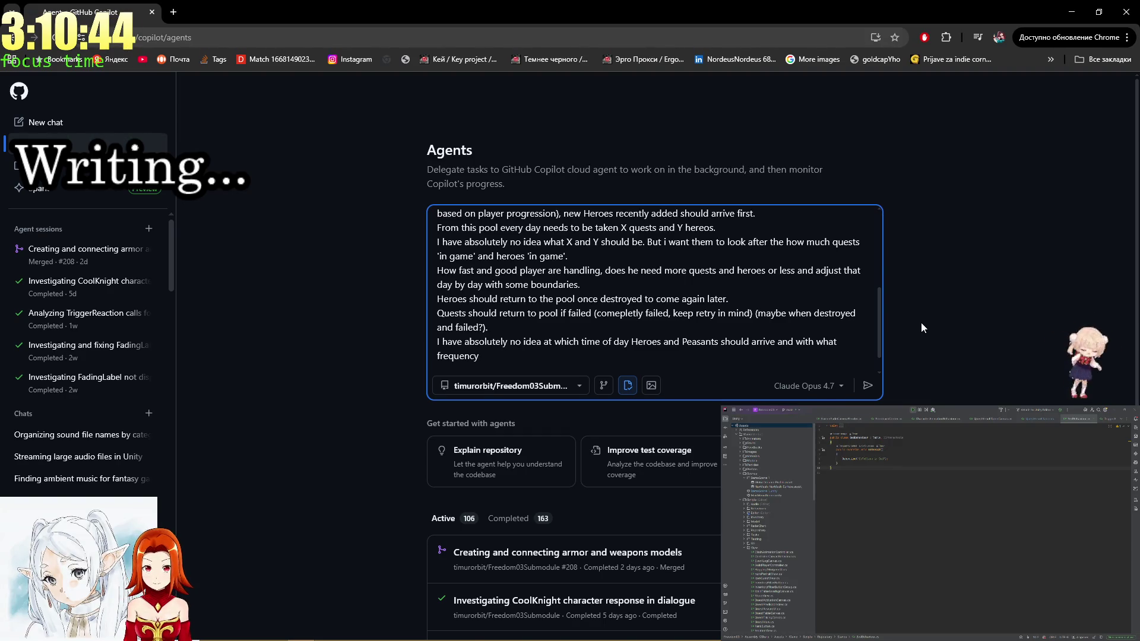
Start a new line: 'Also Heroes should return after some days when they go on quest'.
{"action": "type", "text": "."}
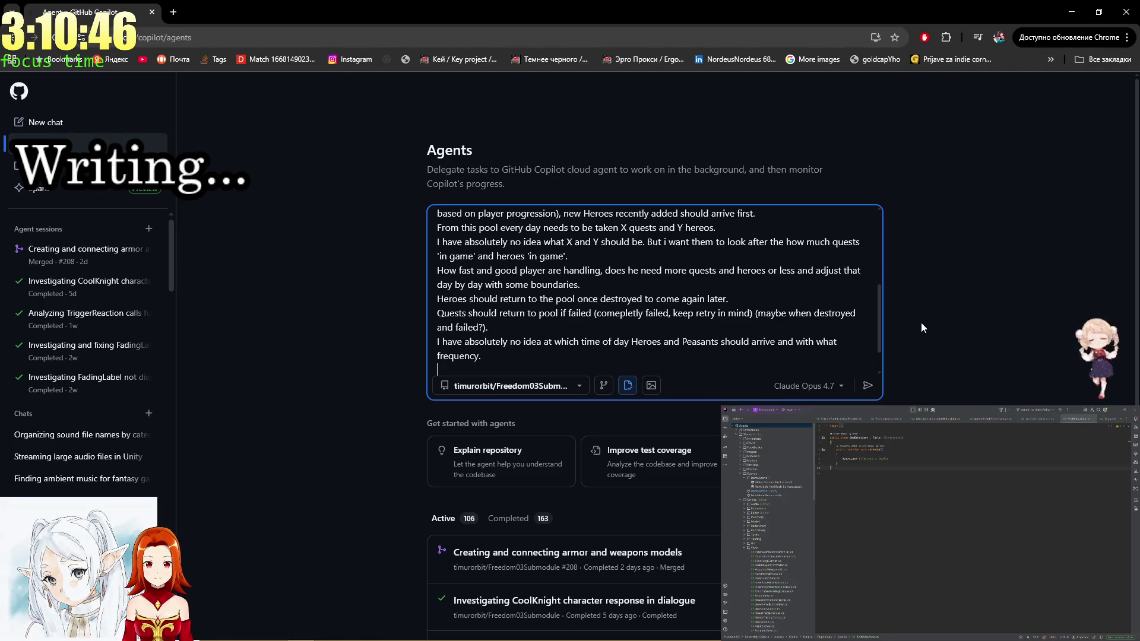
{"action": "key", "text": "Up"}
{"action": "key", "text": "Down"}
{"action": "key", "text": "Down"}
{"action": "type", "text": "Also Heroe"}
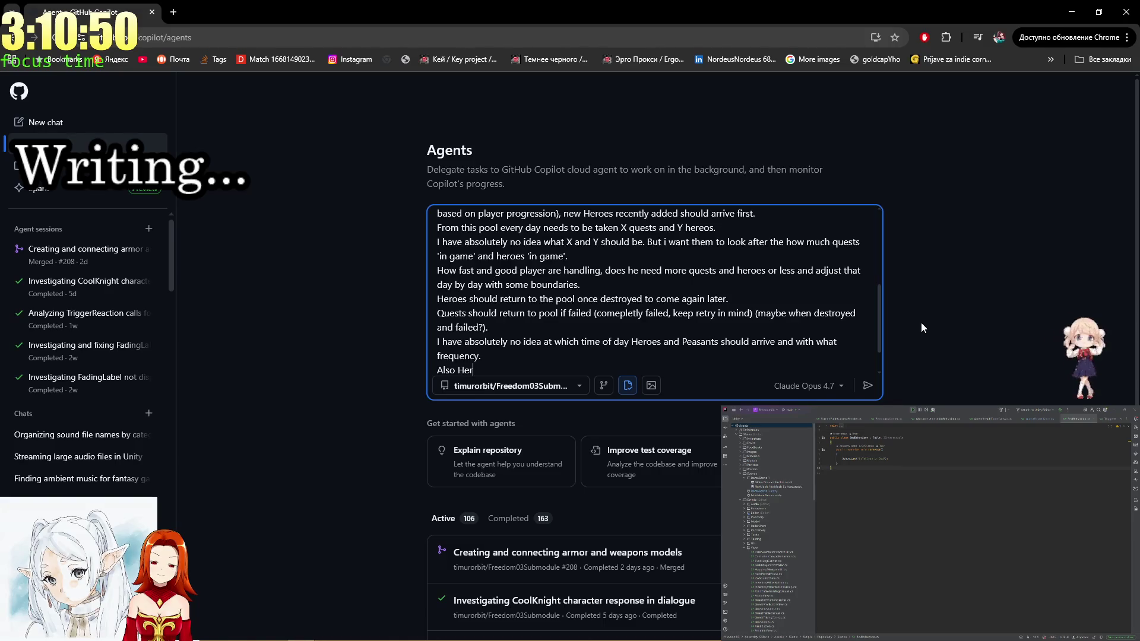
{"action": "type", "text": "s should "}
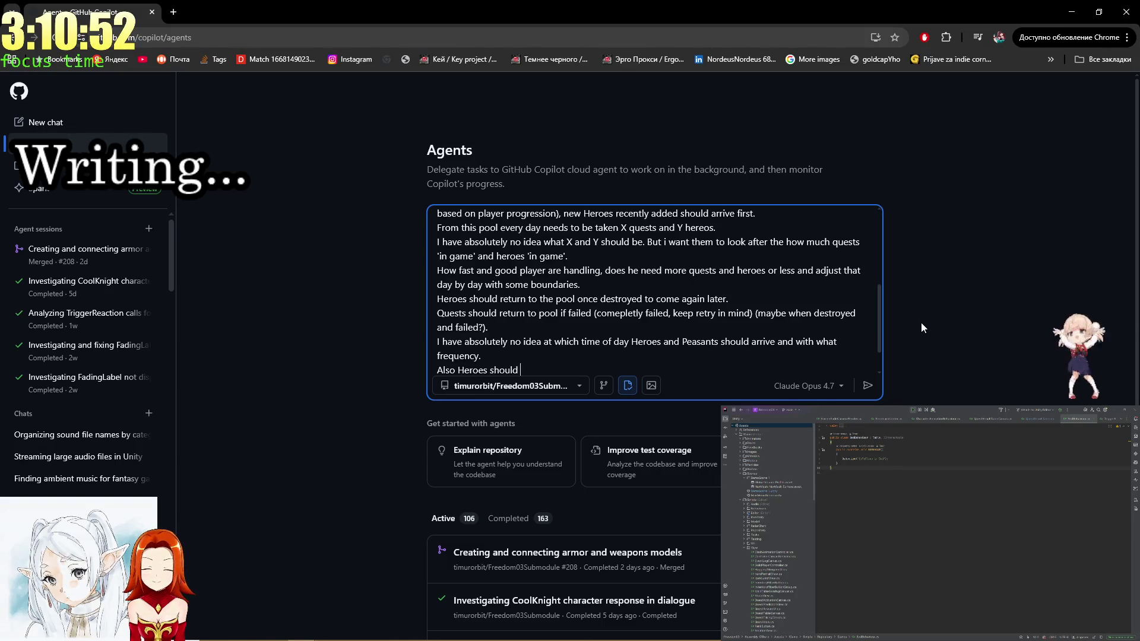
{"action": "type", "text": "return after some days ()"}
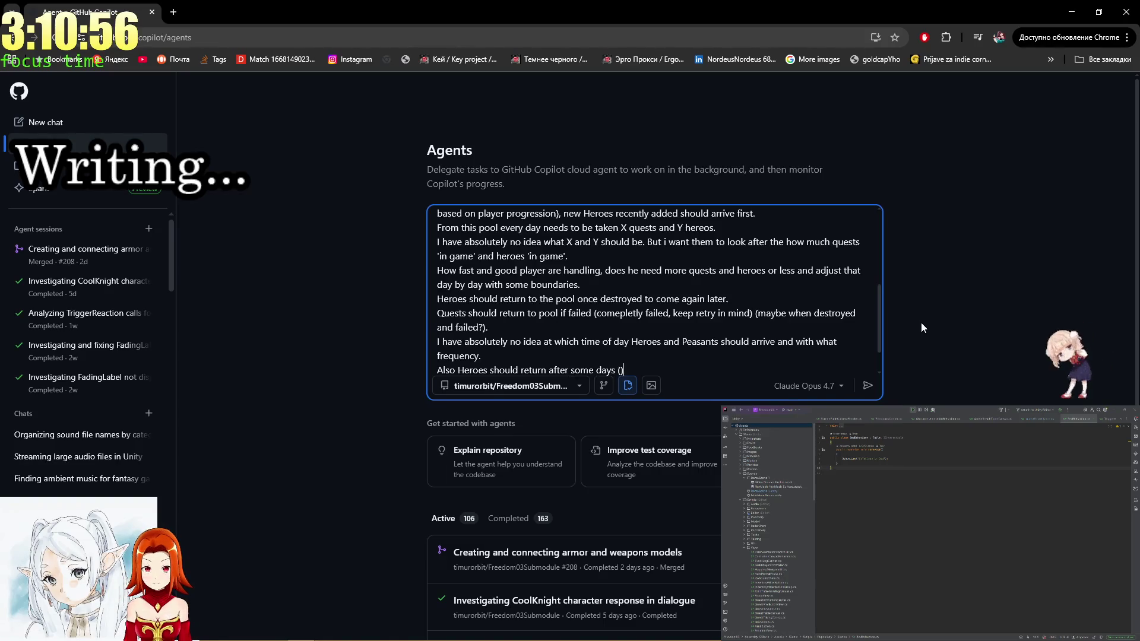
{"action": "key", "text": "Left"}
{"action": "type", "text": "probab"}
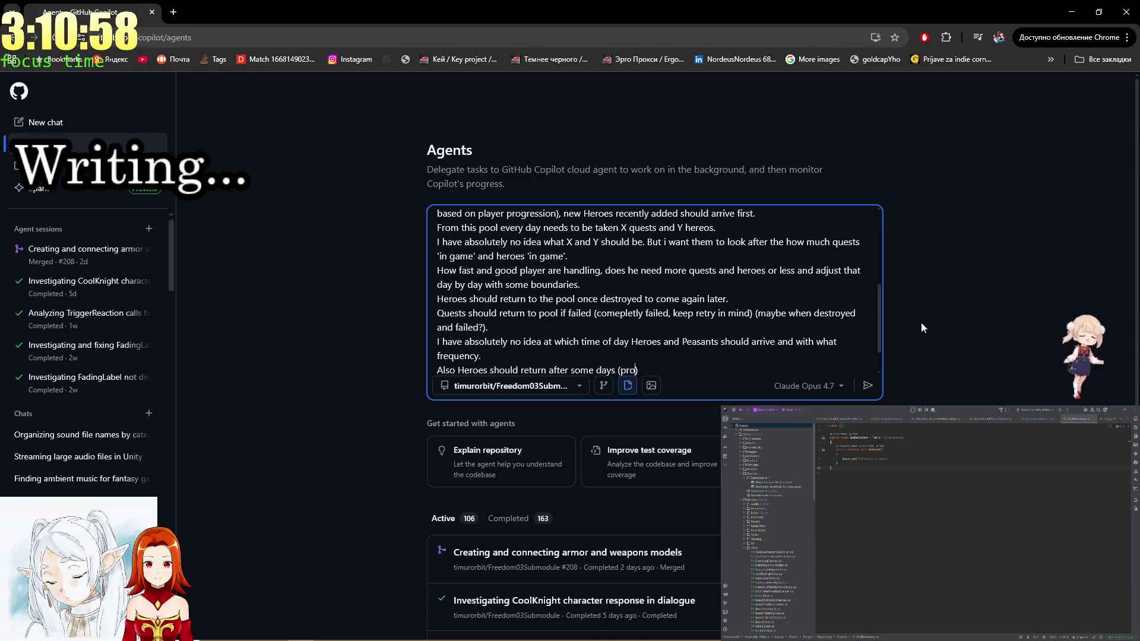
{"action": "type", "text": "ly bas"}
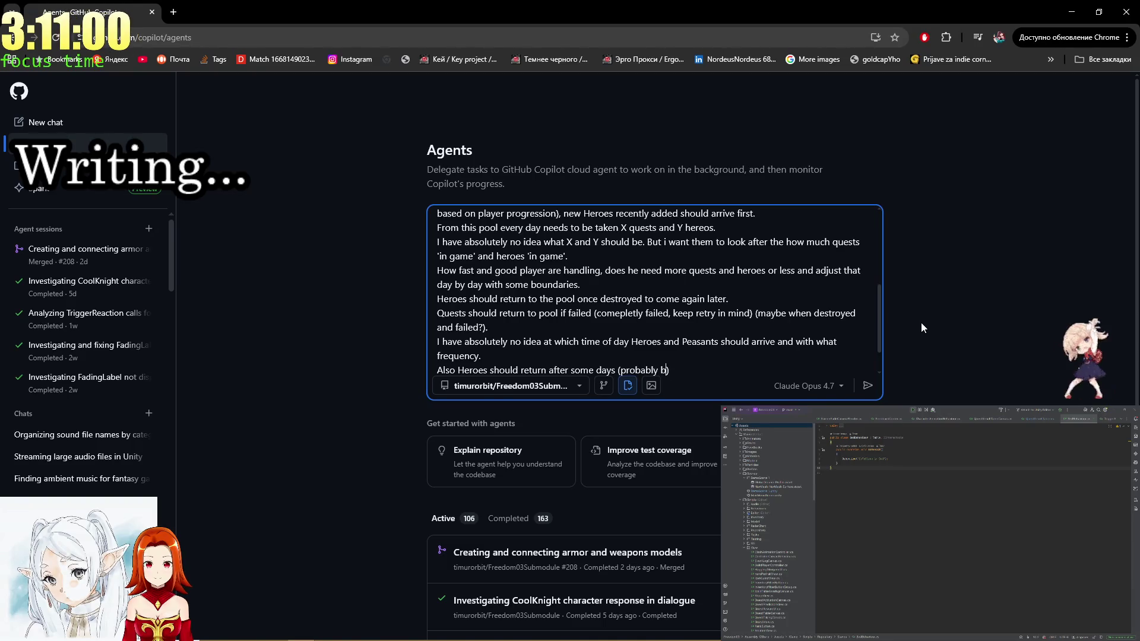
{"action": "key", "text": "Left"}
{"action": "key", "text": "Left"}
{"action": "key", "text": "Left"}
{"action": "key", "text": "Left"}
{"action": "type", "text": "when they go"}
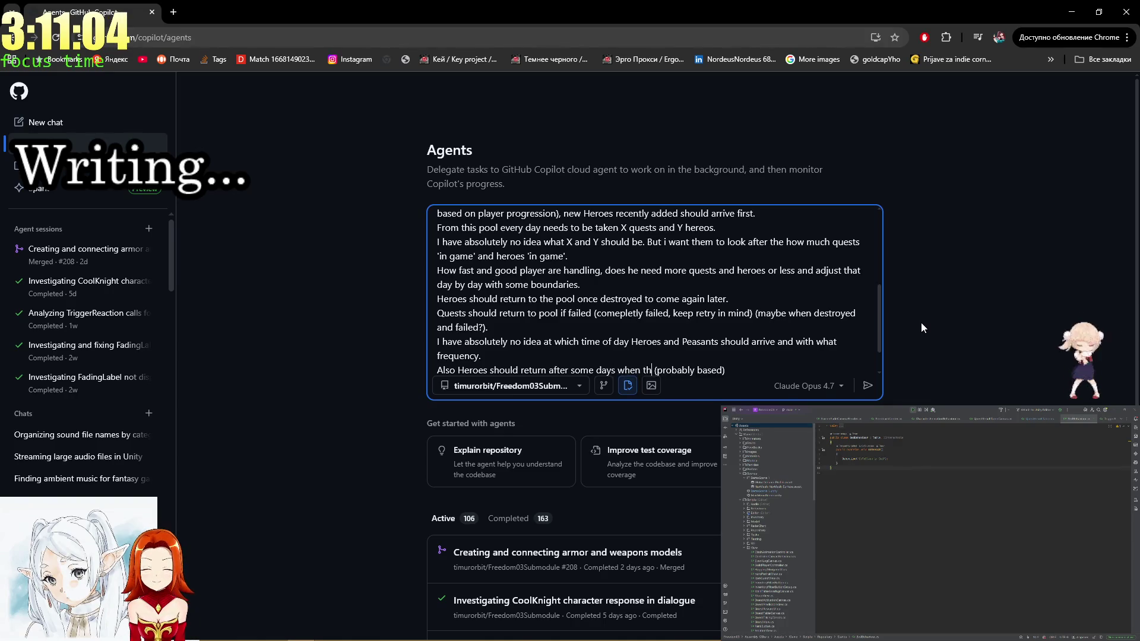
{"action": "type", "text": " on quest"}
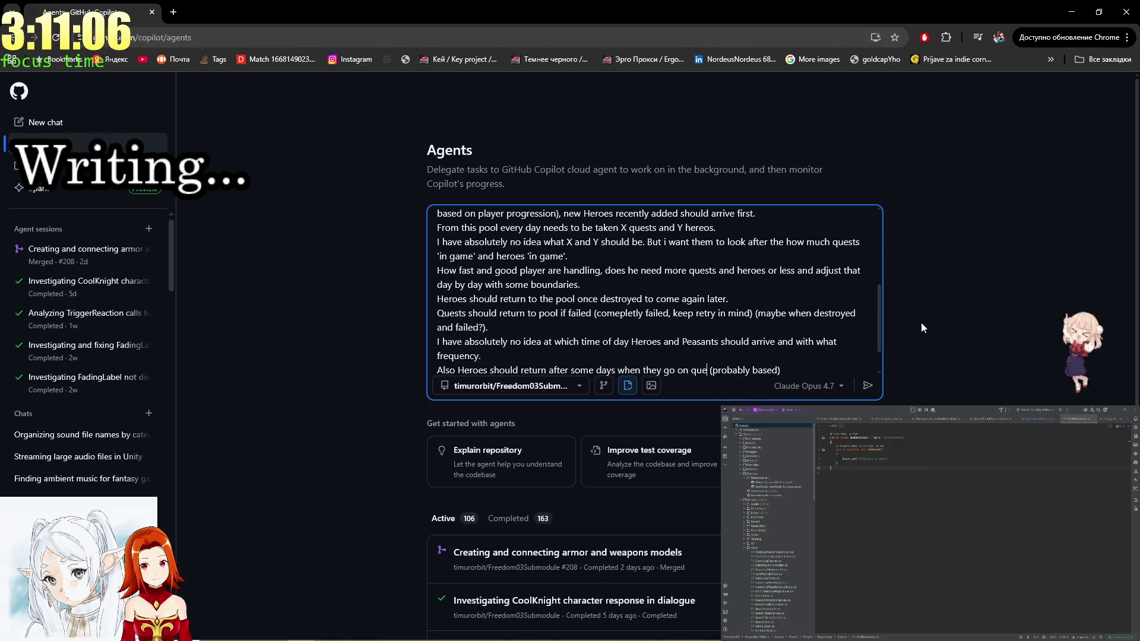
Complete the parenthetical so the return time is 'probably based on difficulty'.
{"action": "key", "text": "End"}
{"action": "key", "text": "Left"}
{"action": "type", "text": "on difficulty"}
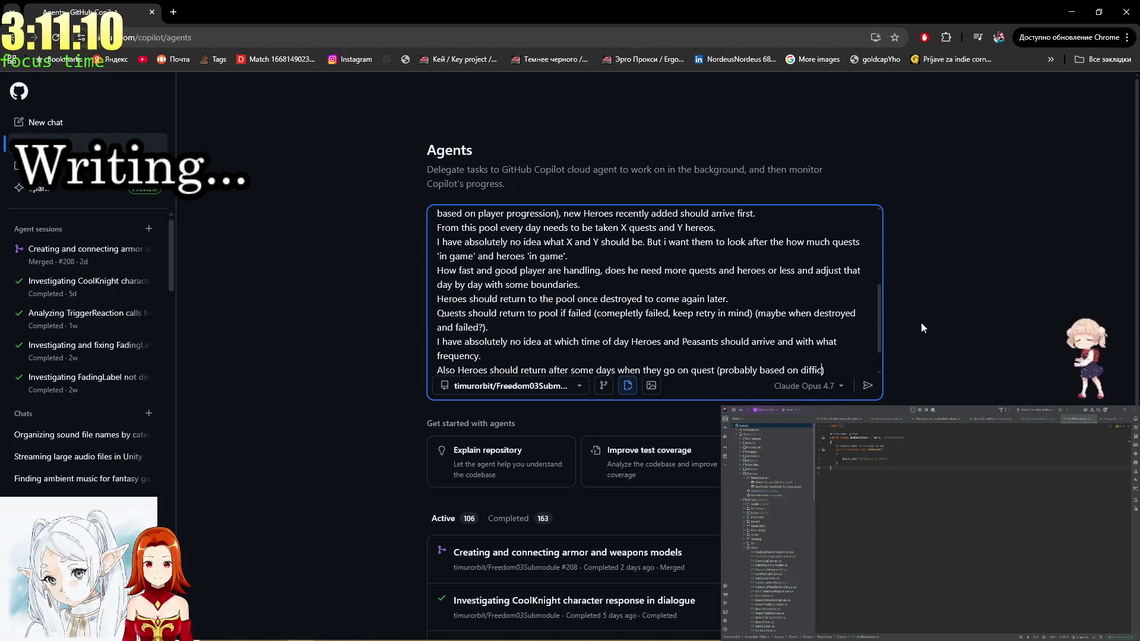
{"action": "type", "text": ","}
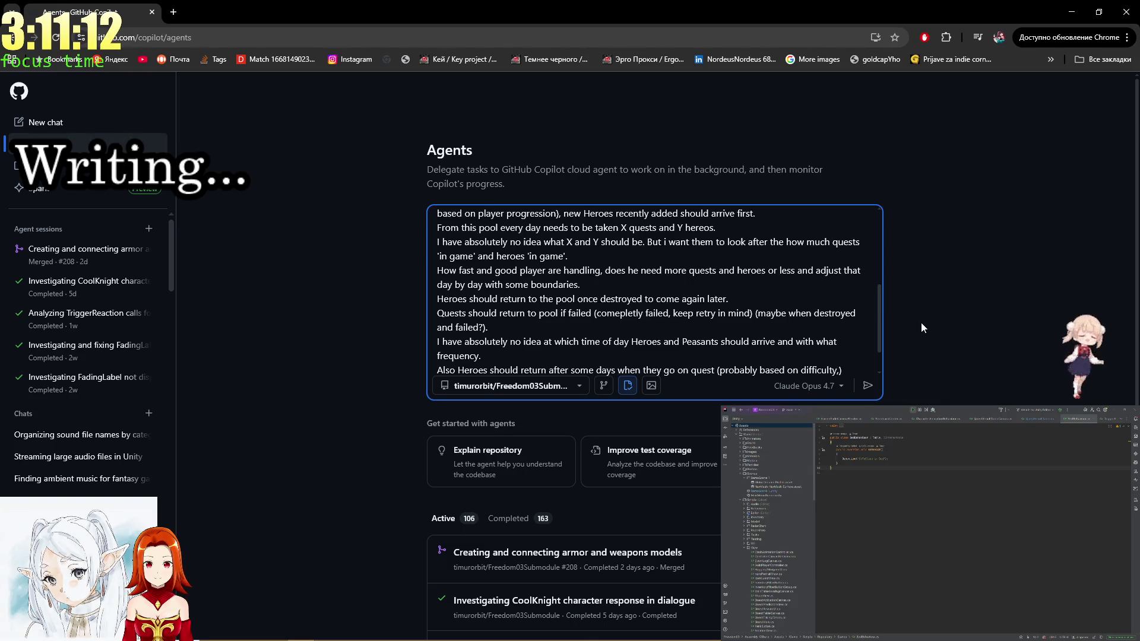
{"action": "key", "text": "Left"}
{"action": "key", "text": "Left"}
{"action": "key", "text": "Left"}
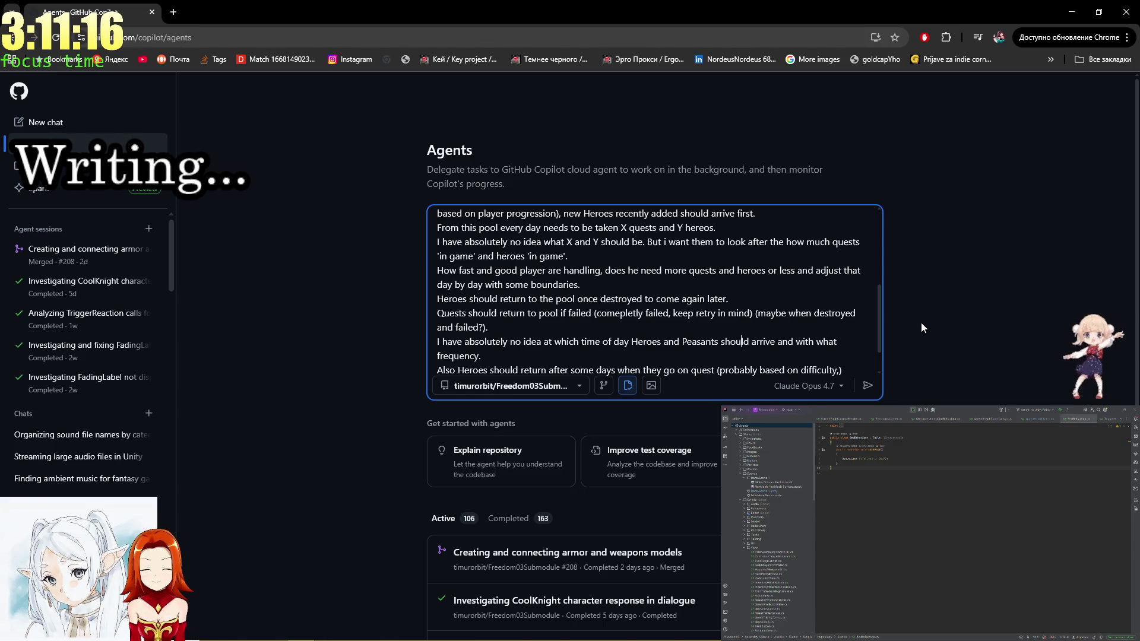
{"action": "key", "text": "Left"}
{"action": "key", "text": "Left"}
{"action": "key", "text": "Left"}
{"action": "key", "text": "Right"}
{"action": "key", "text": "Right"}
{"action": "key", "text": "Right"}
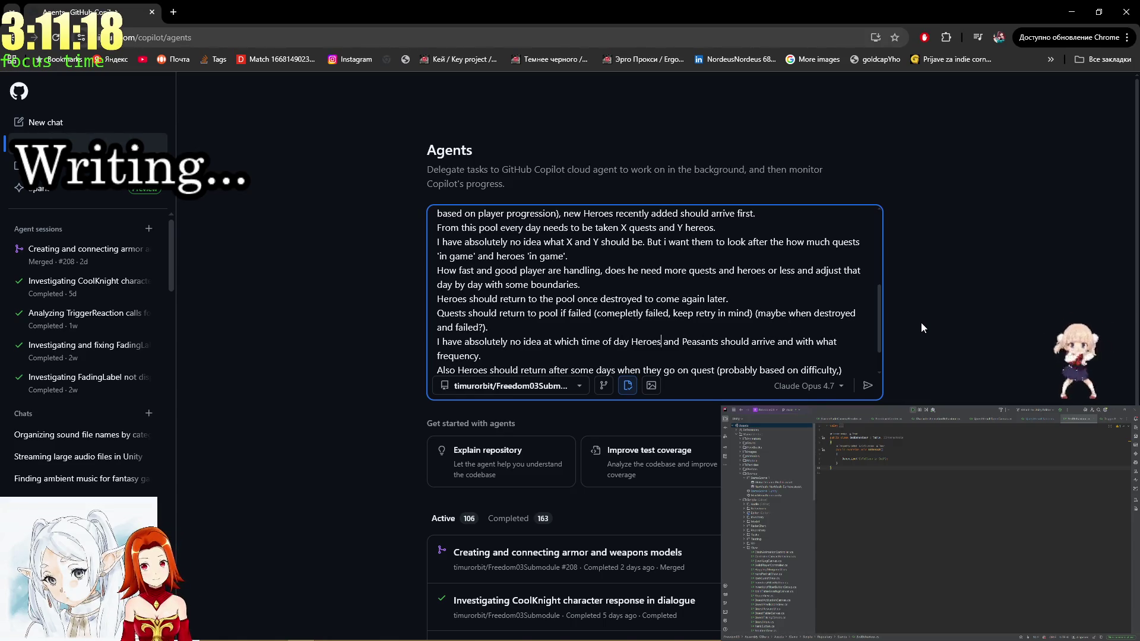
{"action": "key", "text": "Down"}
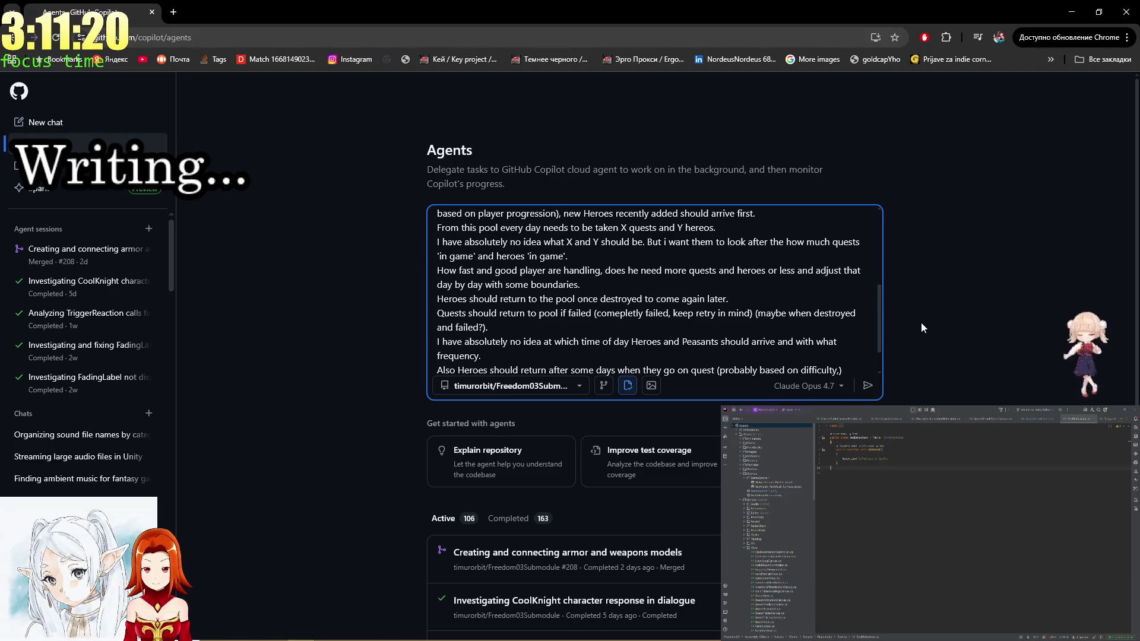
{"action": "scroll", "coordinate": [860, 291], "scroll_direction": "down", "scroll_amount": 2}
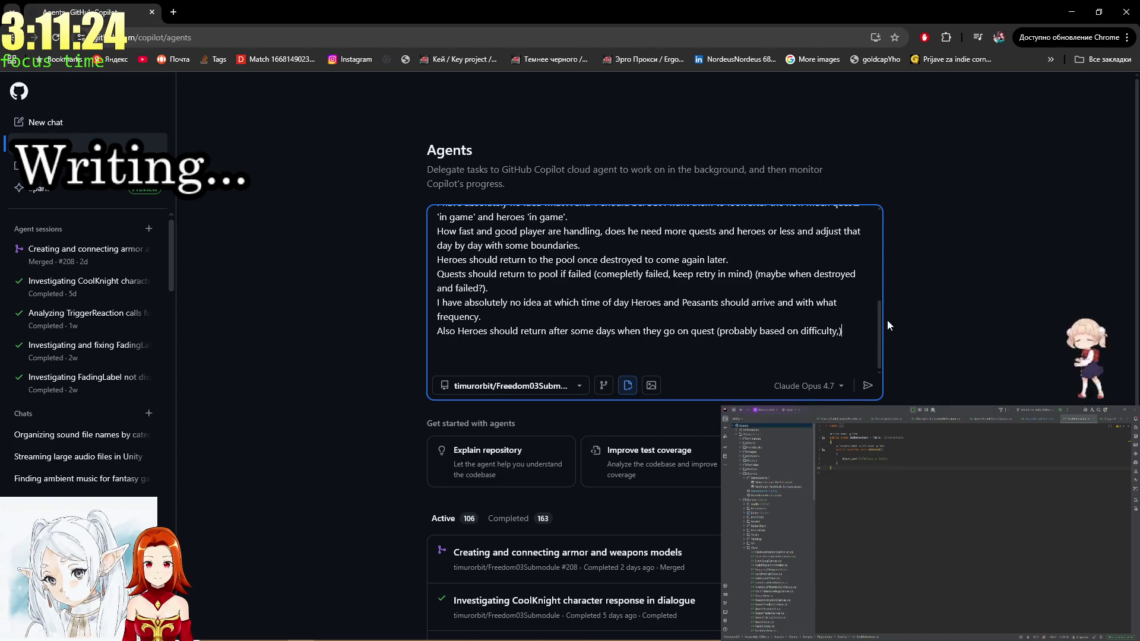
List return times by rank: D-E next day, C,B next or 2 days, A,S next.
{"action": "key", "text": "Left"}
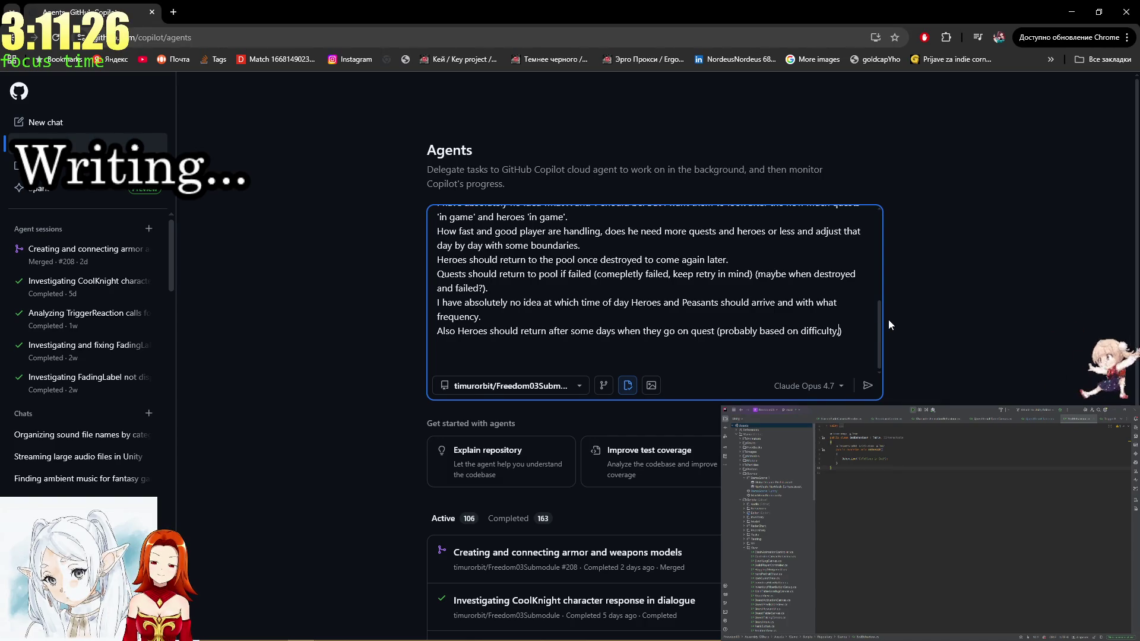
{"action": "type", "text": ", D-"}
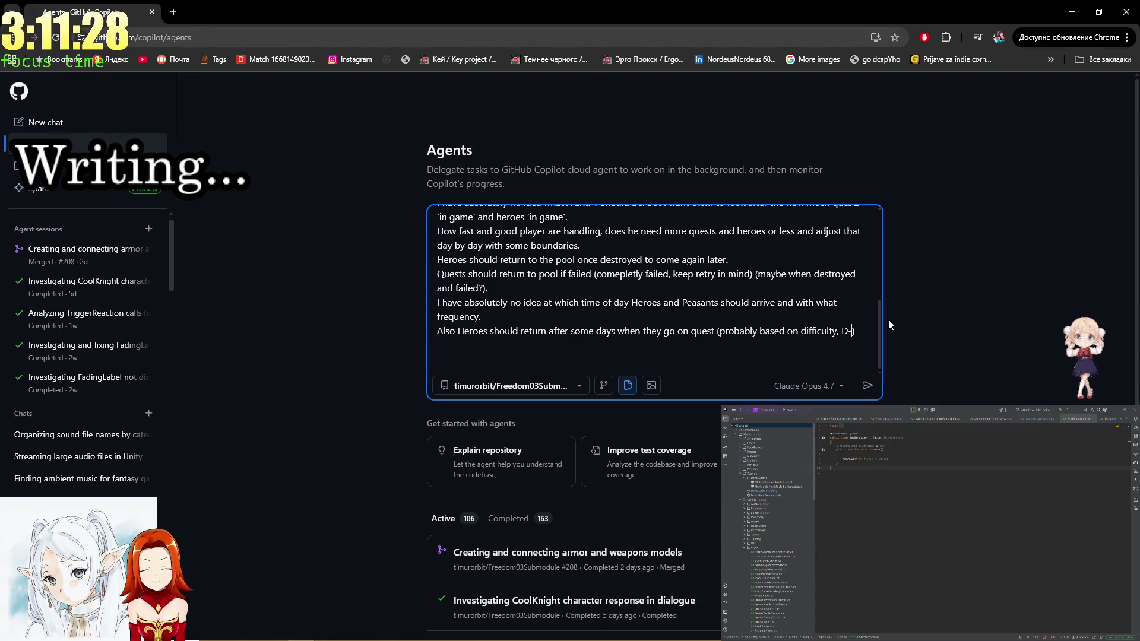
{"action": "type", "text": "E next "}
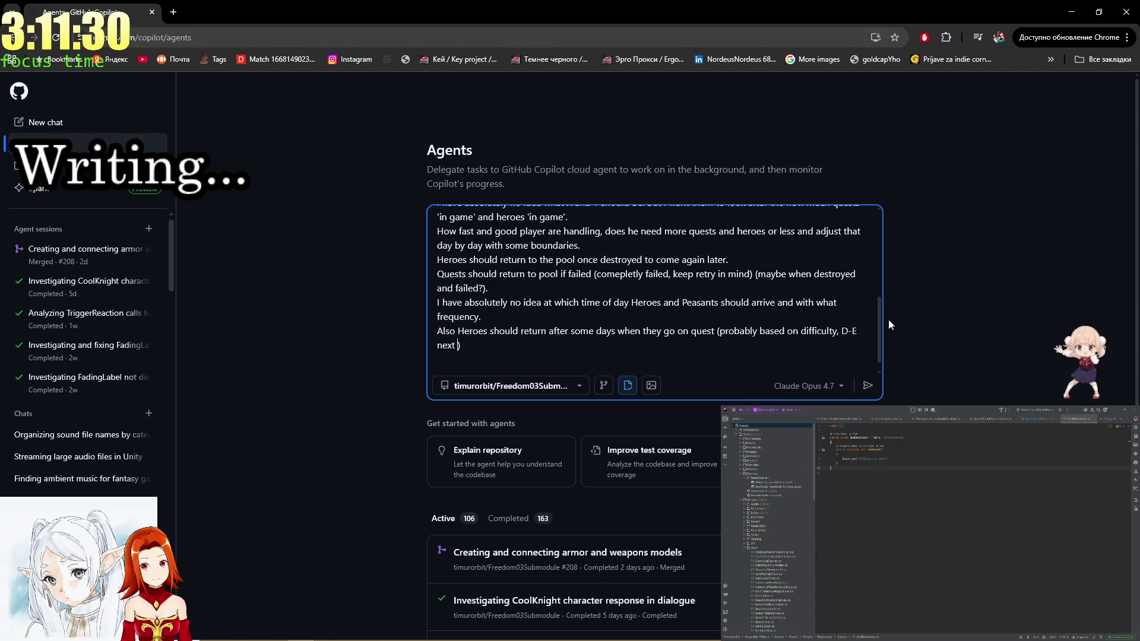
{"action": "type", "text": "day, C"}
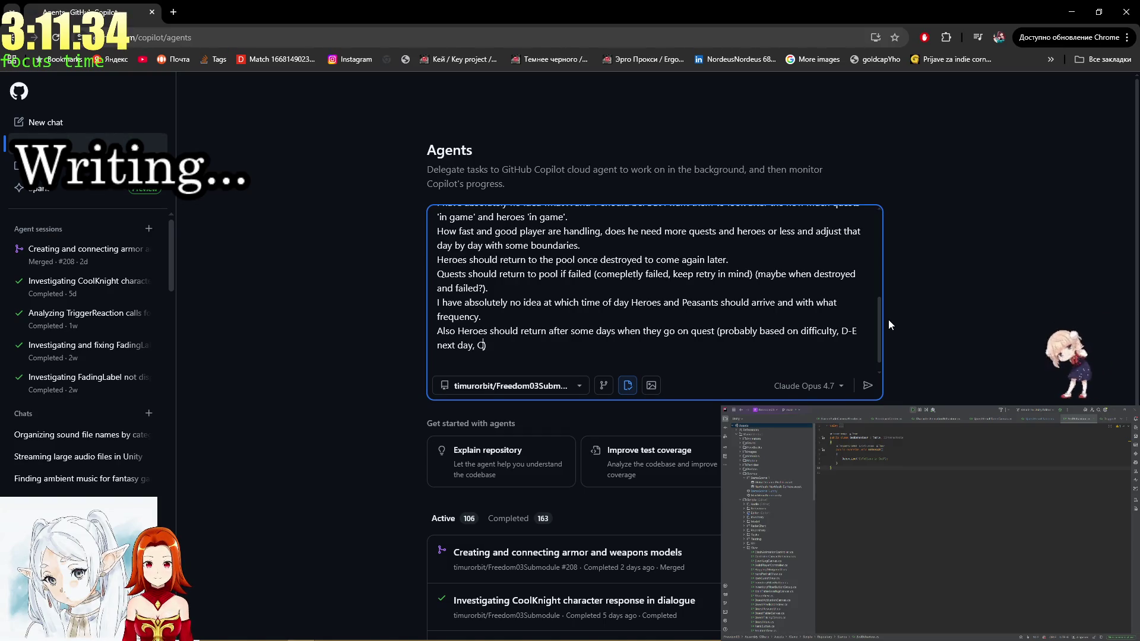
{"action": "type", "text": ",B -"}
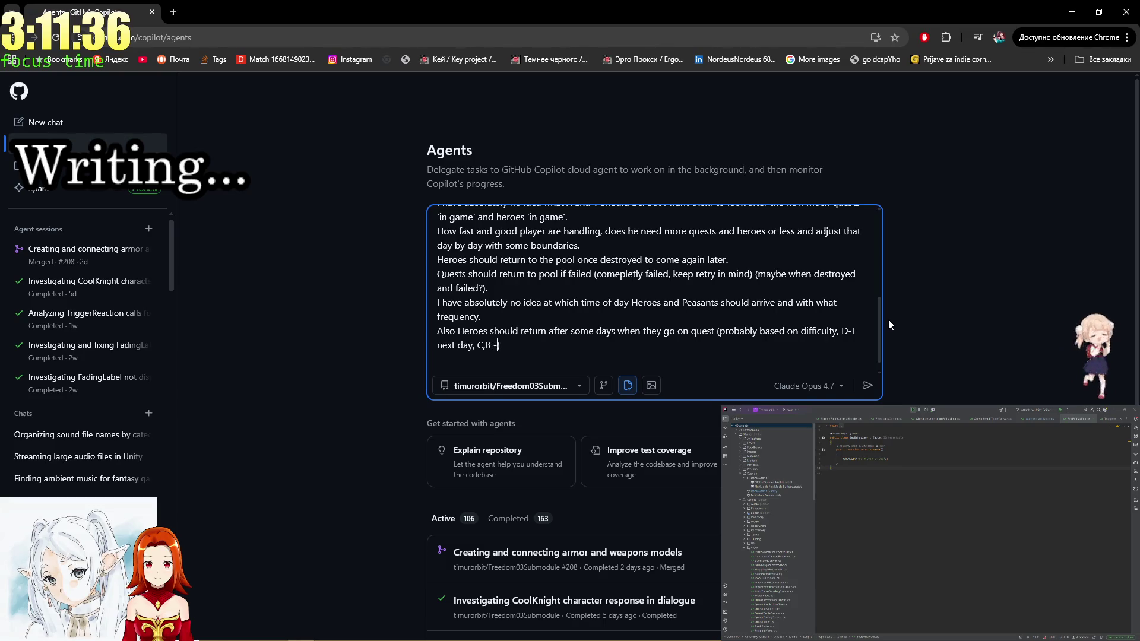
{"action": "type", "text": ",A - ne"}
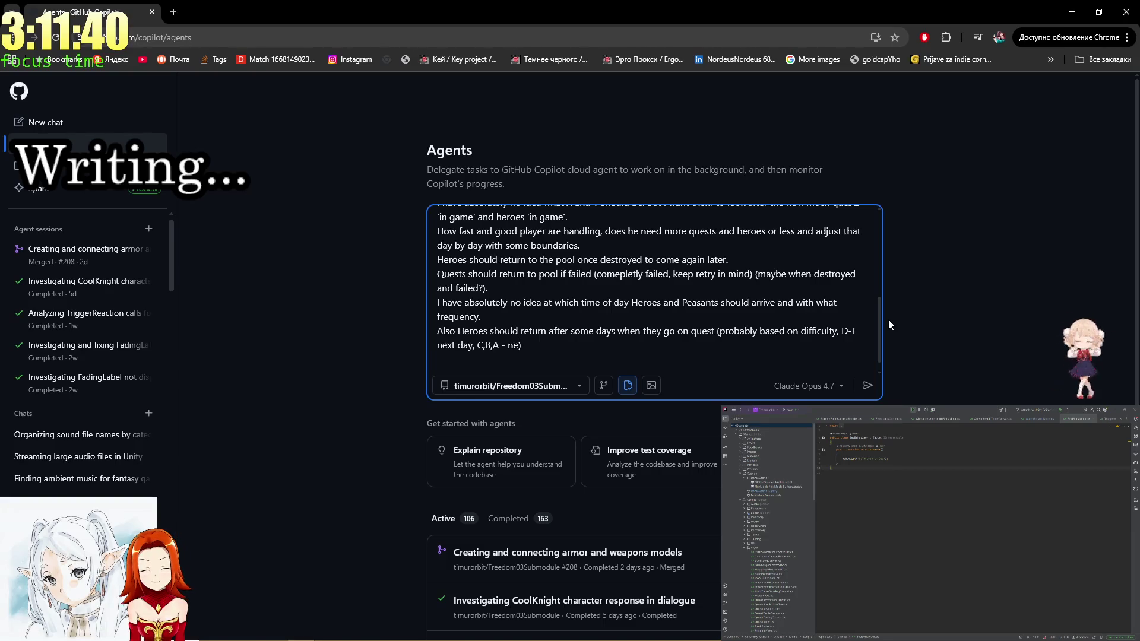
{"action": "type", "text": "xt o"}
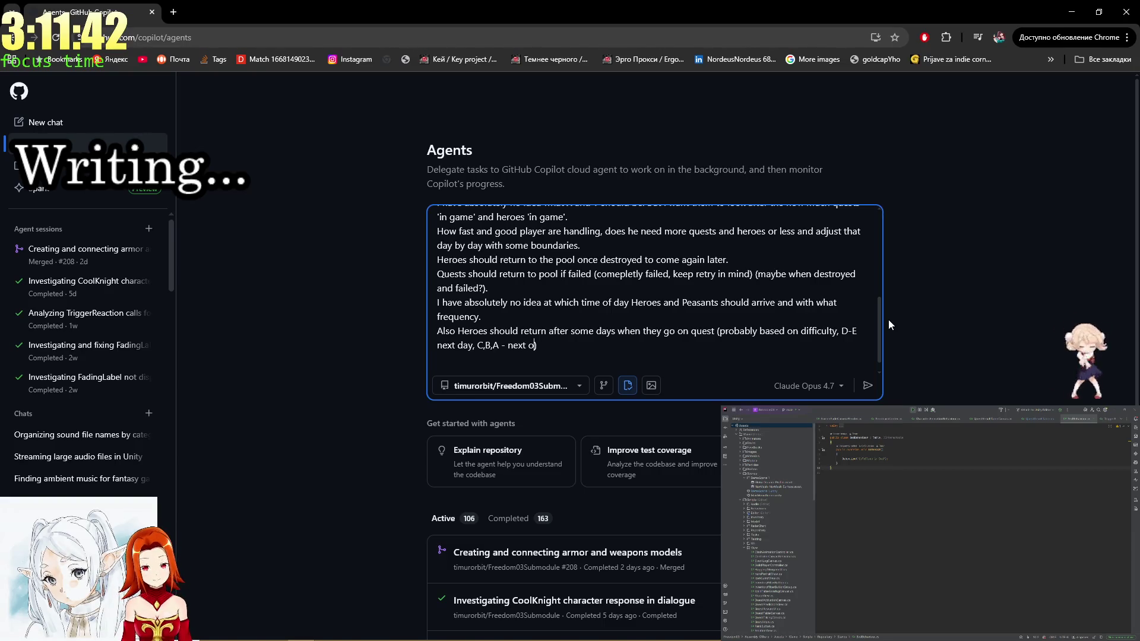
{"action": "type", "text": "r 2 days"}
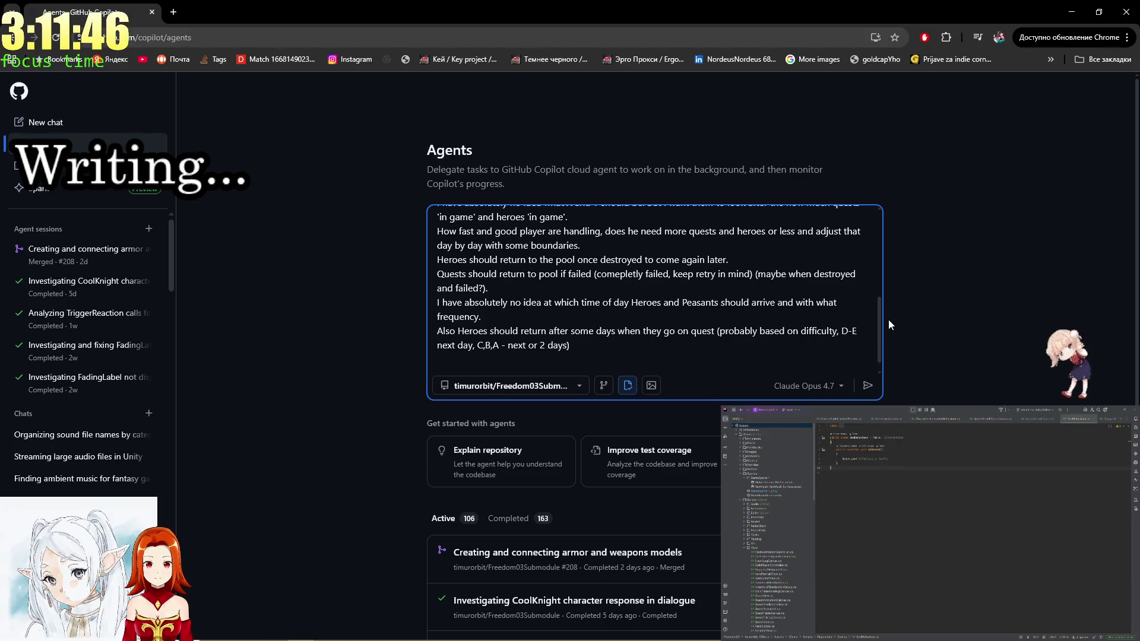
{"action": "key", "text": "Left"}
{"action": "key", "text": "Left"}
{"action": "key", "text": "Left"}
{"action": "key", "text": "BackSpace"}
{"action": "key", "text": "BackSpace"}
{"action": "key", "text": "Right"}
{"action": "key", "text": "Right"}
{"action": "key", "text": "Right"}
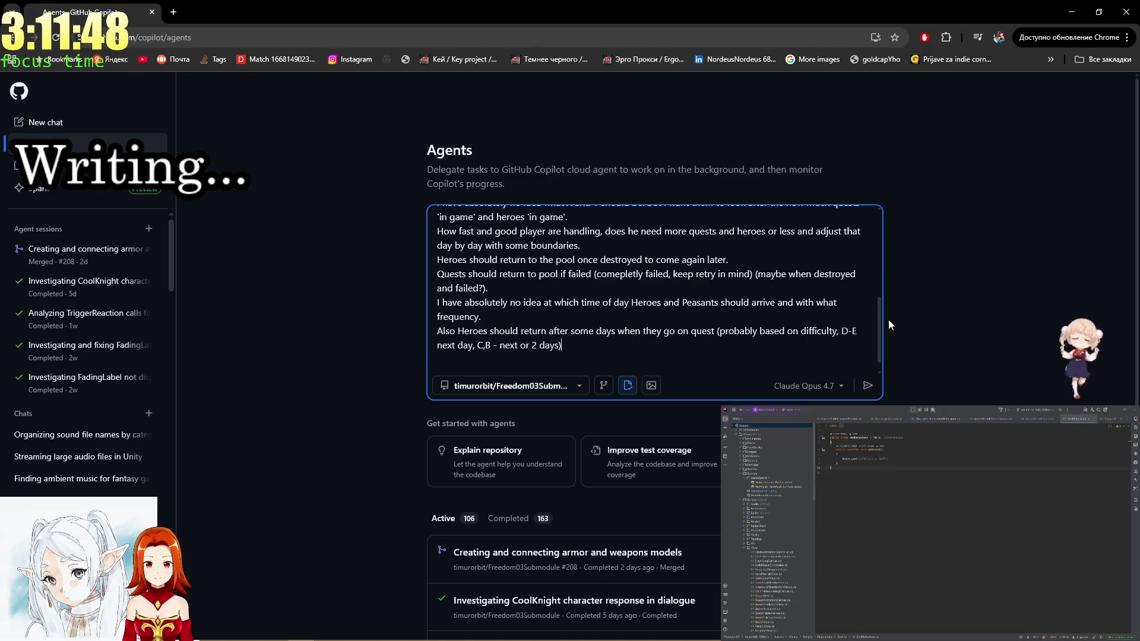
{"action": "type", "text": ", A"}
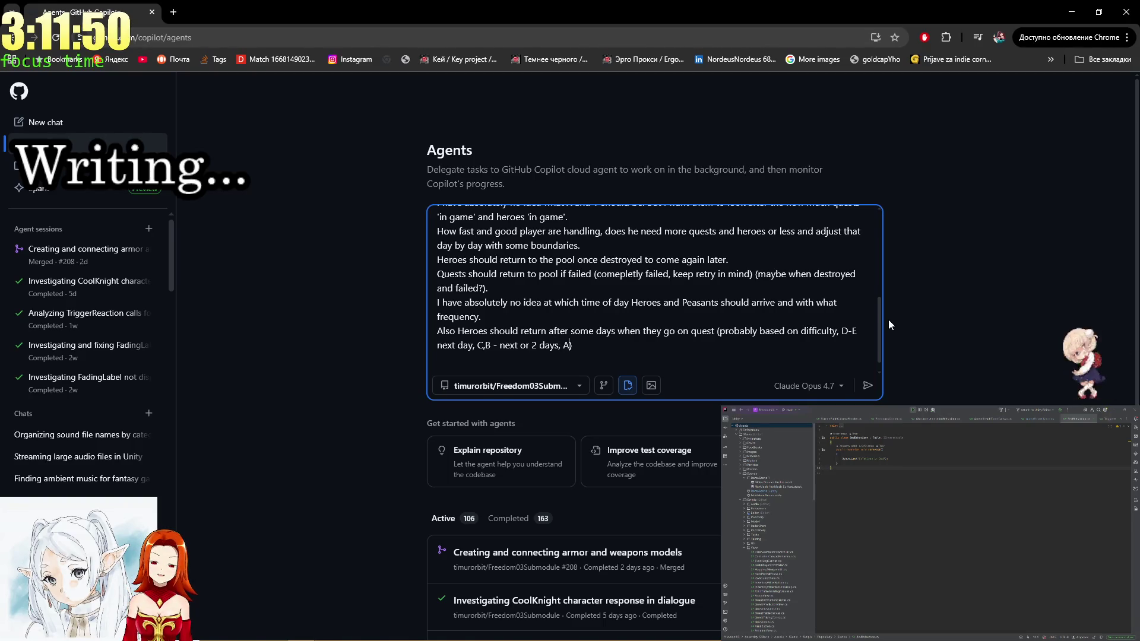
{"action": "type", "text": ",S - "}
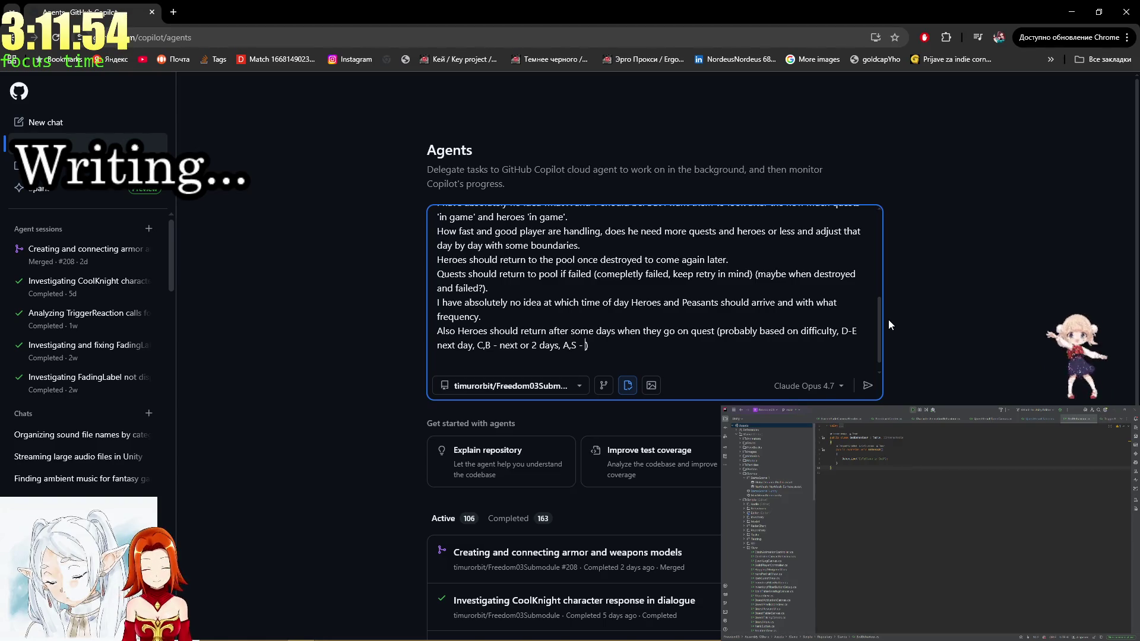
{"action": "type", "text": "next"}
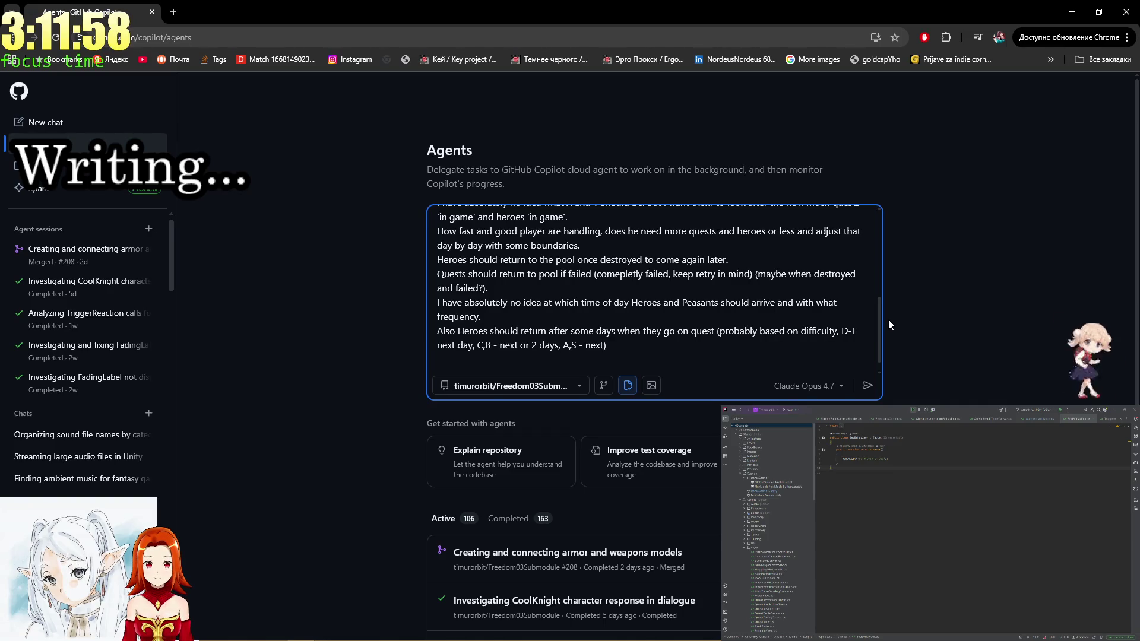
{"action": "key", "text": "alt+Tab"}
{"action": "key", "text": "Tab"}
{"action": "key", "text": "Tab"}
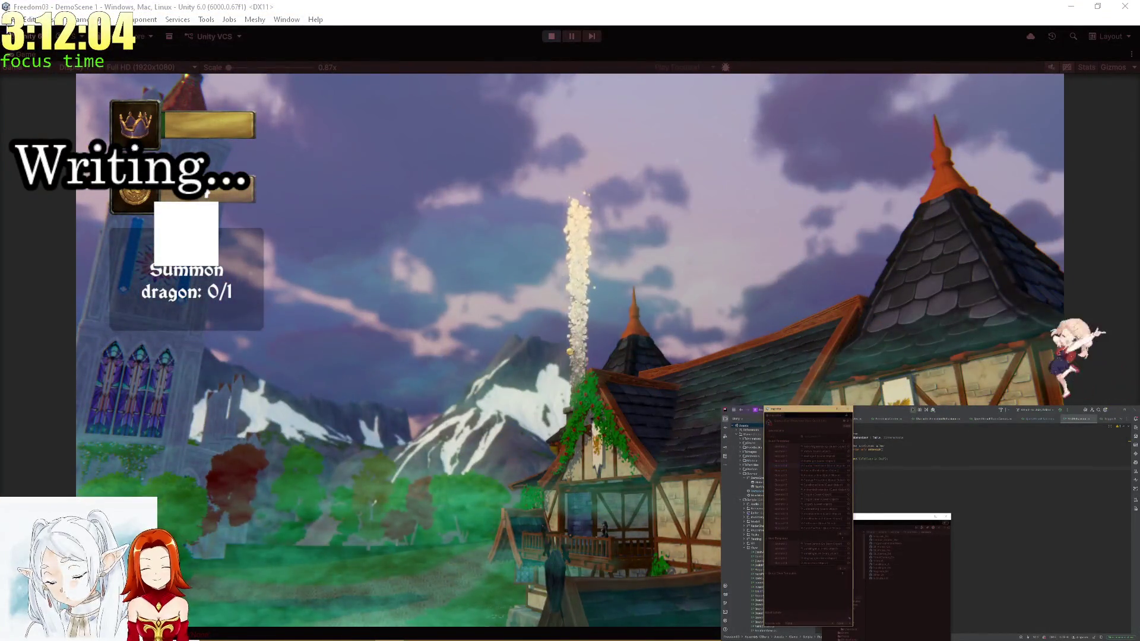
{"action": "left_click", "coordinate": [20, 54]}
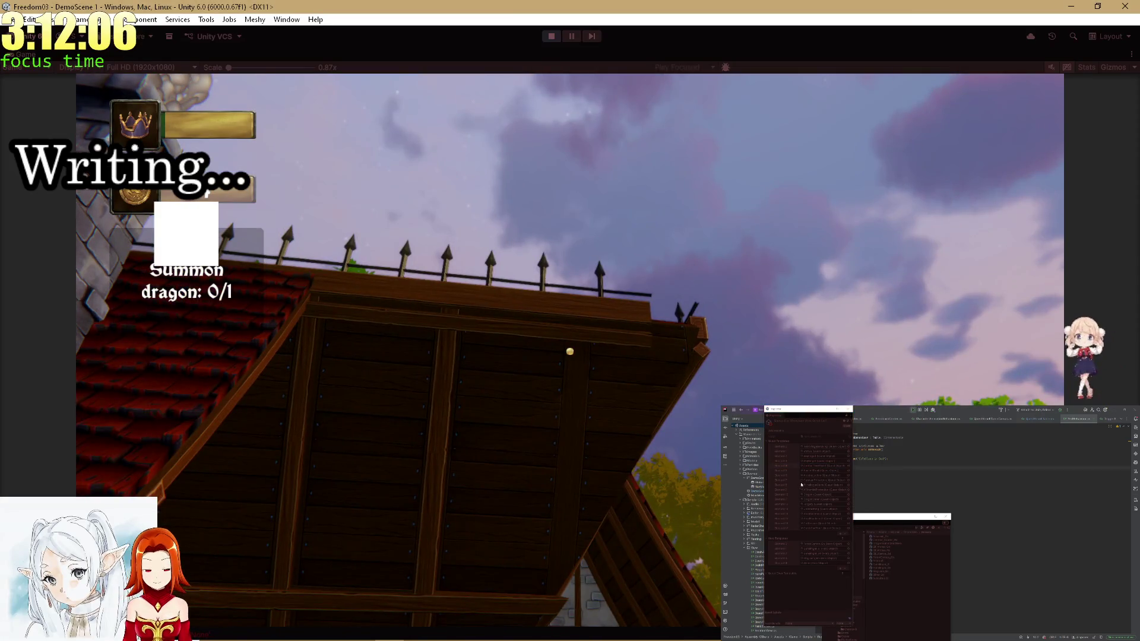
{"action": "key", "text": "shift+space"}
{"action": "scroll", "coordinate": [772, 357], "scroll_direction": "down", "scroll_amount": 5}
{"action": "left_click", "coordinate": [742, 443]}
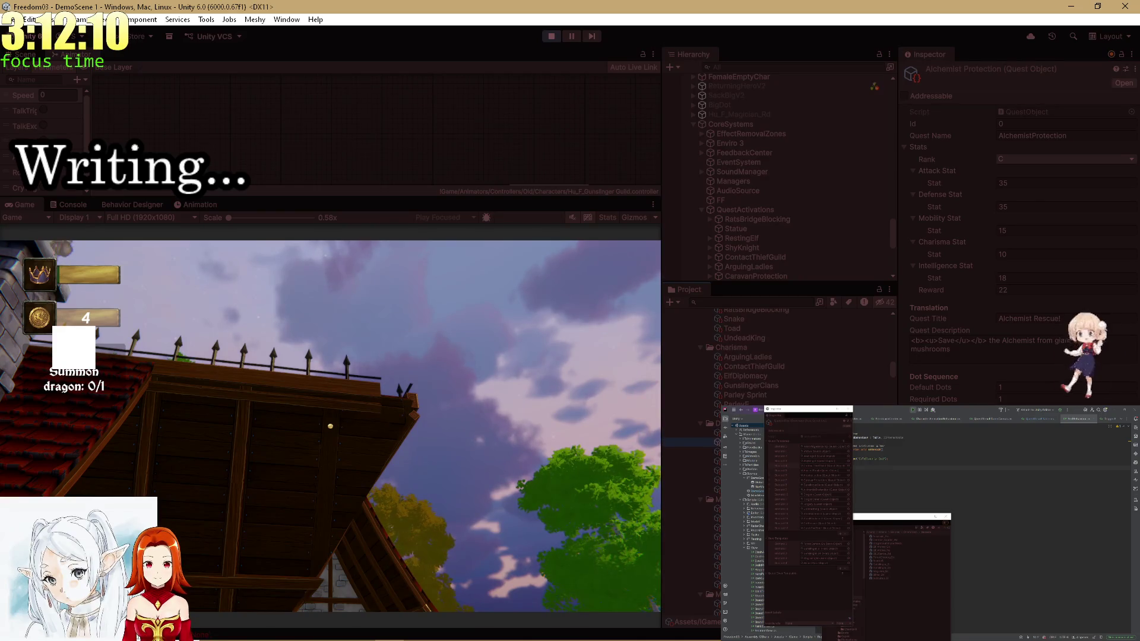
{"action": "left_click", "coordinate": [742, 461]}
{"action": "left_click", "coordinate": [743, 471]}
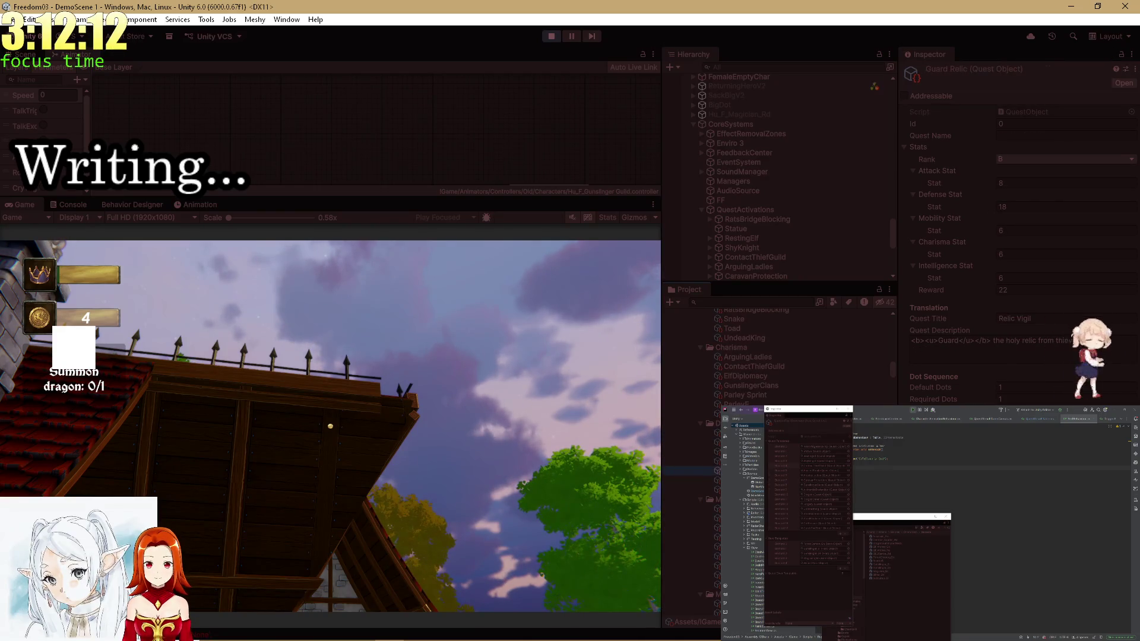
{"action": "left_click", "coordinate": [743, 423]}
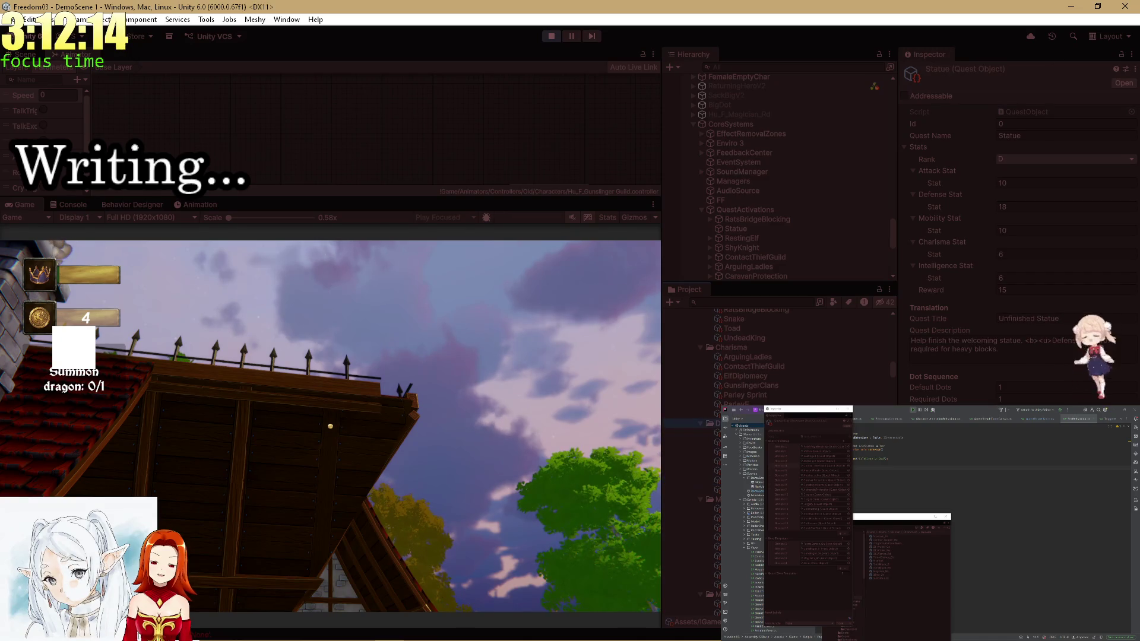
{"action": "left_click", "coordinate": [763, 359]}
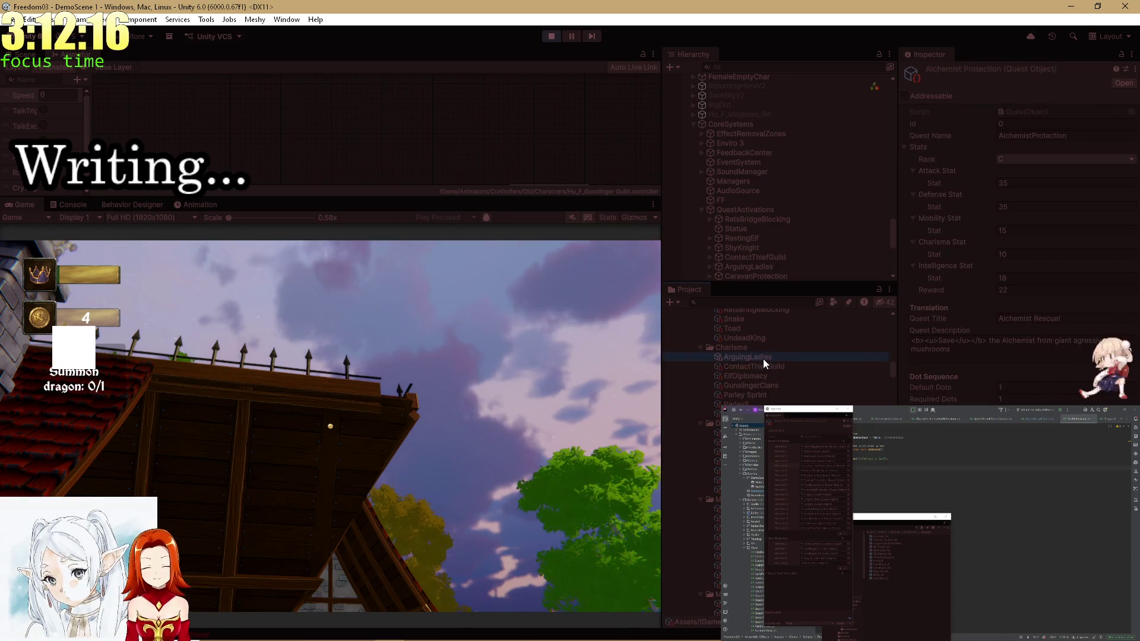
{"action": "scroll", "coordinate": [764, 358], "scroll_direction": "up", "scroll_amount": 2}
{"action": "left_click", "coordinate": [750, 363]}
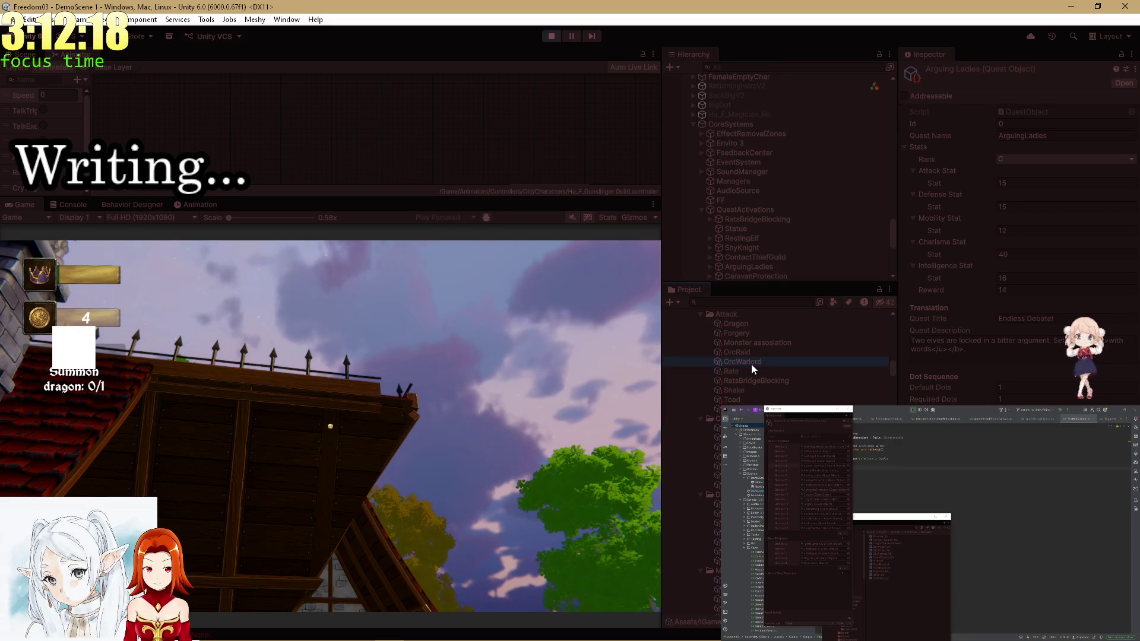
{"action": "left_click", "coordinate": [742, 325]}
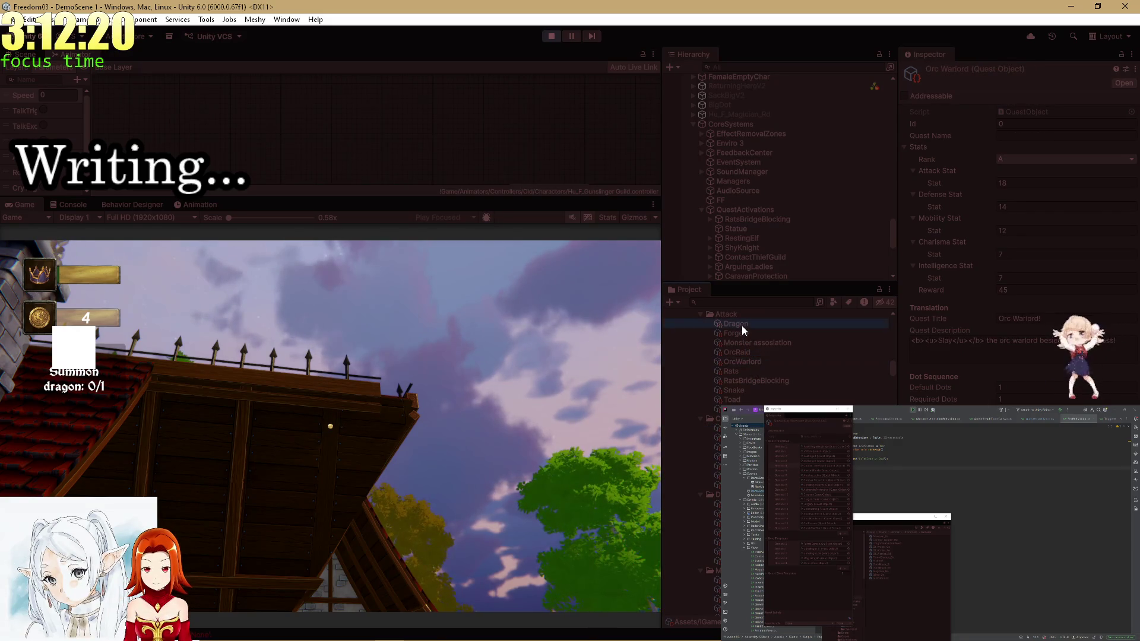
{"action": "left_click", "coordinate": [738, 334]}
{"action": "left_click", "coordinate": [740, 344]}
{"action": "left_click", "coordinate": [765, 369]}
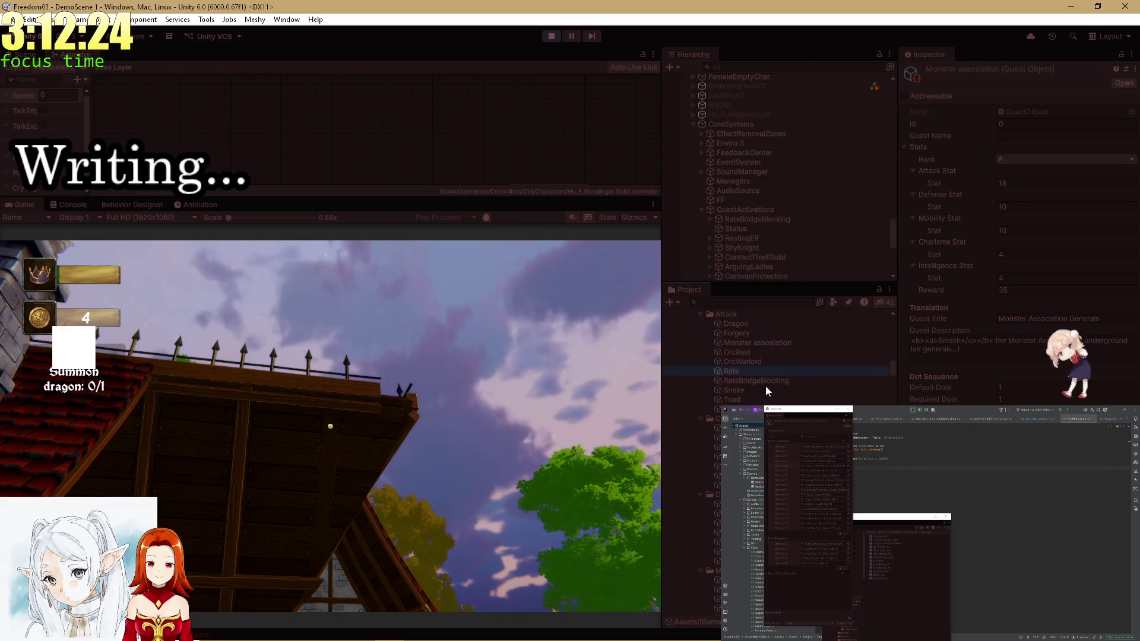
{"action": "left_click", "coordinate": [765, 387]}
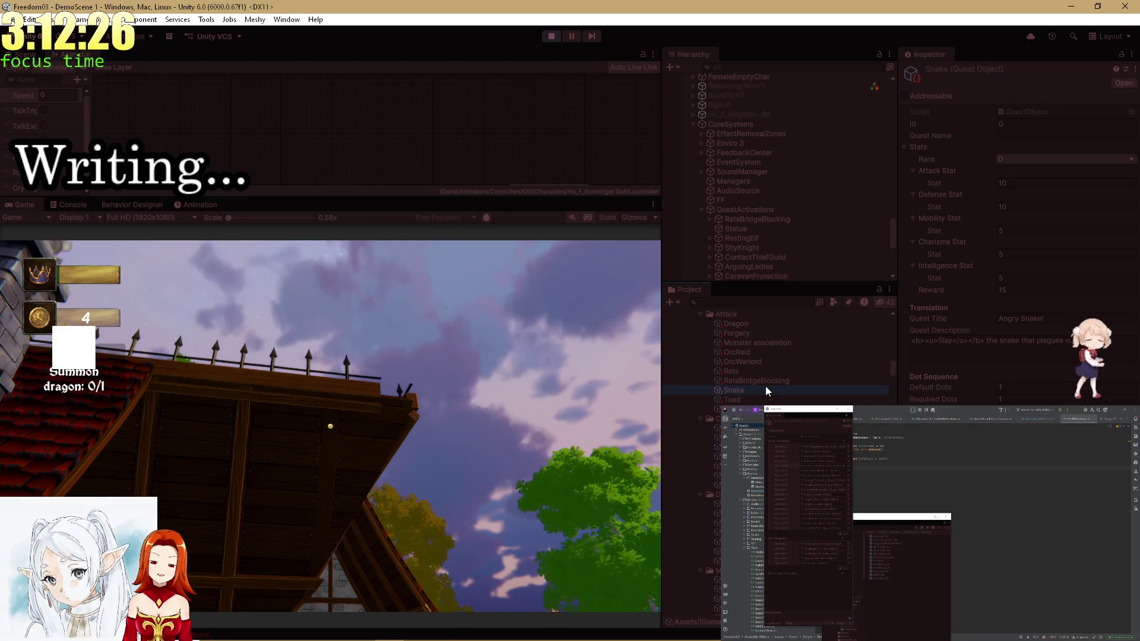
{"action": "left_click", "coordinate": [758, 400]}
{"action": "key", "text": "alt+Tab"}
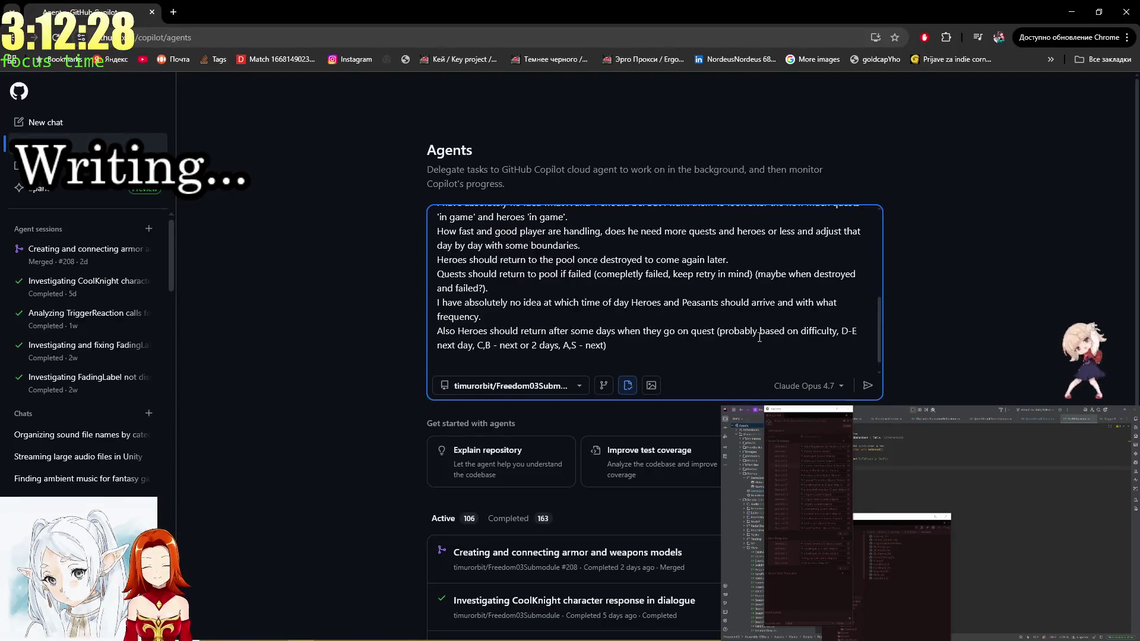
Insert 'of QuestObject' after 'difficulty' in the Heroes return line.
{"action": "left_click", "coordinate": [837, 332]}
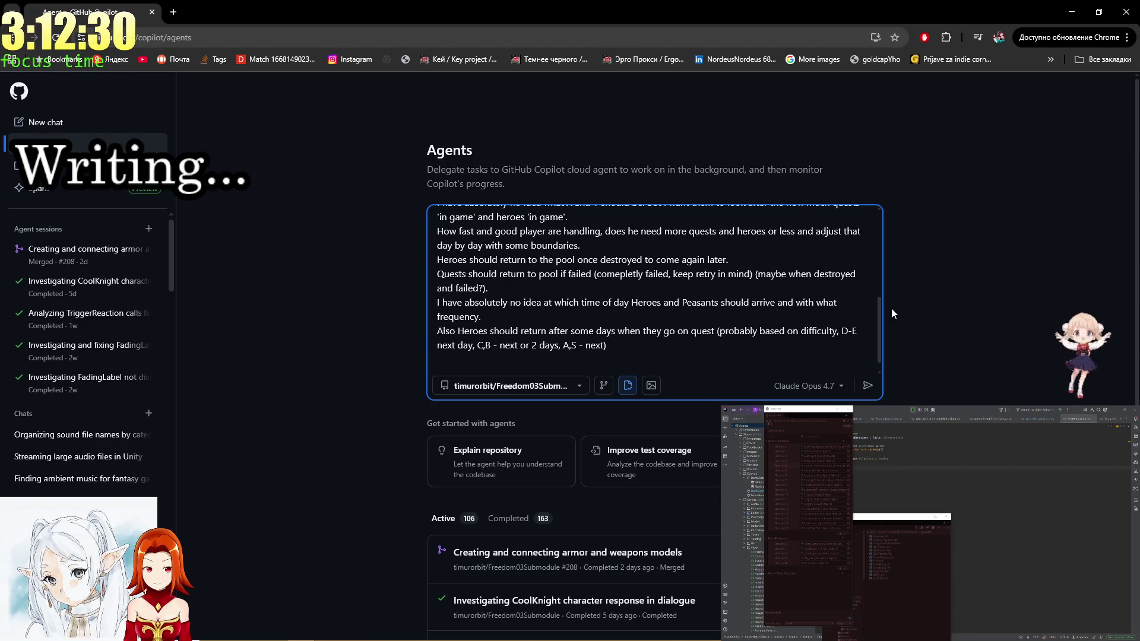
{"action": "type", "text": "of Q"}
{"action": "type", "text": "uestObject"}
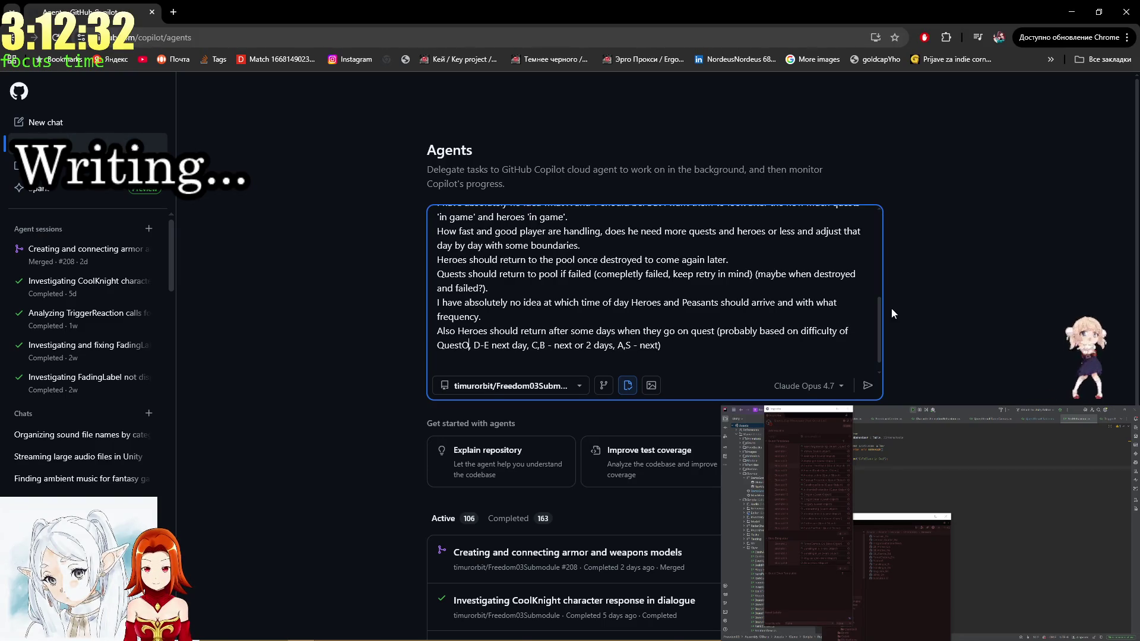
{"action": "key", "text": "End"}
{"action": "key", "text": "Left"}
{"action": "key", "text": "Left"}
{"action": "key", "text": "Left"}
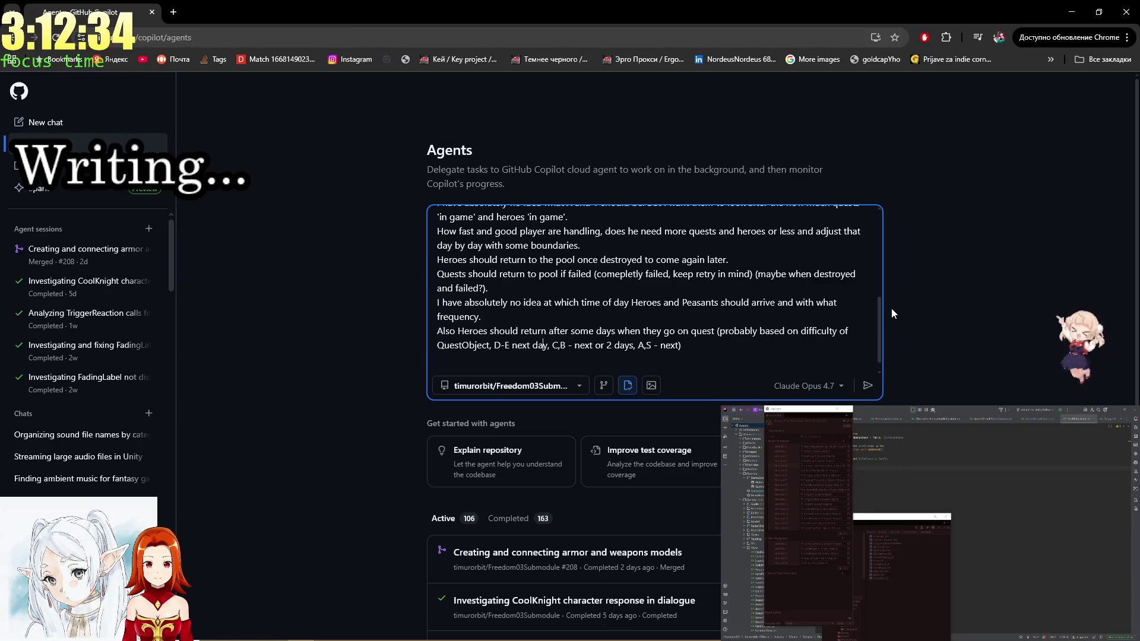
{"action": "key", "text": "End"}
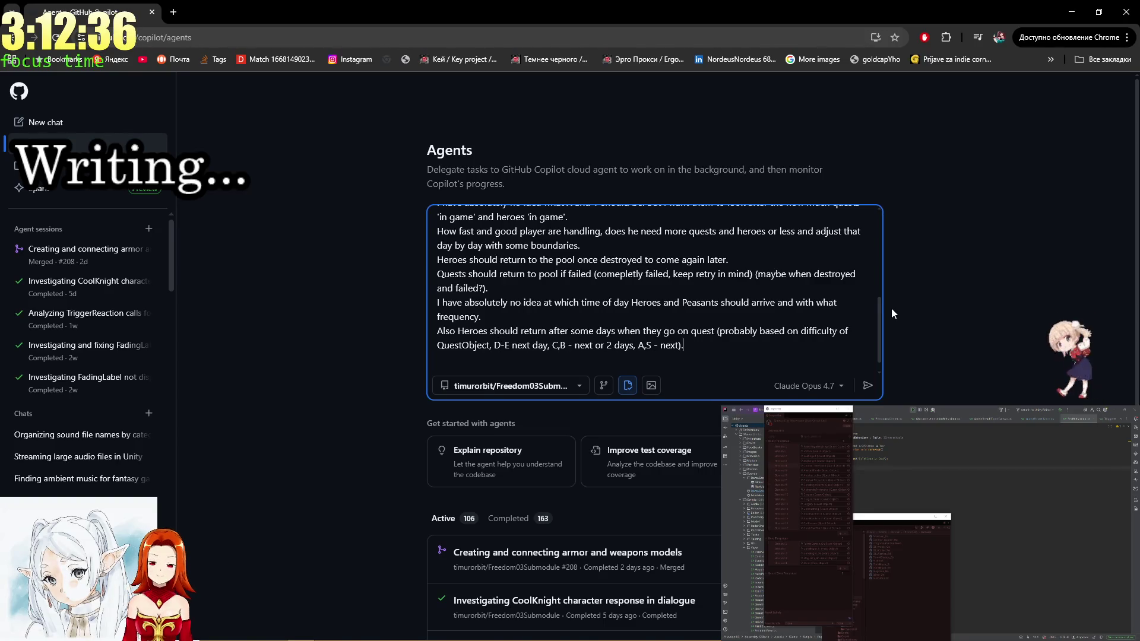
Add a new line: 'Also i want player to have ability to skip to the next day'.
{"action": "key", "text": "shift+Return"}
{"action": "type", "text": "Also i wan"}
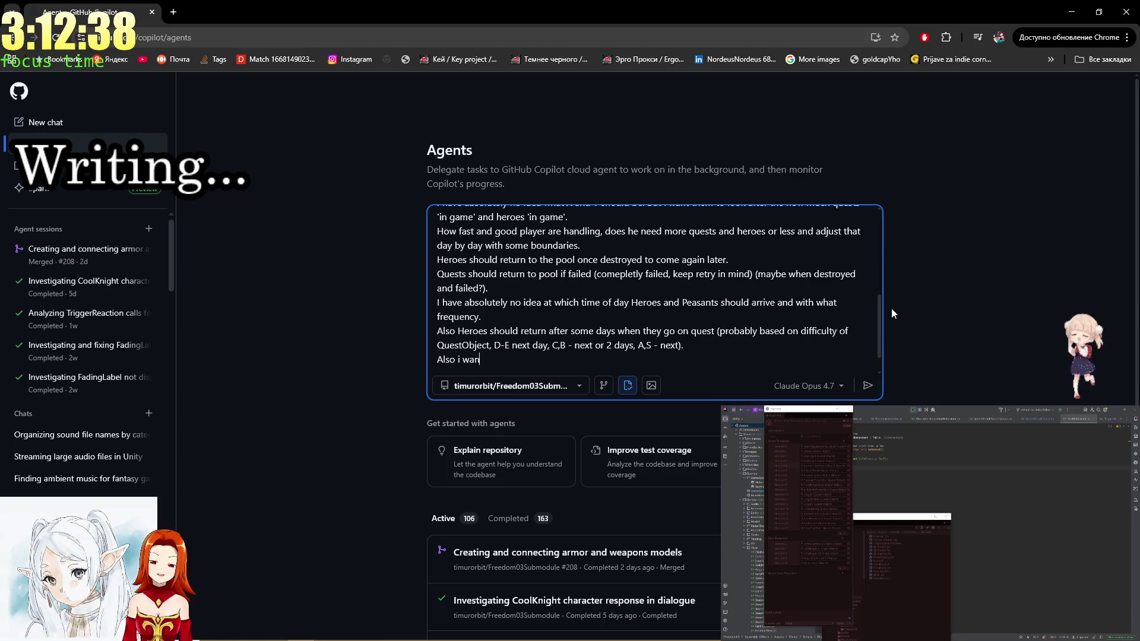
{"action": "type", "text": "t p"}
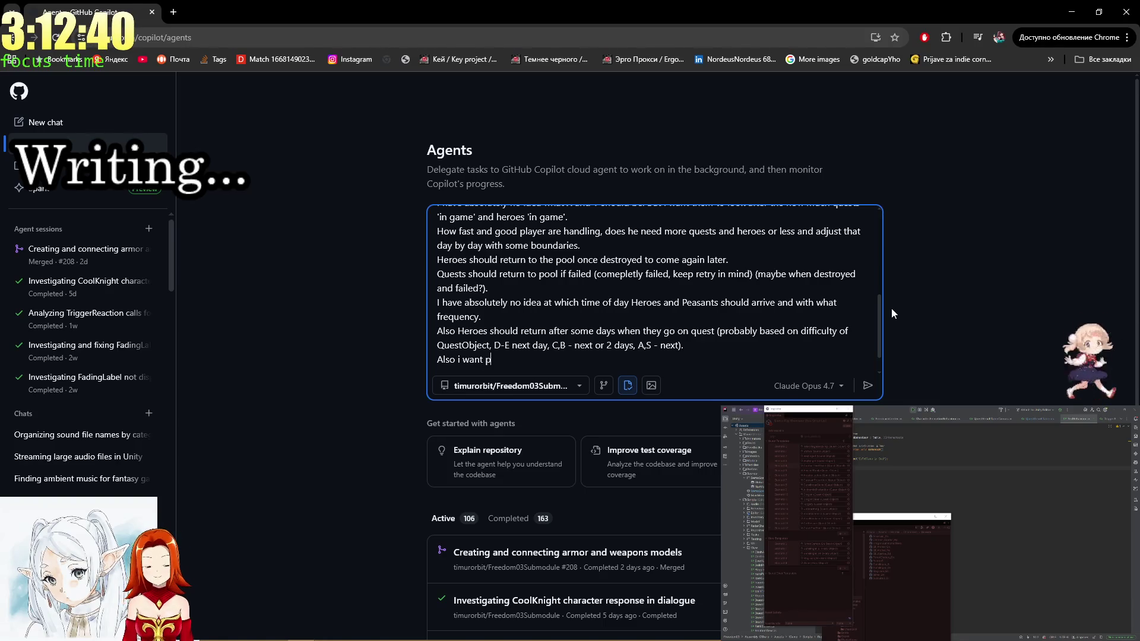
{"action": "type", "text": "layer to have ability to "}
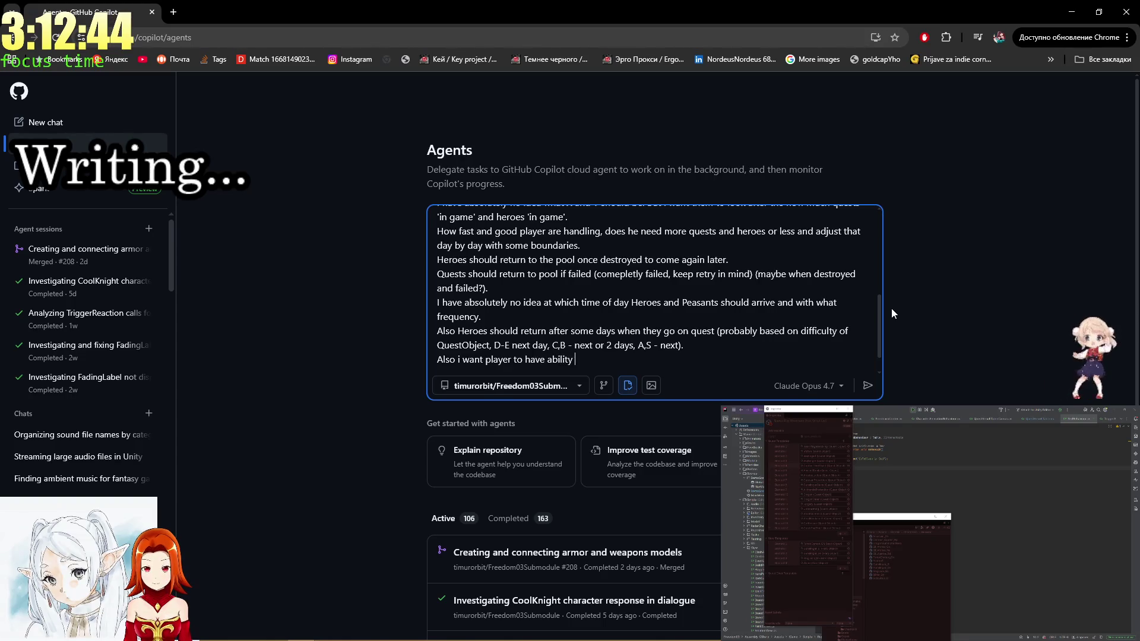
{"action": "type", "text": "spri"}
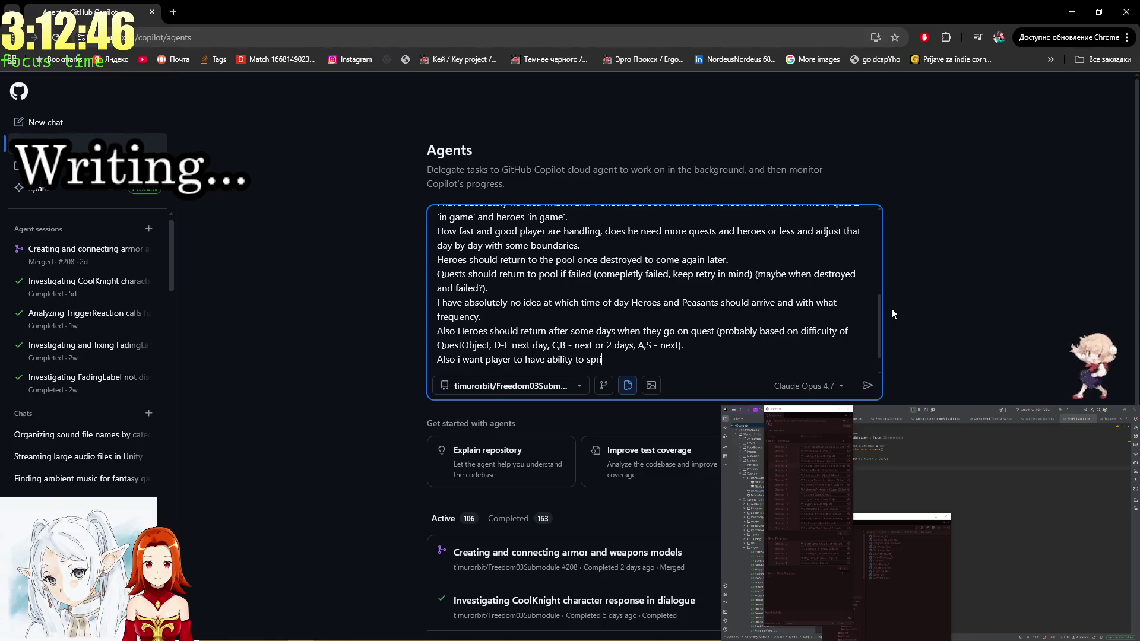
{"action": "type", "text": "nt to the next day"}
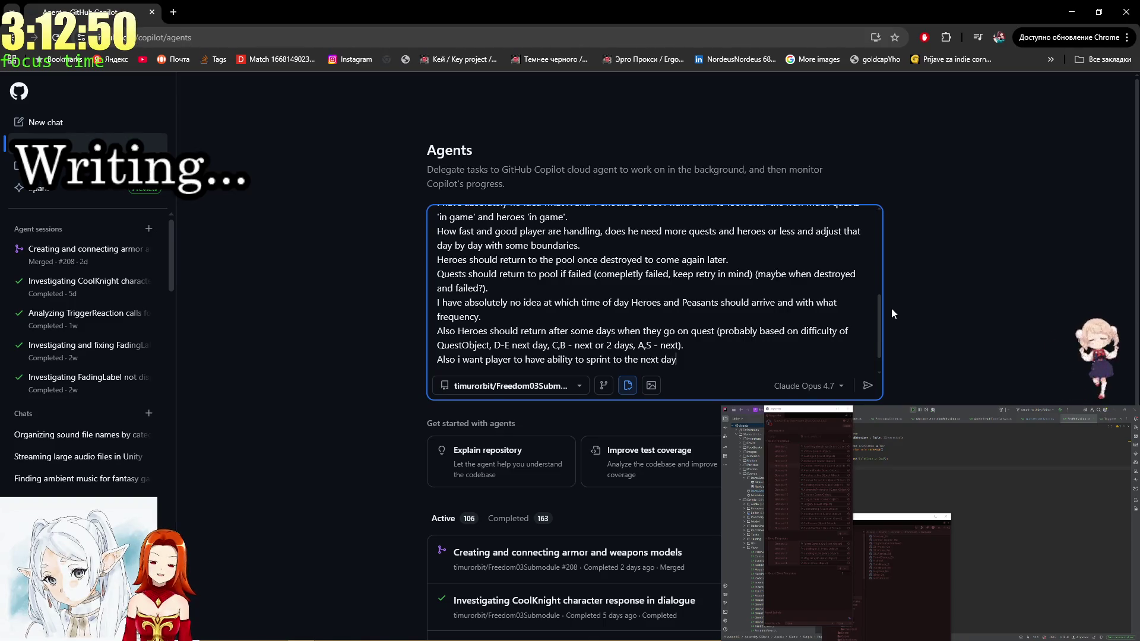
{"action": "key", "text": "Up"}
{"action": "key", "text": "Down"}
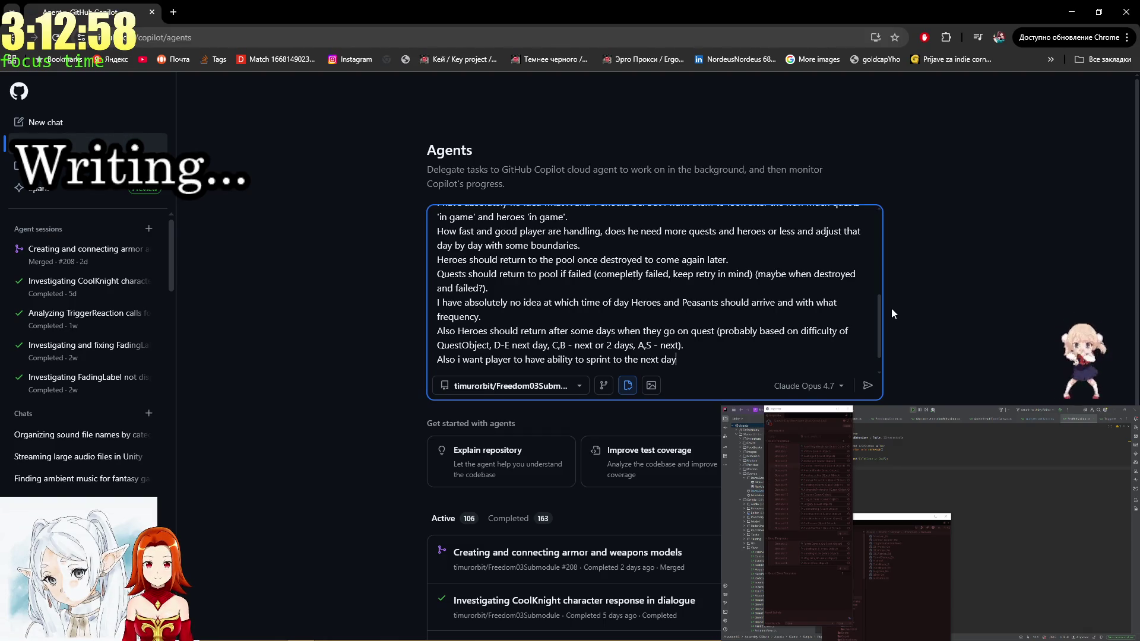
{"action": "key", "text": "BackSpace"}
{"action": "key", "text": "BackSpace"}
{"action": "key", "text": "BackSpace"}
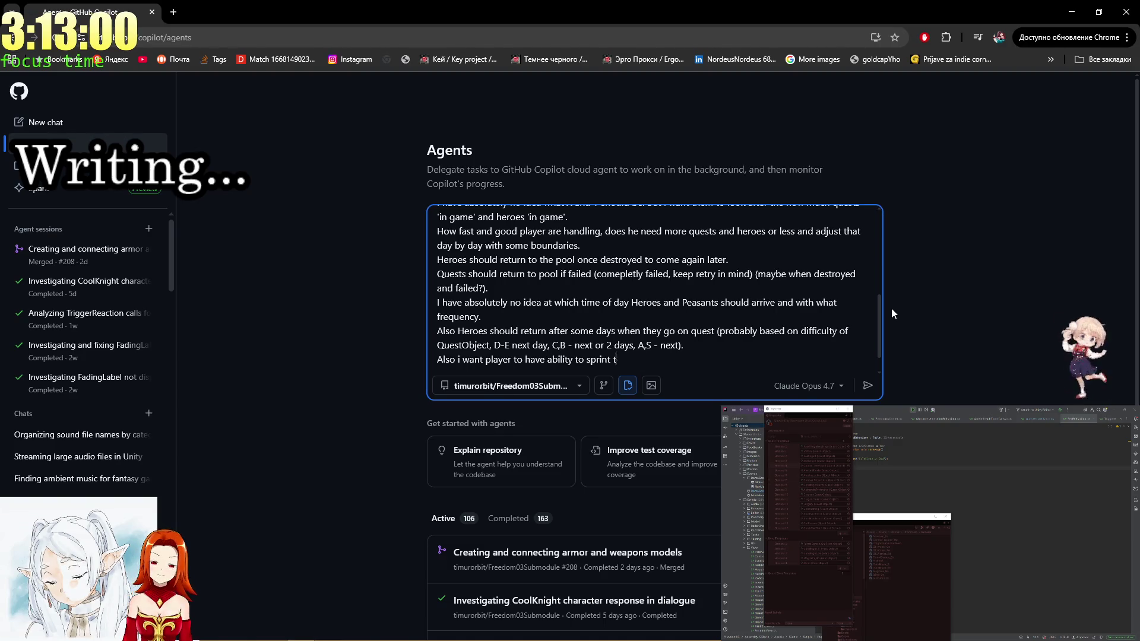
{"action": "type", "text": "skip "}
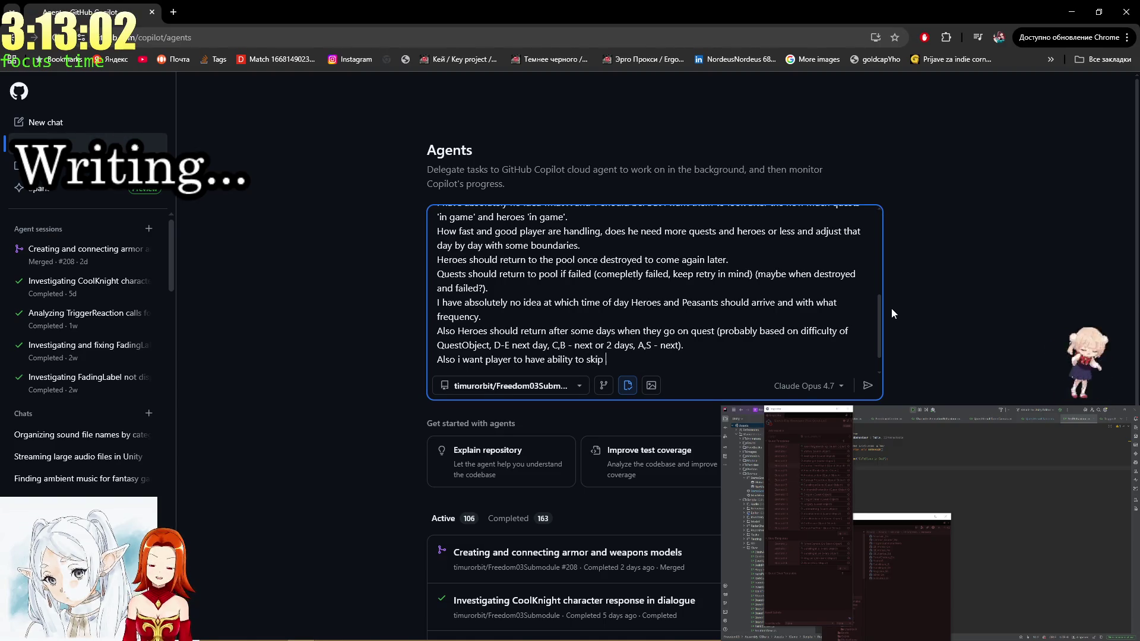
{"action": "type", "text": "to the next day via"}
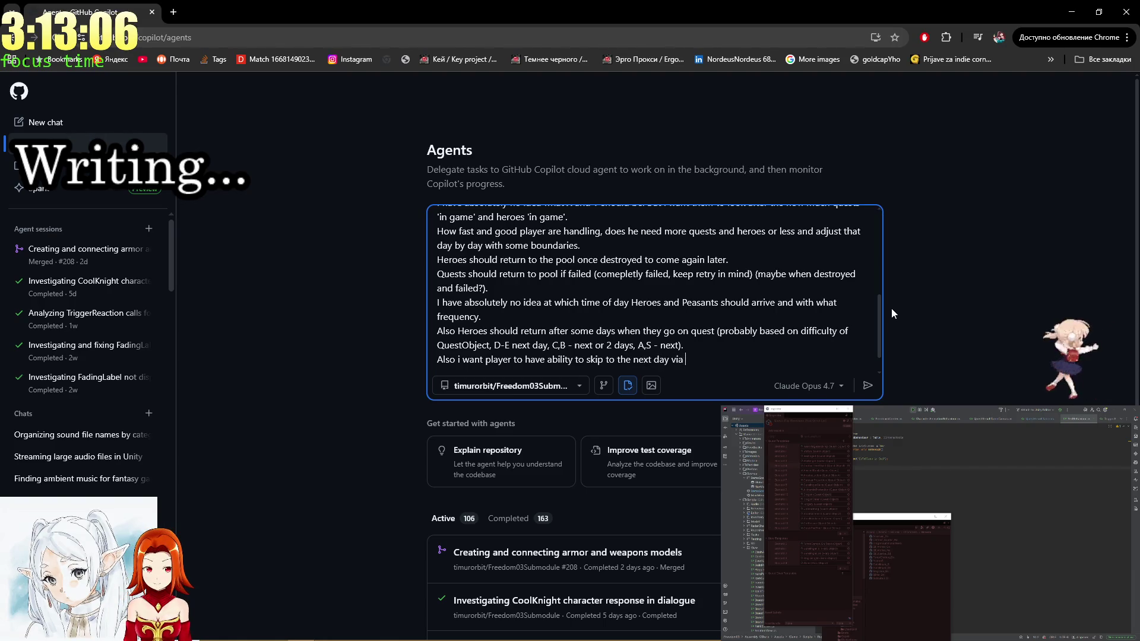
{"action": "key", "text": "alt+Tab"}
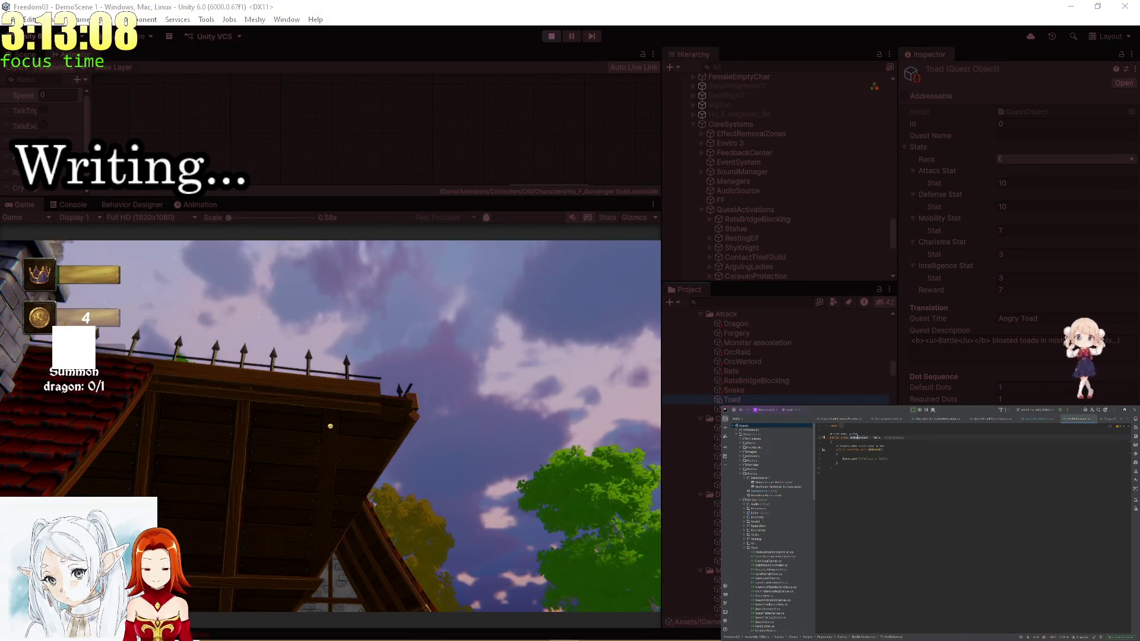
Finish the skip line with 'via BedBehaviour, Interact.' and begin 'Lets start with' below it.
{"action": "key", "text": "alt+Tab"}
{"action": "key", "text": "alt+Tab"}
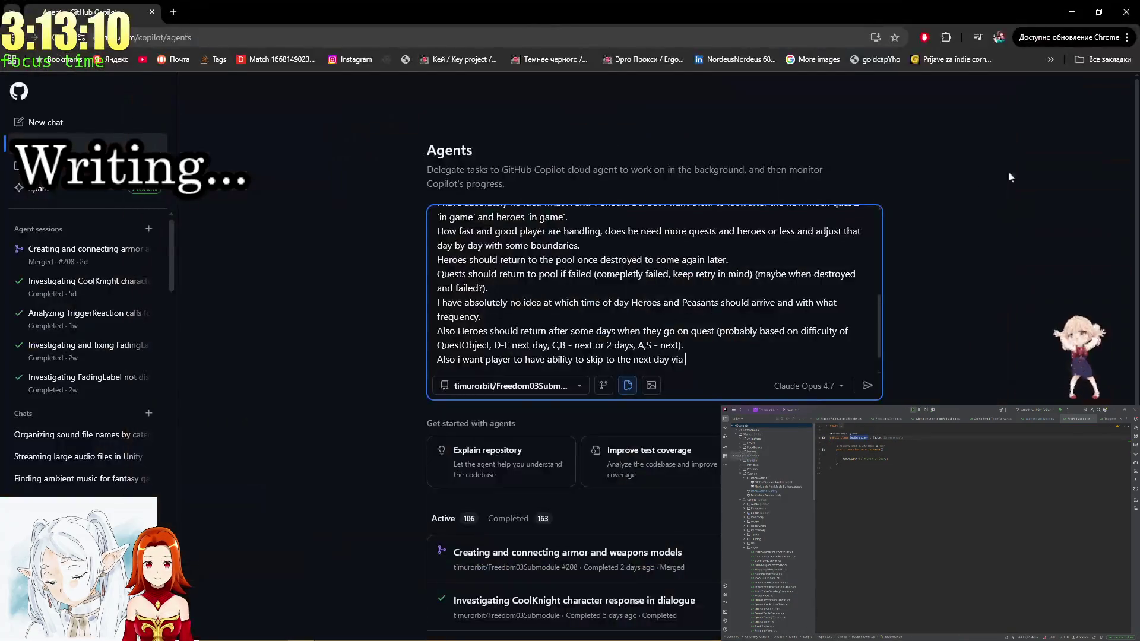
{"action": "type", "text": "BedBehaviour"}
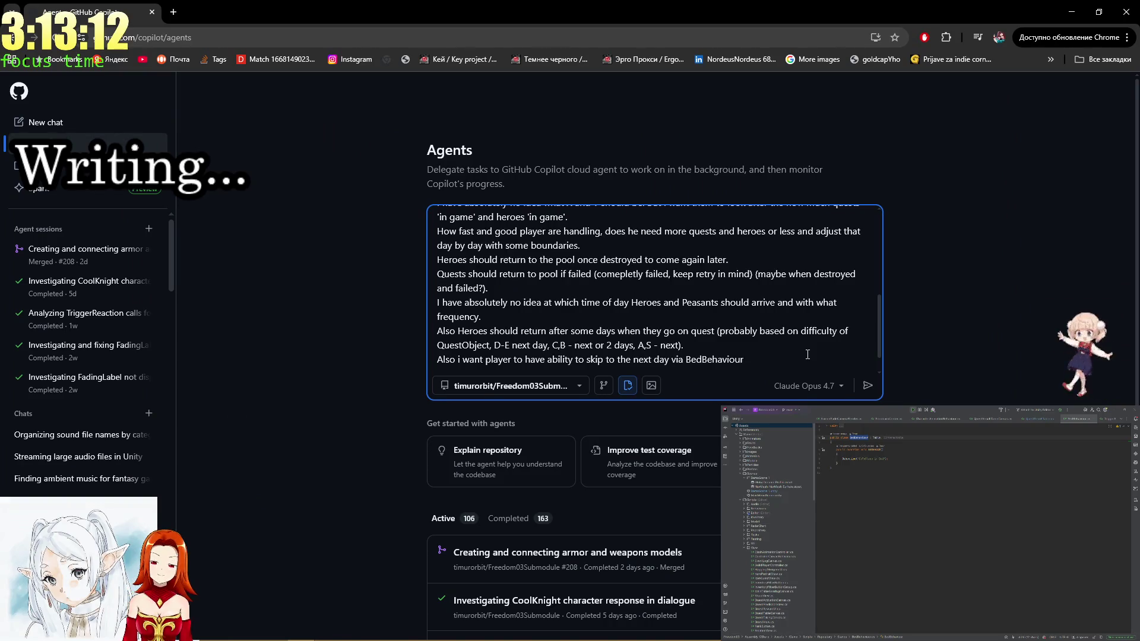
{"action": "type", "text": ", Inte"}
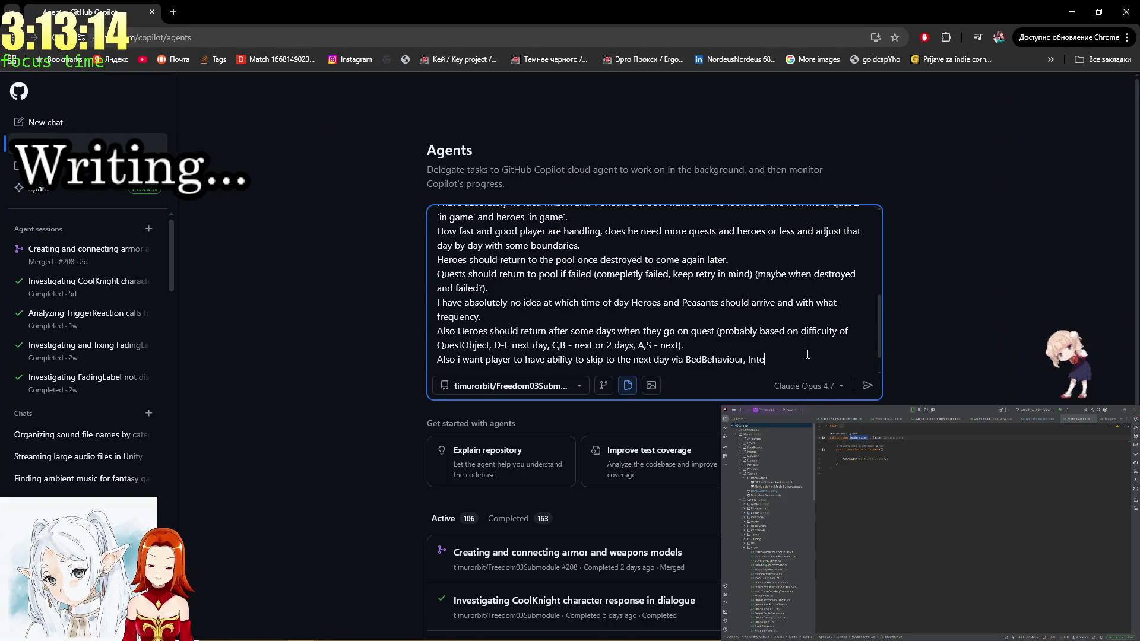
{"action": "type", "text": "ract."}
{"action": "key", "text": "shift+Return"}
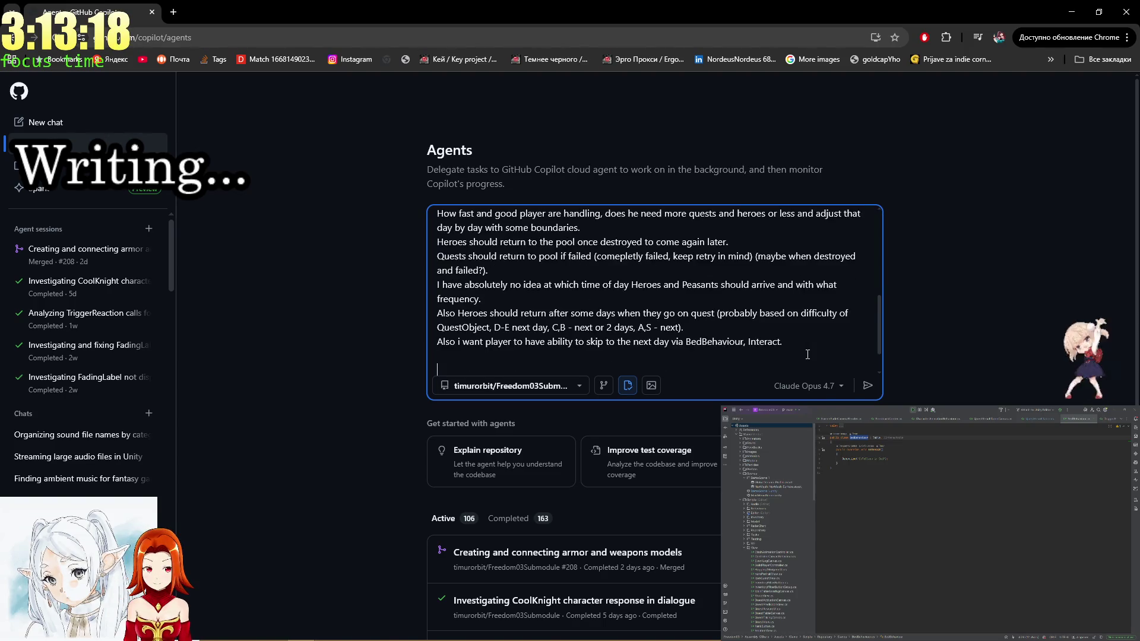
{"action": "key", "text": "shift+Return"}
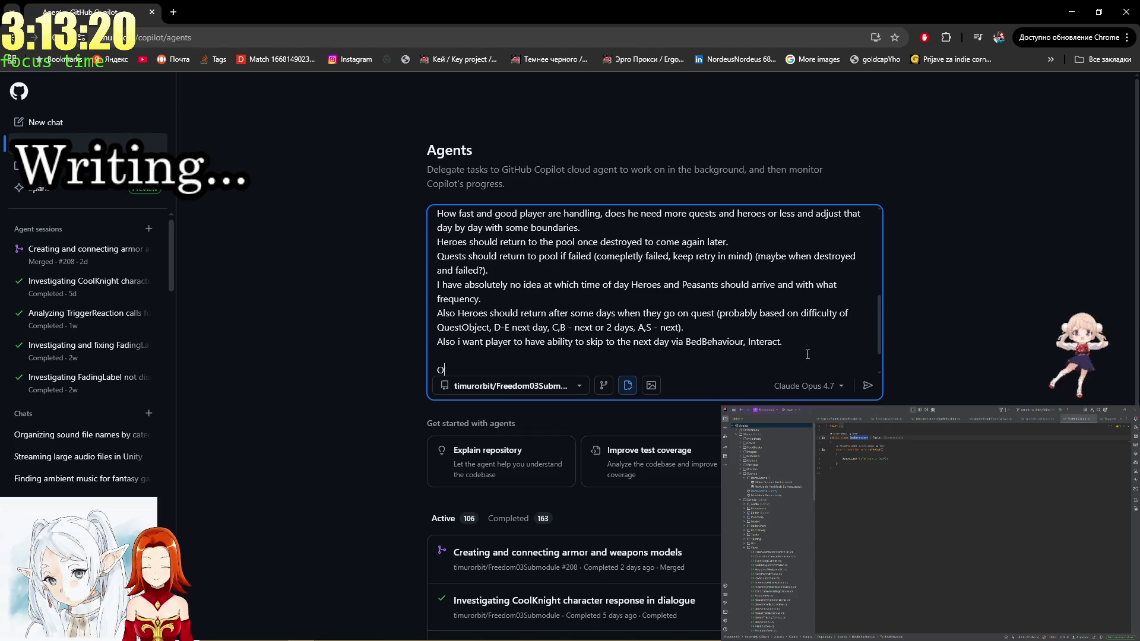
{"action": "type", "text": "Lets start with"}
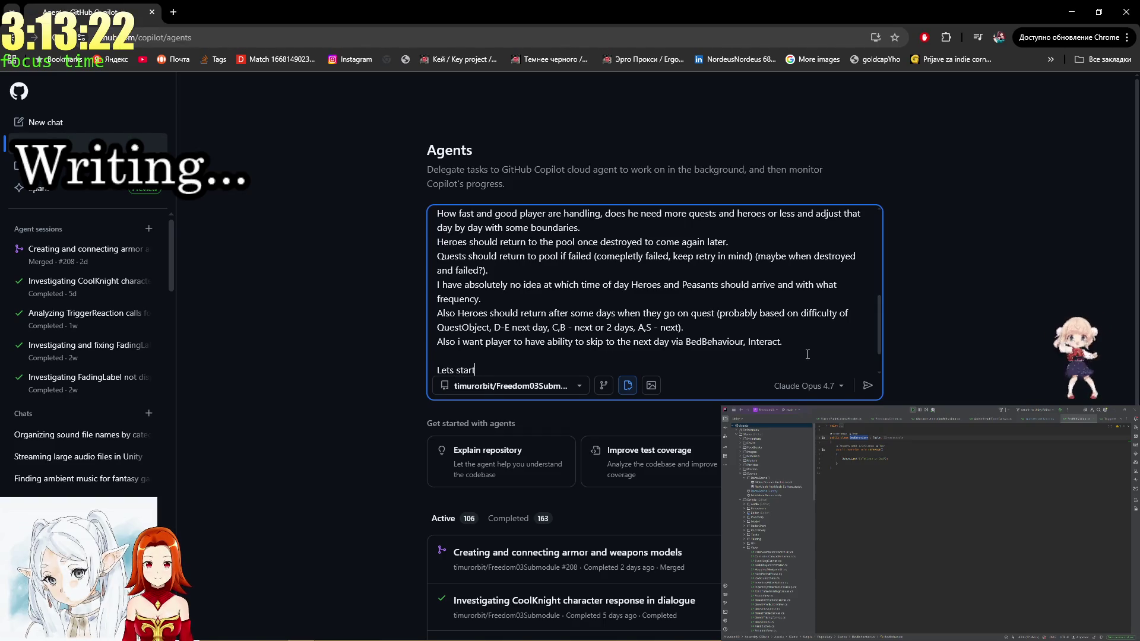
List '1) Answering my questions' and '2) Probable design plan' under 'Lets start with:'.
{"action": "key", "text": "shift+Return"}
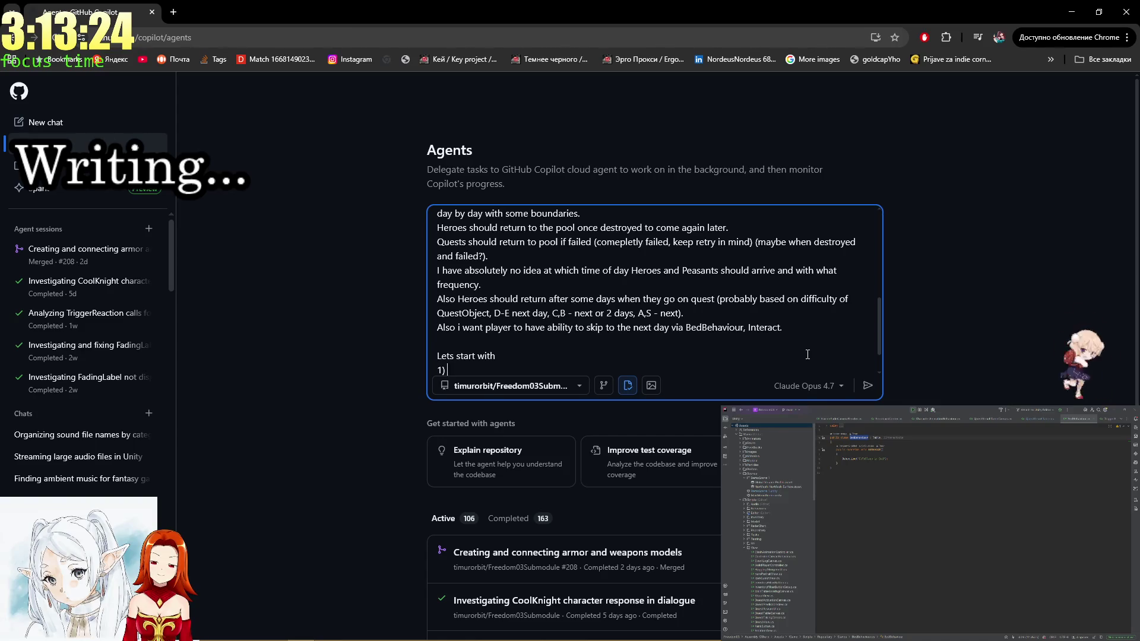
{"action": "type", "text": "Answering"}
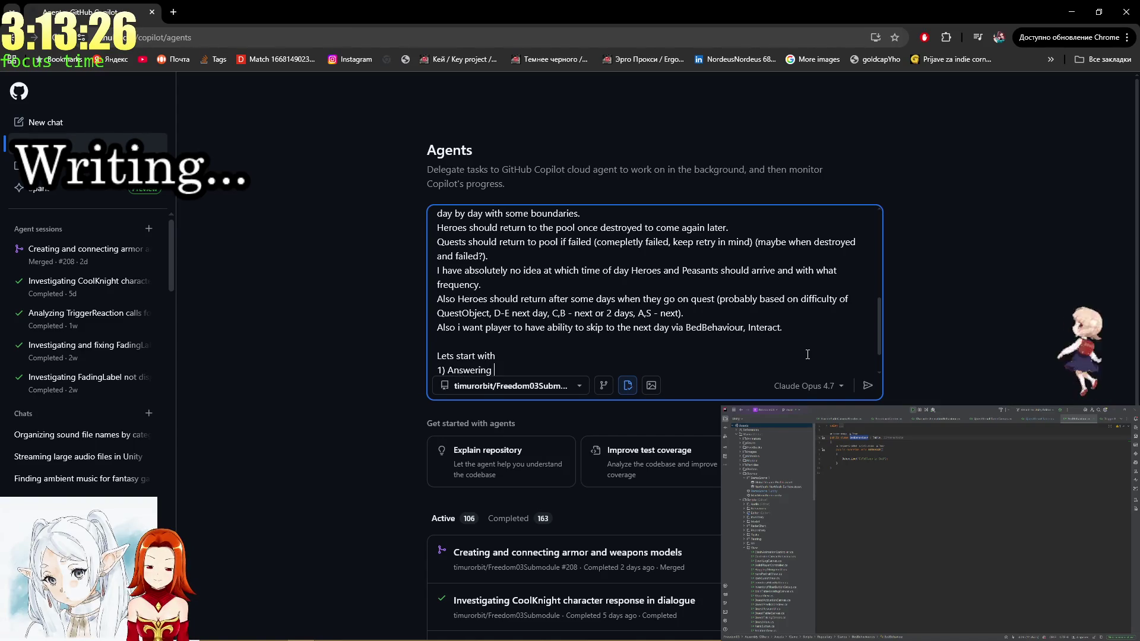
{"action": "type", "text": "my questin"}
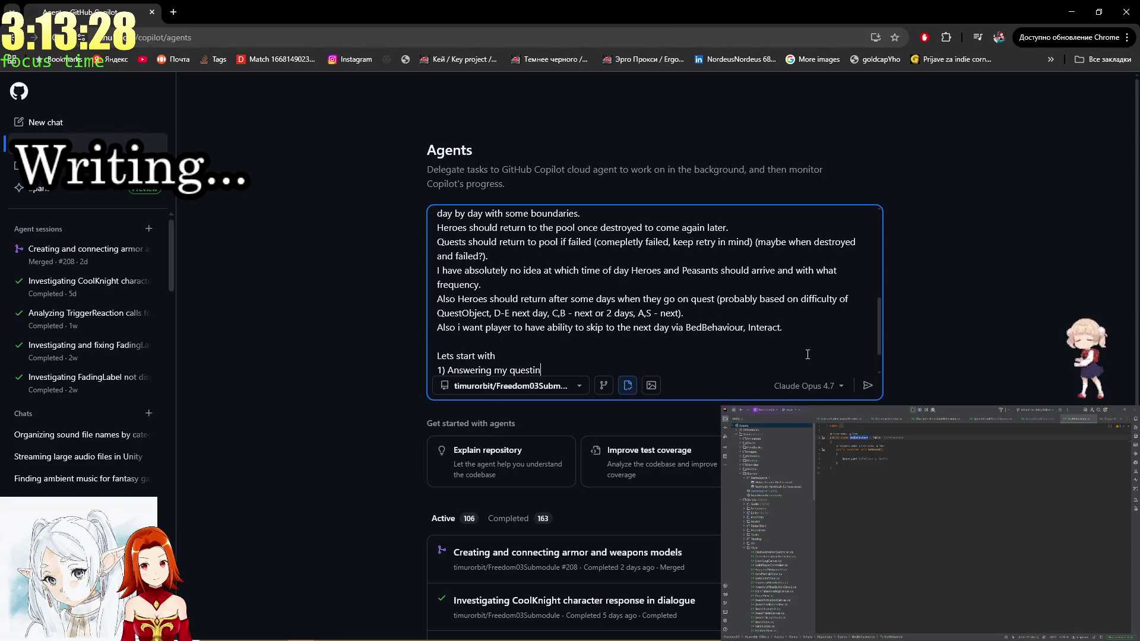
{"action": "type", "text": "ons,"}
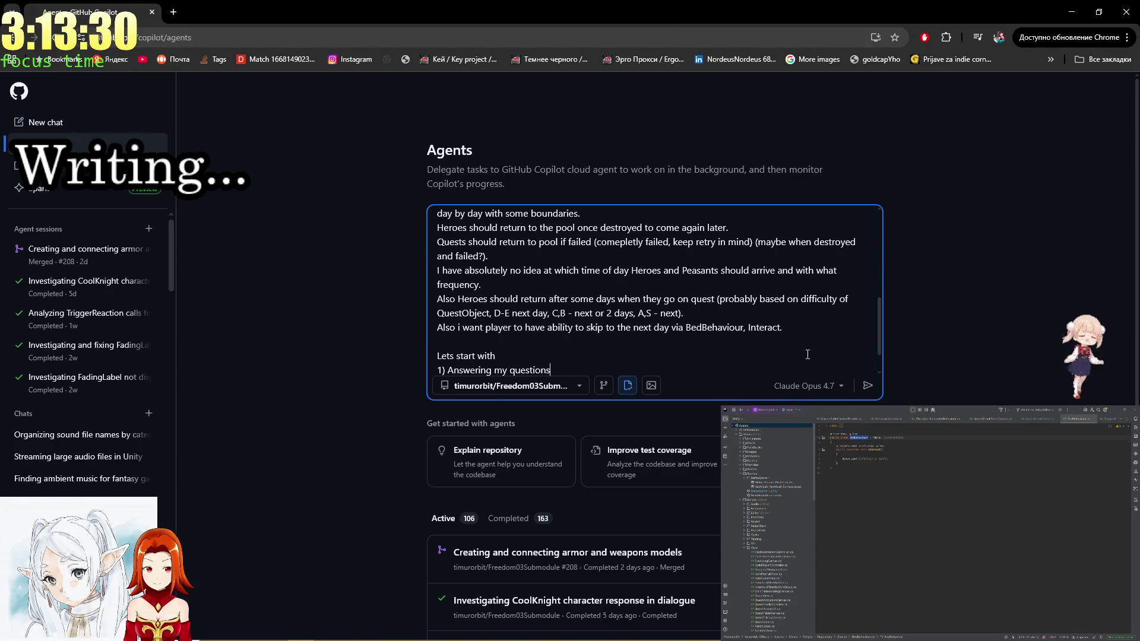
{"action": "key", "text": "Return"}
{"action": "type", "text": "2)"}
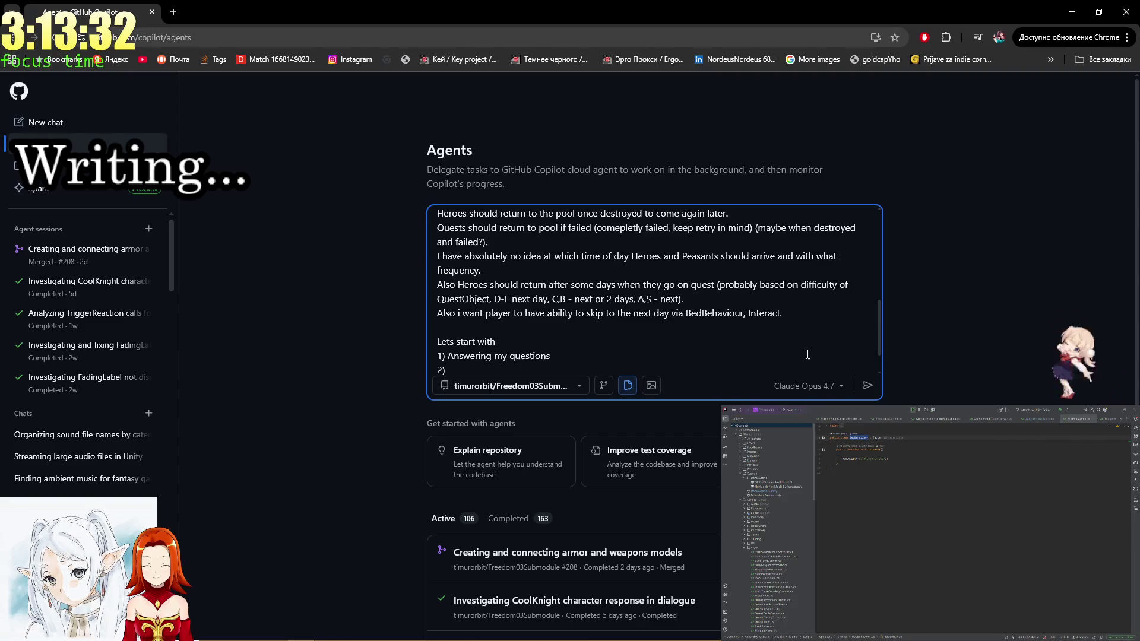
{"action": "type", "text": "Probable design "}
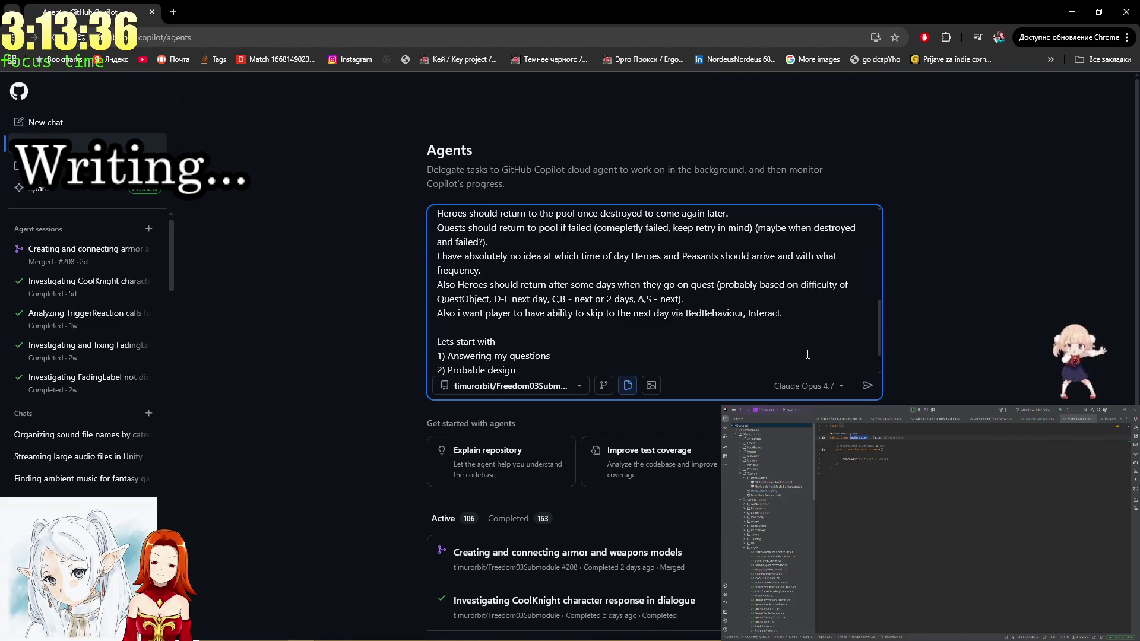
{"action": "type", "text": "plan"}
{"action": "key", "text": "shift+Return"}
{"action": "key", "text": "BackSpace"}
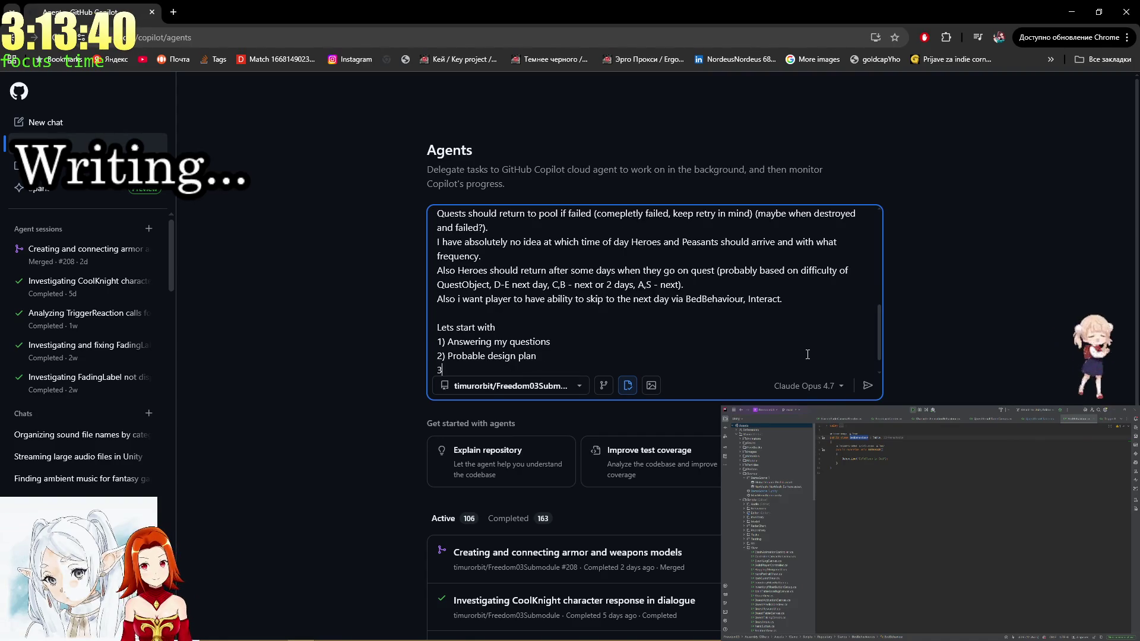
{"action": "key", "text": "shift+Return"}
{"action": "type", "text": "3)"}
{"action": "key", "text": "BackSpace"}
{"action": "key", "text": "BackSpace"}
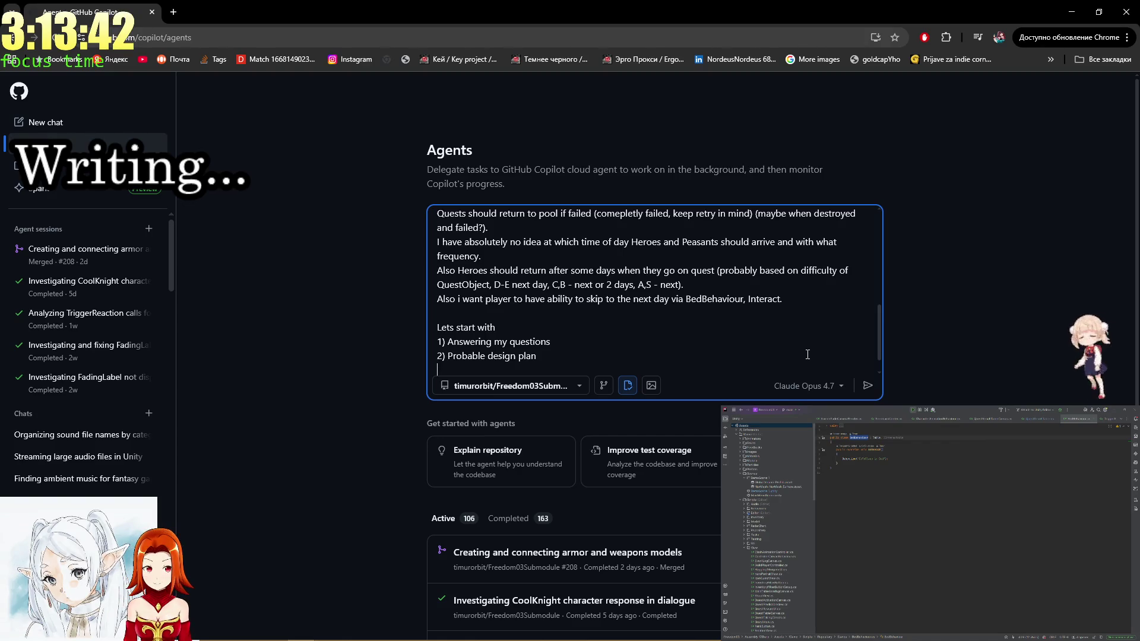
{"action": "key", "text": "BackSpace"}
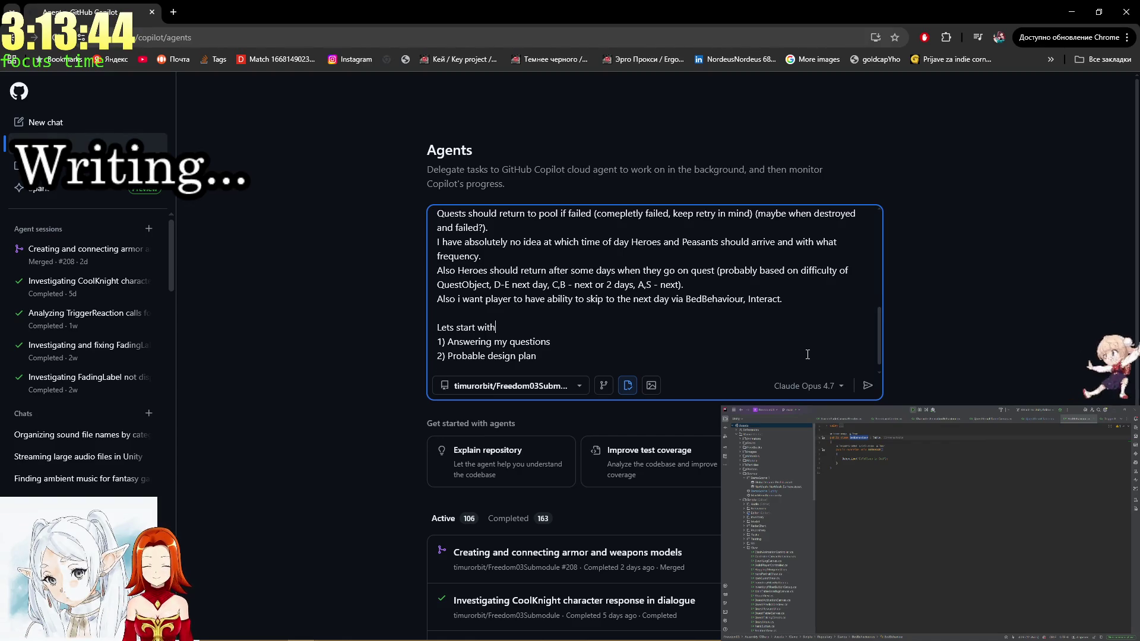
{"action": "type", "text": ":"}
{"action": "scroll", "coordinate": [706, 297], "scroll_direction": "up", "scroll_amount": 10}
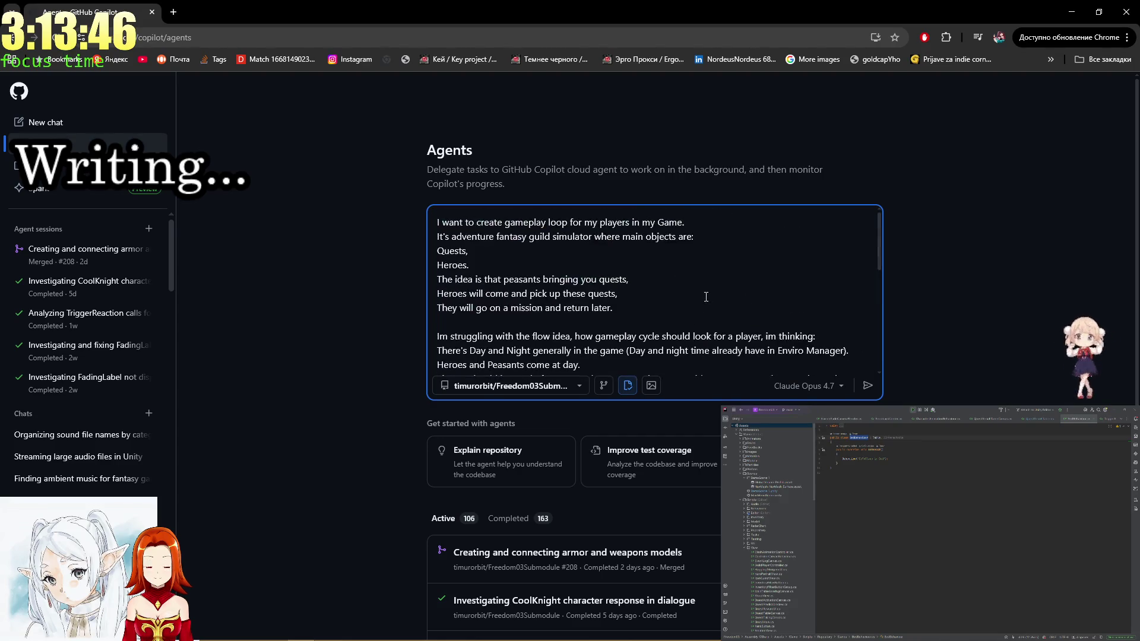
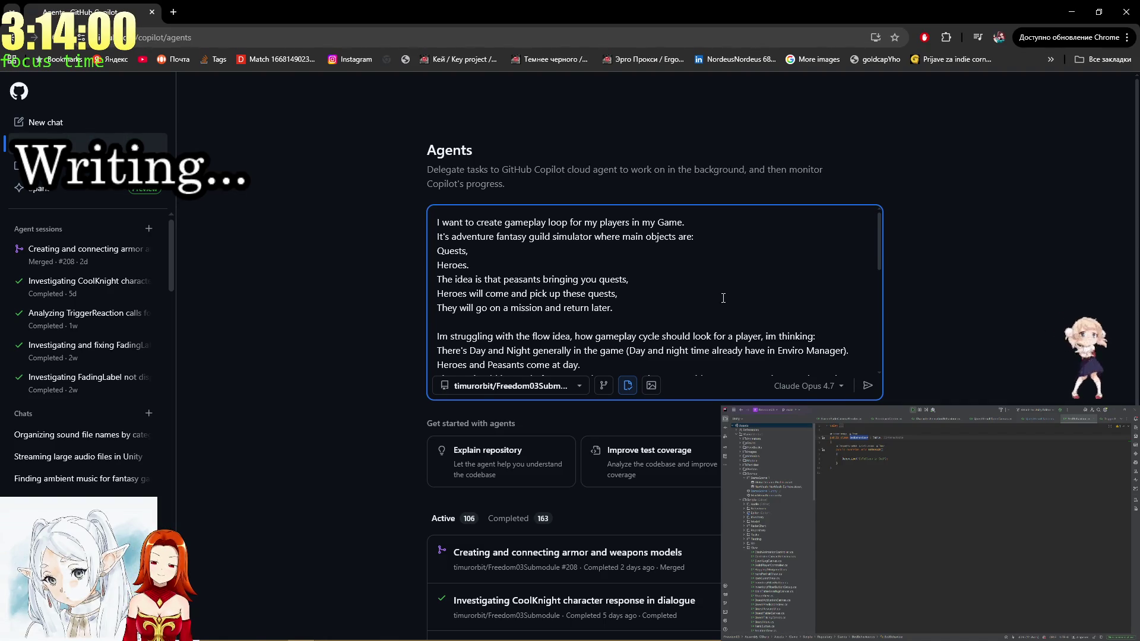
Reread the quests and player-handling lines, ending after the 'and failed?)' line.
{"action": "scroll", "coordinate": [724, 295], "scroll_direction": "down", "scroll_amount": 1}
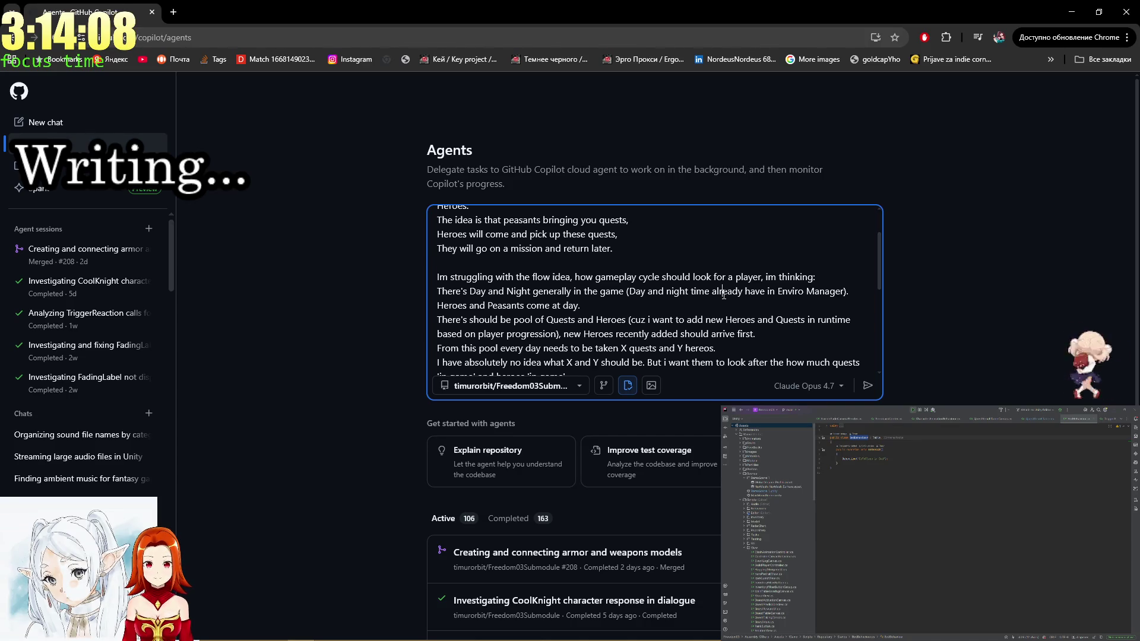
{"action": "left_click", "coordinate": [723, 291]}
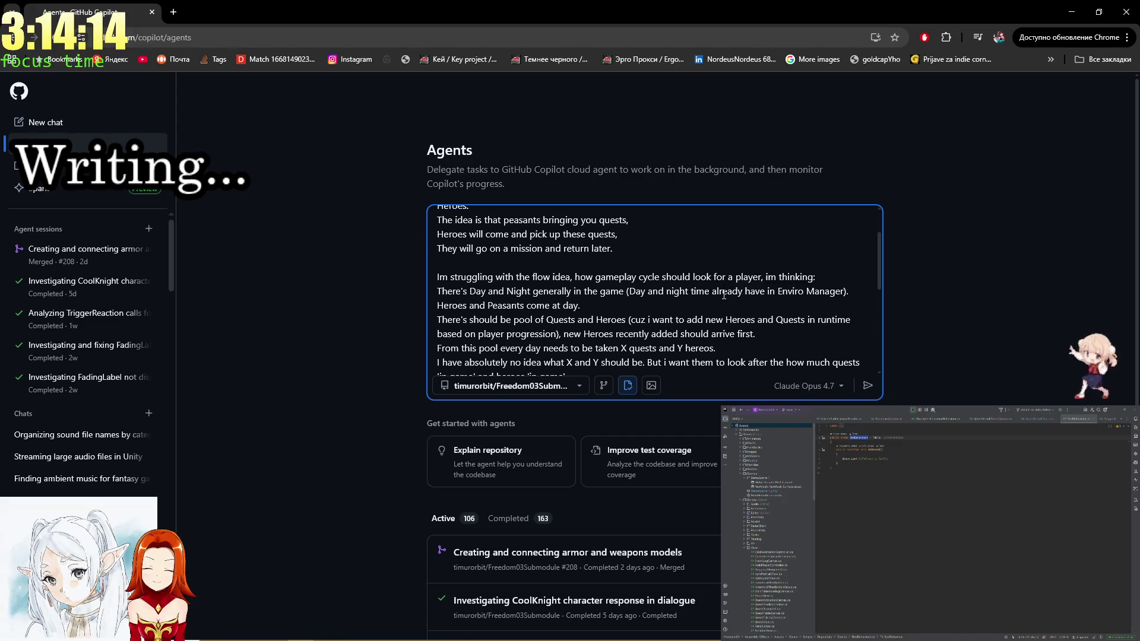
{"action": "scroll", "coordinate": [724, 295], "scroll_direction": "down", "scroll_amount": 2}
{"action": "scroll", "coordinate": [724, 295], "scroll_direction": "up", "scroll_amount": 1}
{"action": "left_click", "coordinate": [724, 295]}
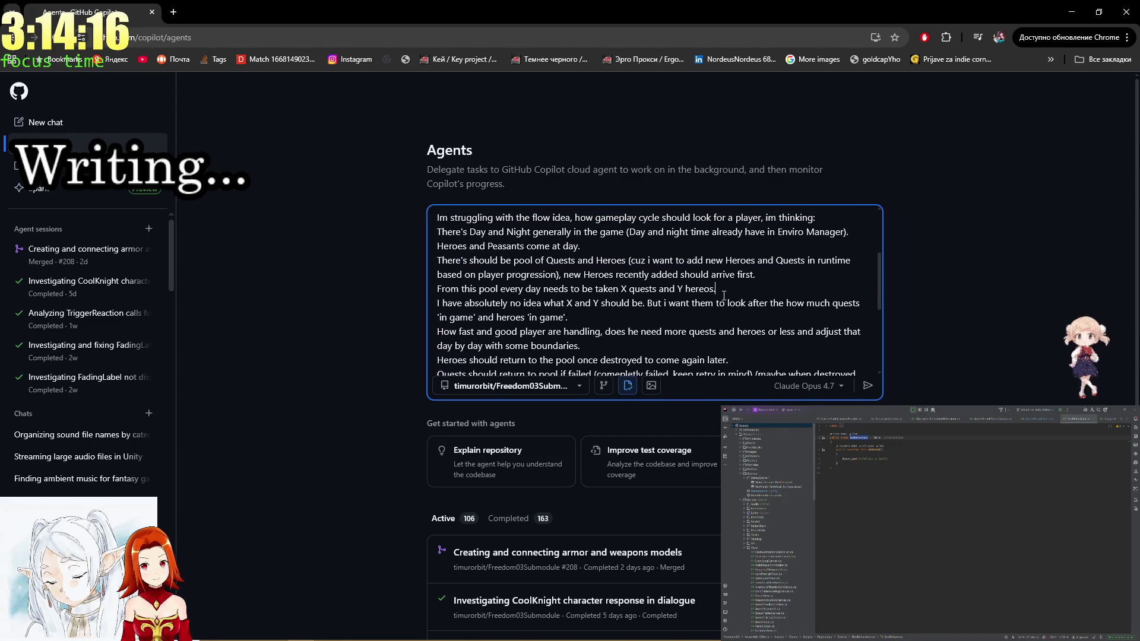
{"action": "scroll", "coordinate": [724, 296], "scroll_direction": "up", "scroll_amount": 1}
{"action": "scroll", "coordinate": [724, 295], "scroll_direction": "down", "scroll_amount": 1}
{"action": "double_click", "coordinate": [681, 303]}
{"action": "left_click", "coordinate": [639, 303]}
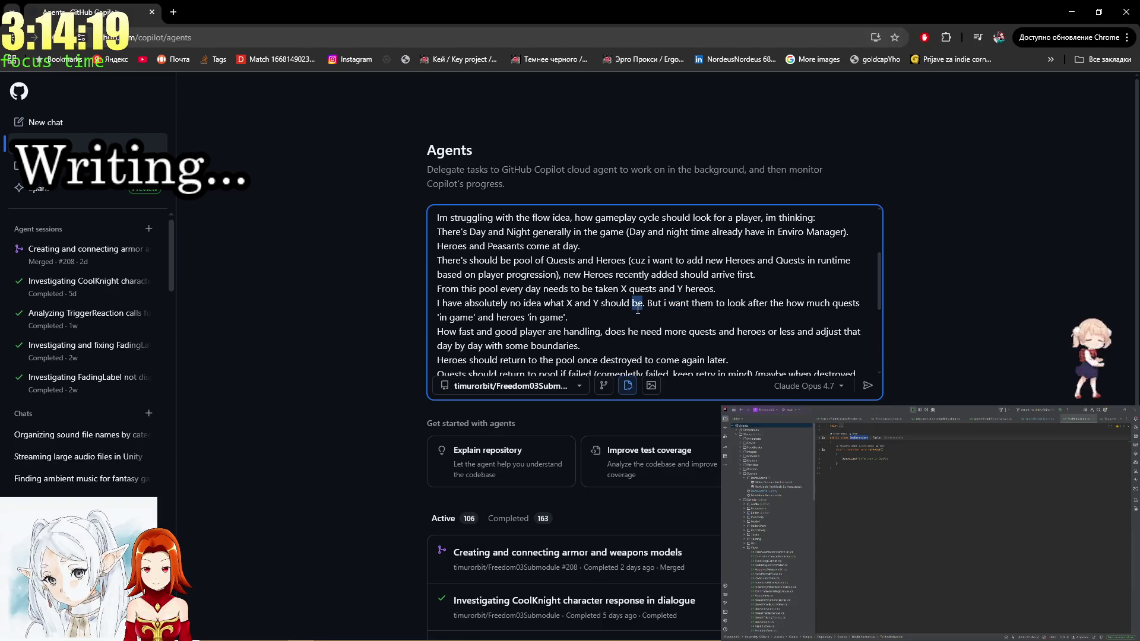
{"action": "double_click", "coordinate": [558, 332]}
{"action": "double_click", "coordinate": [652, 331]}
{"action": "double_click", "coordinate": [727, 331]}
{"action": "double_click", "coordinate": [829, 331]}
{"action": "mouse_move", "coordinate": [581, 346]}
{"action": "left_mouse_down"}
{"action": "mouse_move", "coordinate": [549, 331]}
{"action": "mouse_move", "coordinate": [581, 346]}
{"action": "mouse_move", "coordinate": [477, 330]}
{"action": "left_mouse_up"}
{"action": "left_click", "coordinate": [477, 331]}
{"action": "left_click", "coordinate": [660, 359]}
{"action": "left_click", "coordinate": [604, 288], "text": "shift"}
{"action": "key", "text": "Left"}
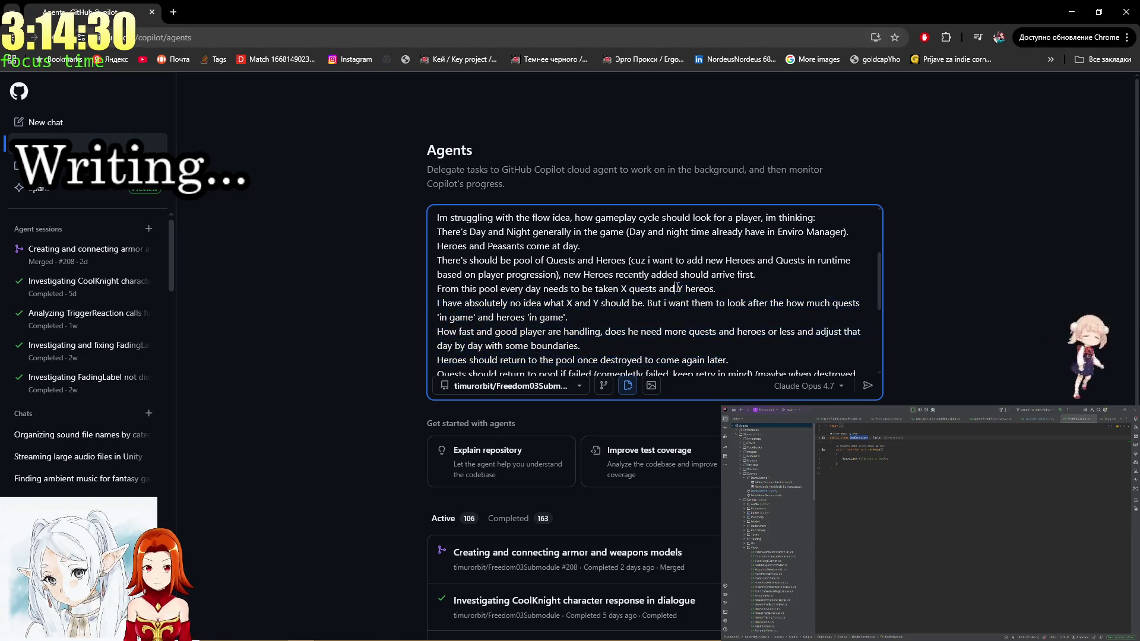
{"action": "scroll", "coordinate": [673, 338], "scroll_direction": "down", "scroll_amount": 1}
{"action": "left_click_drag", "start_coordinate": [489, 329], "coordinate": [680, 245]}
{"action": "left_click", "coordinate": [569, 260]}
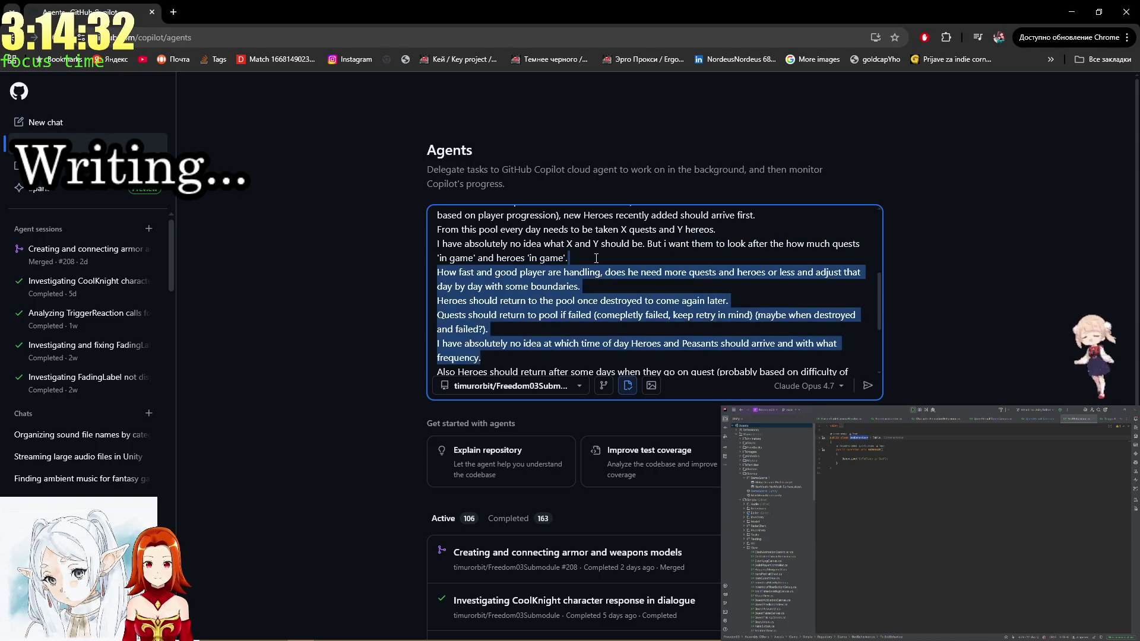
{"action": "mouse_move", "coordinate": [594, 301]}
{"action": "left_mouse_down"}
{"action": "mouse_move", "coordinate": [716, 344]}
{"action": "mouse_move", "coordinate": [568, 260]}
{"action": "left_mouse_up"}
{"action": "left_click", "coordinate": [585, 327]}
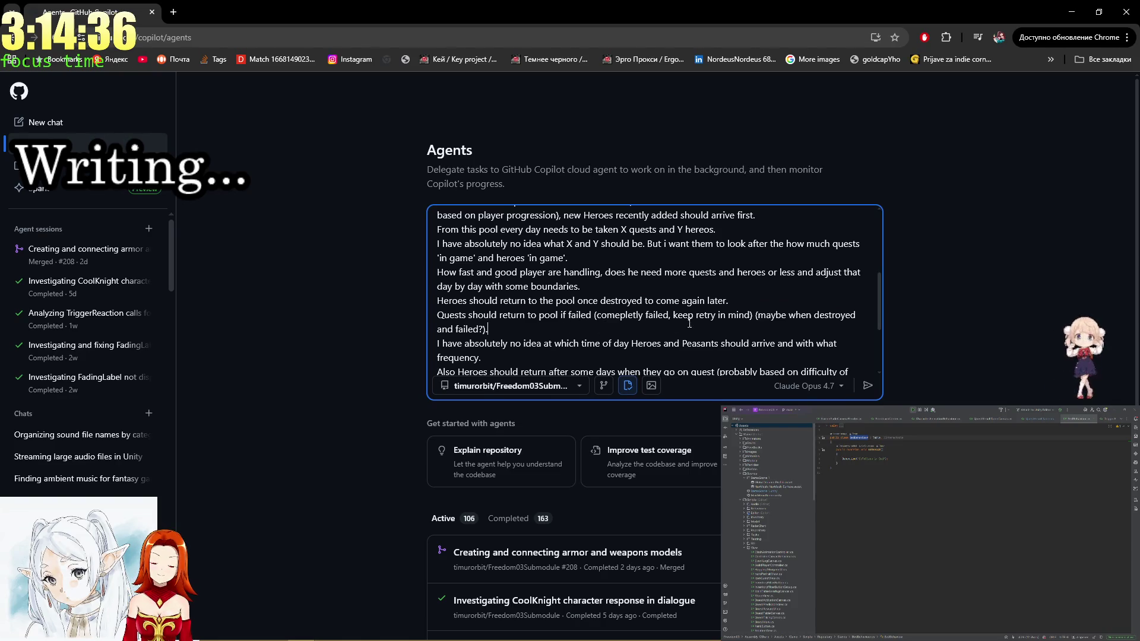
{"action": "left_click", "coordinate": [735, 316]}
{"action": "left_click", "coordinate": [709, 336]}
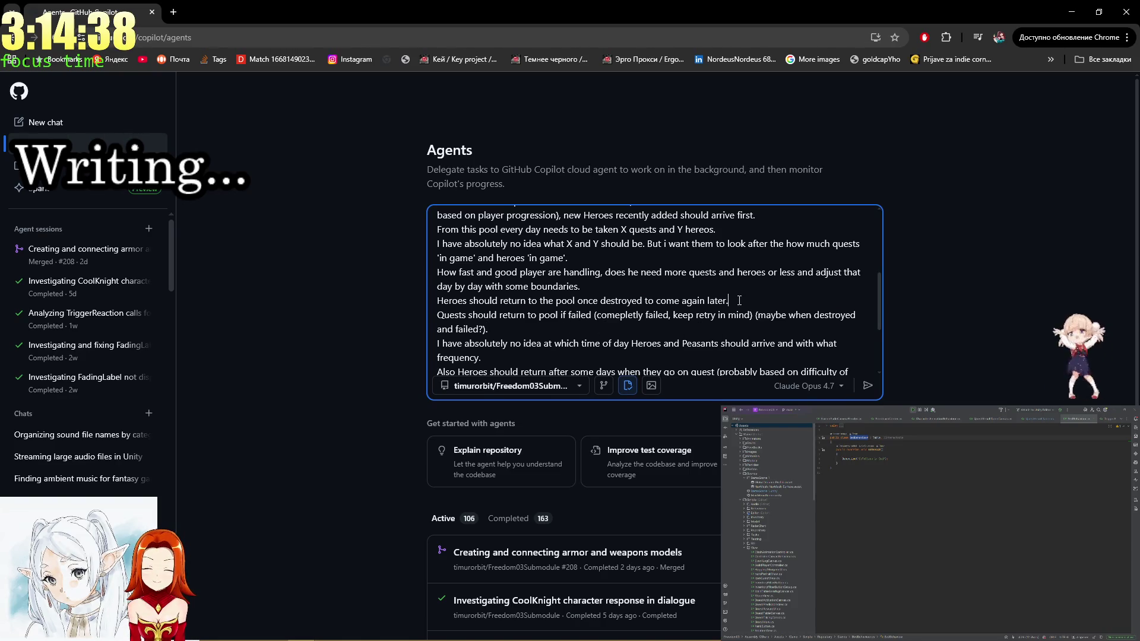
{"action": "scroll", "coordinate": [587, 299], "scroll_direction": "down", "scroll_amount": 1}
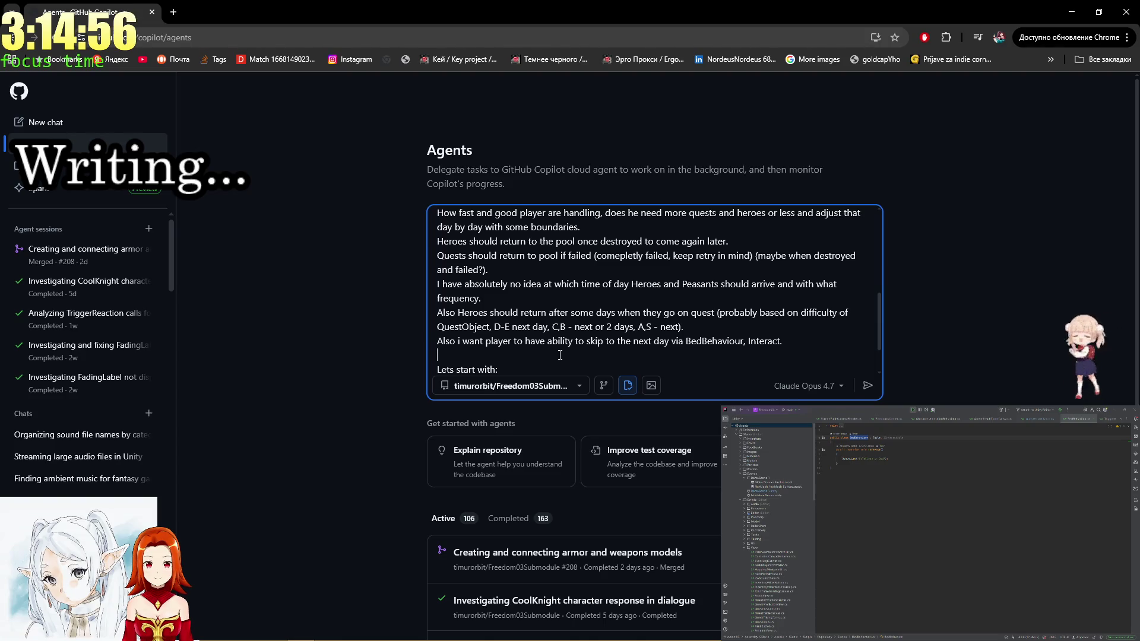
Add a note that it's unclear what to do here for Heroes, Quests, ReturningHeroes.
{"action": "type", "text": "()"}
{"action": "type", "text": "And i hav"}
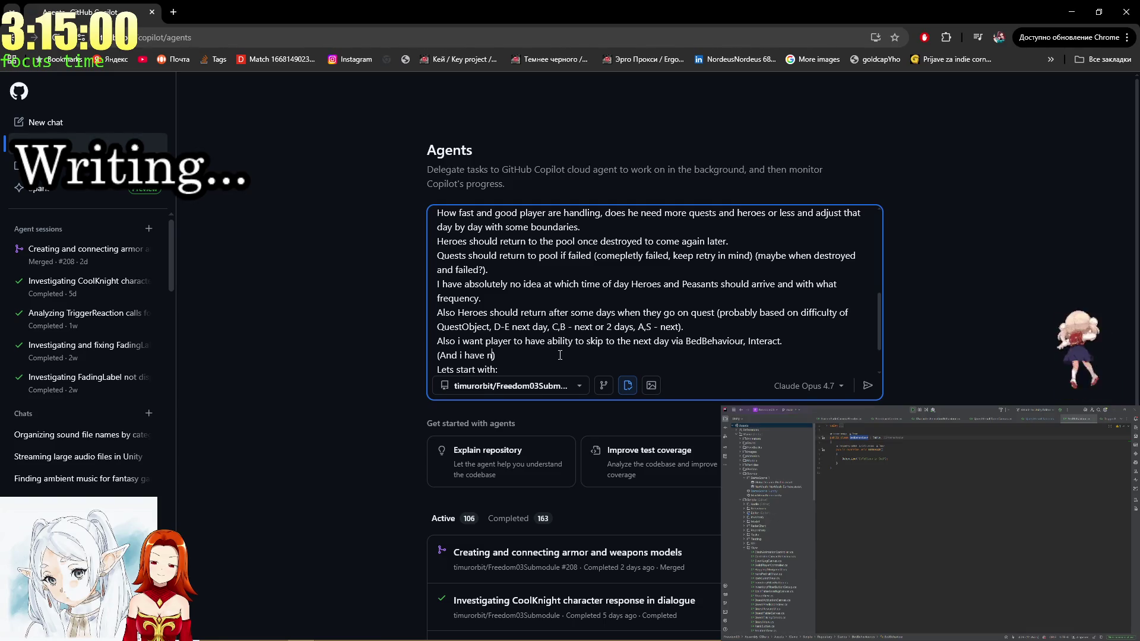
{"action": "type", "text": "o idea wh"}
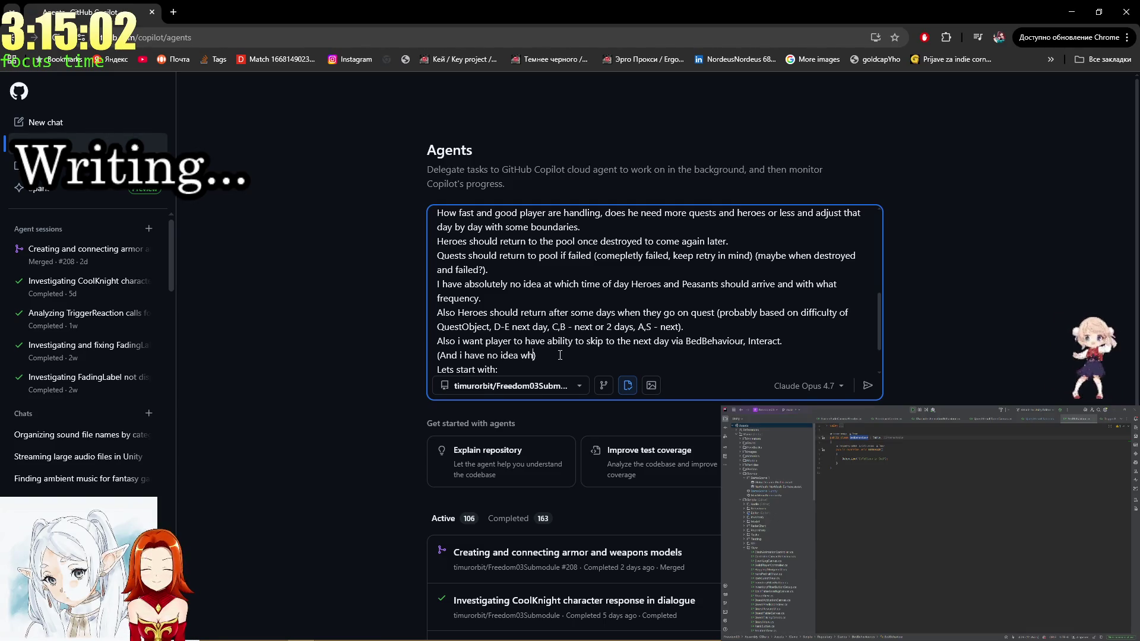
{"action": "type", "text": "at to do i"}
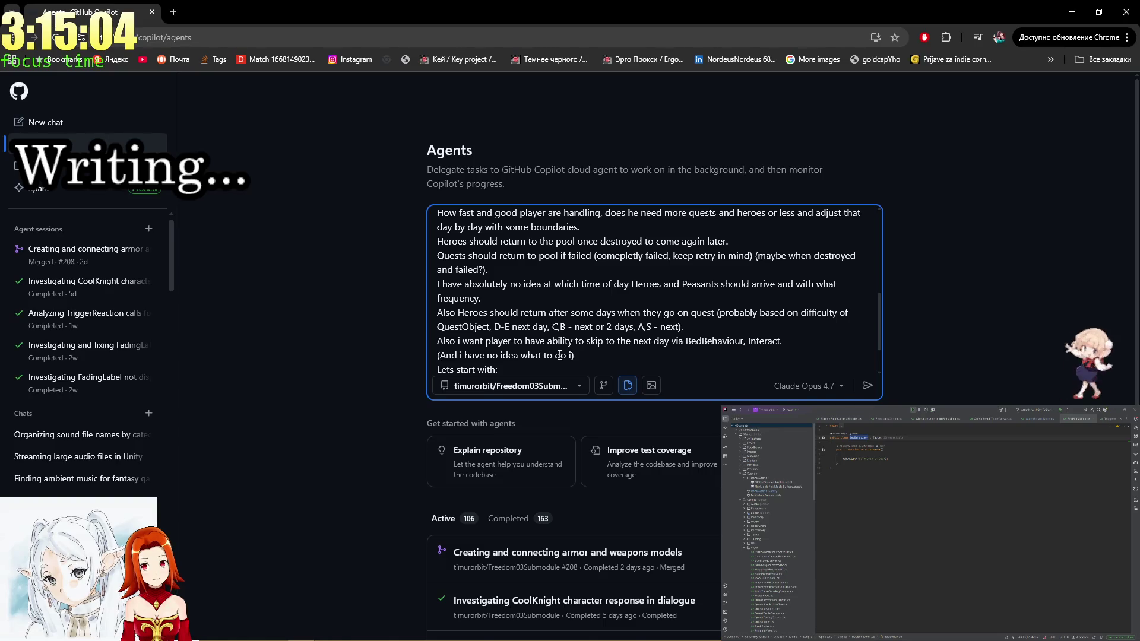
{"action": "type", "text": "n this cas"}
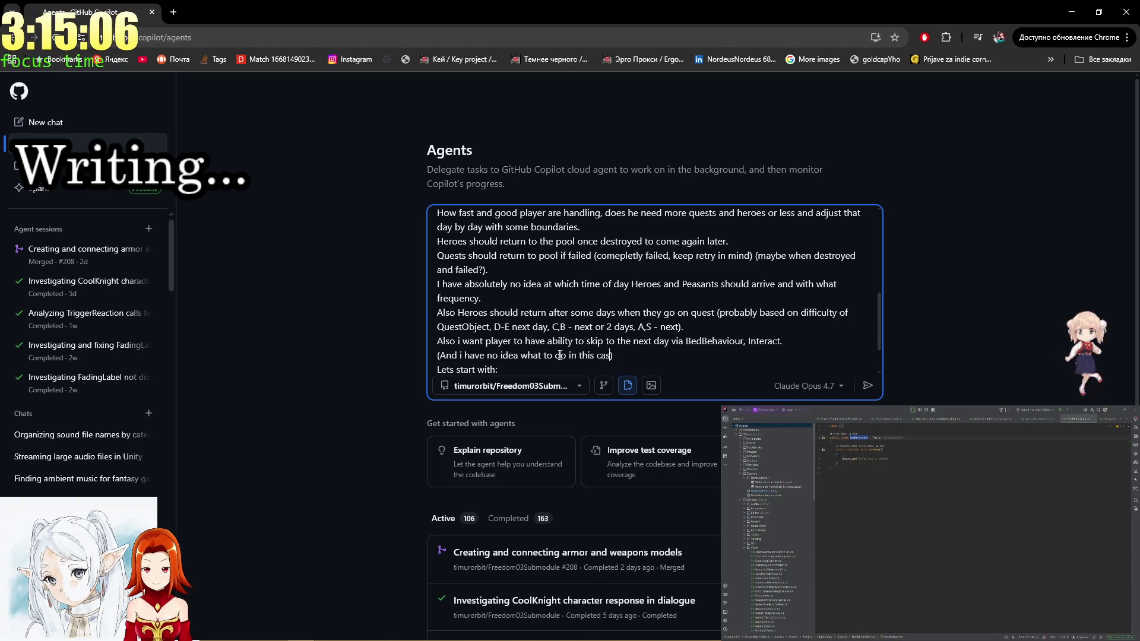
{"action": "type", "text": "e, for"}
{"action": "key", "text": "BackSpace"}
{"action": "key", "text": "BackSpace"}
{"action": "key", "text": "BackSpace"}
{"action": "type", "text": "for "}
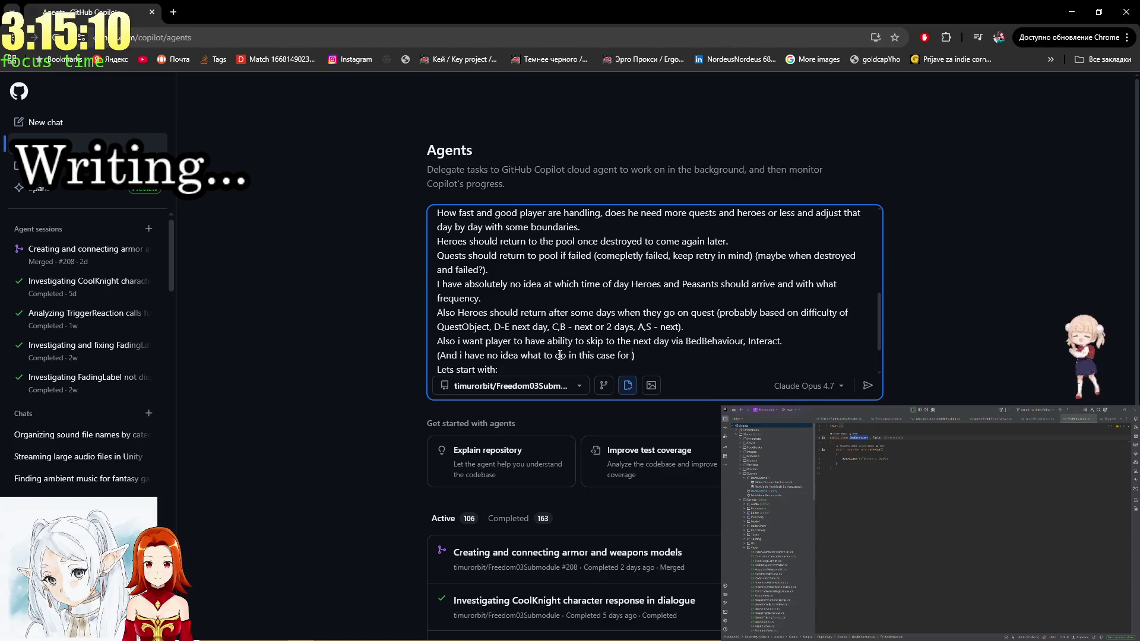
{"action": "type", "text": "Heroe"}
{"action": "type", "text": "s"}
{"action": "type", "text": "s, Que"}
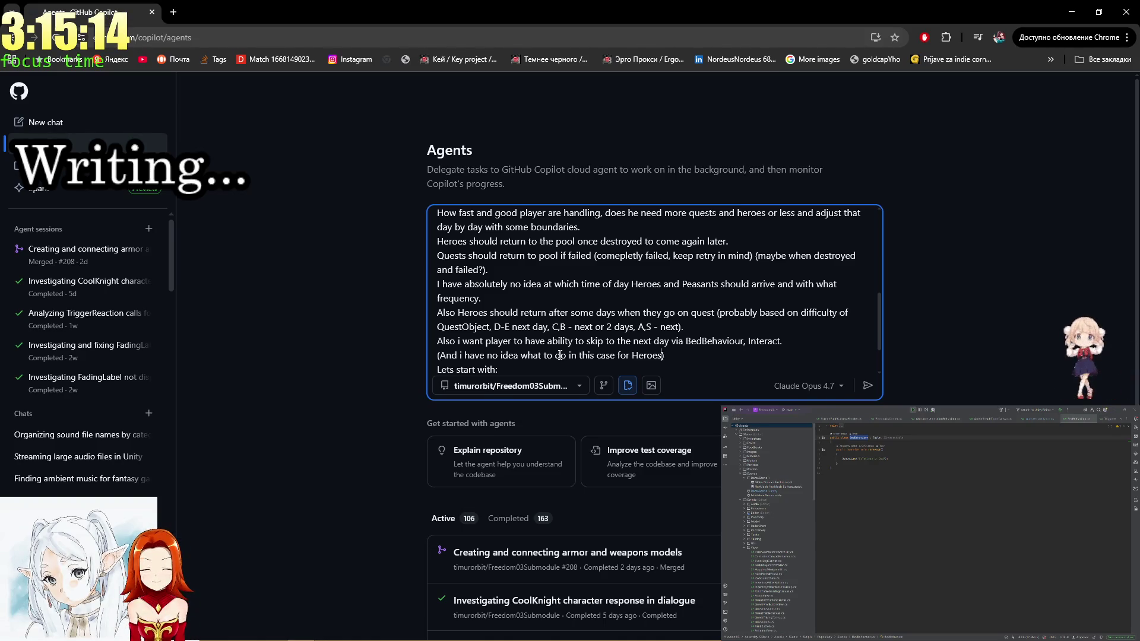
{"action": "type", "text": "sts, Retur"}
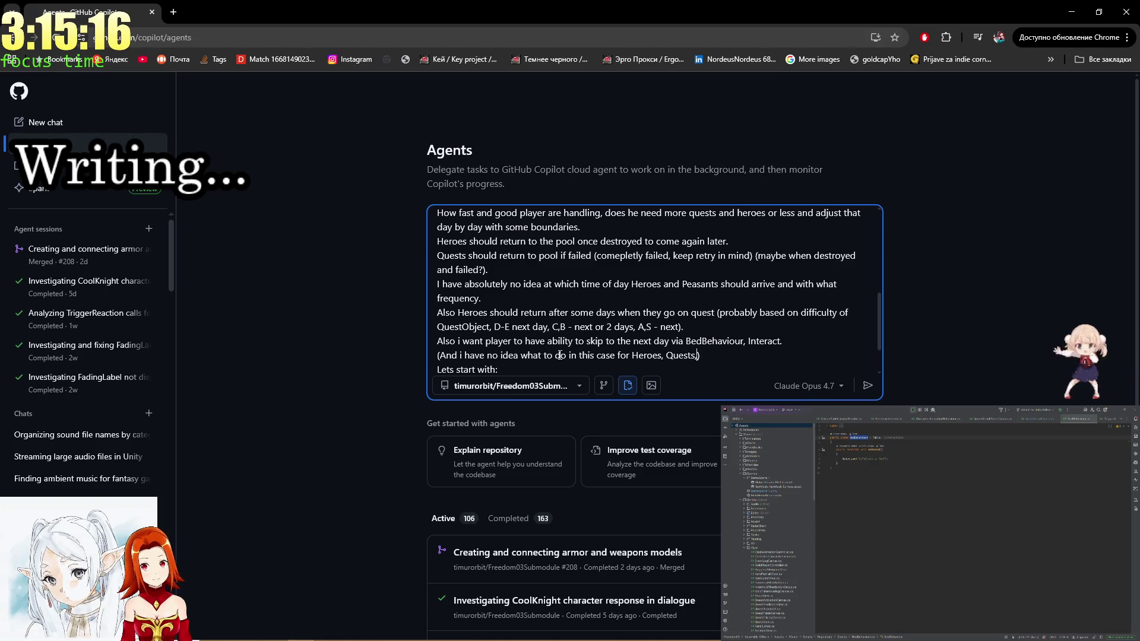
{"action": "type", "text": "ningHeroes"}
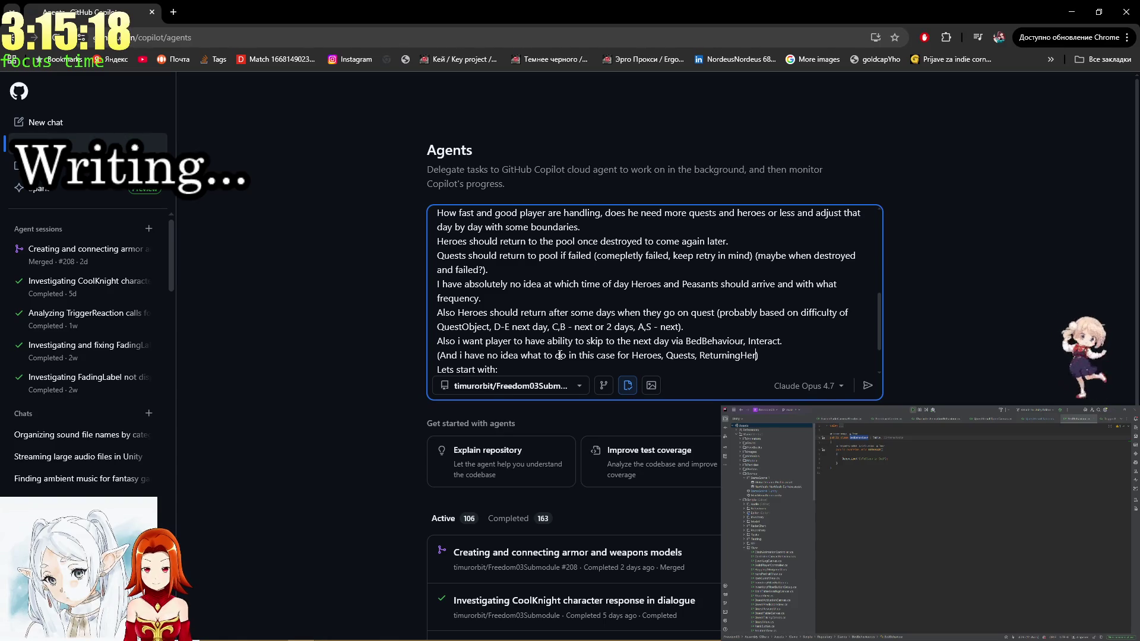
{"action": "key", "text": "End"}
{"action": "type", "text": "."}
{"action": "key", "text": "Return"}
Ask for a daily statistic shown once the player goes to bed.
{"action": "type", "text": "A"}
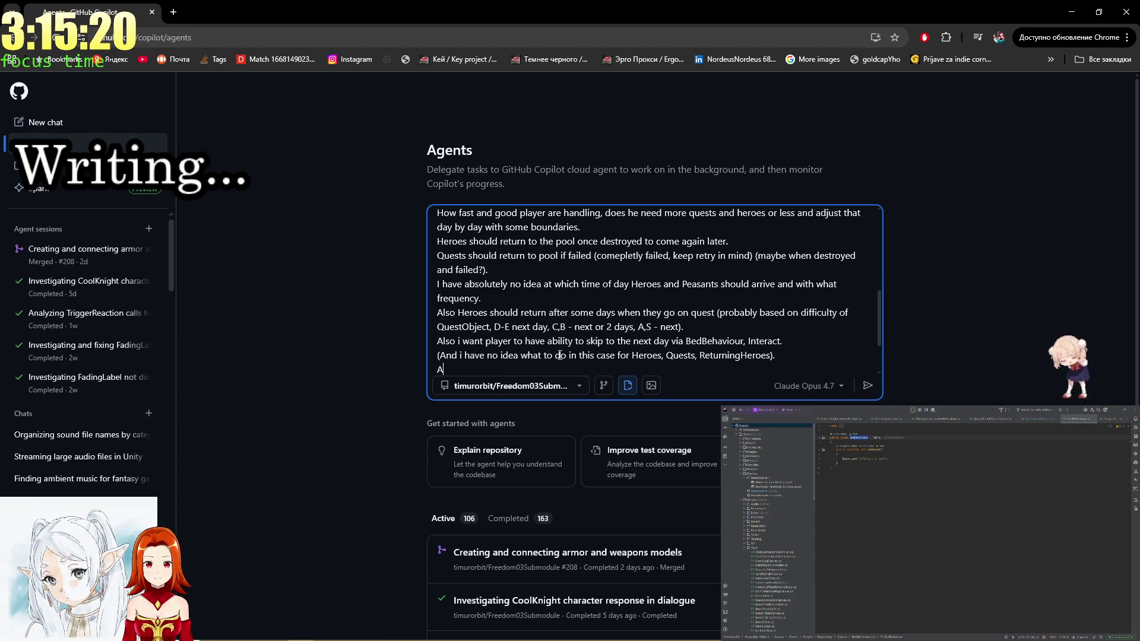
{"action": "type", "text": "lso i ne"}
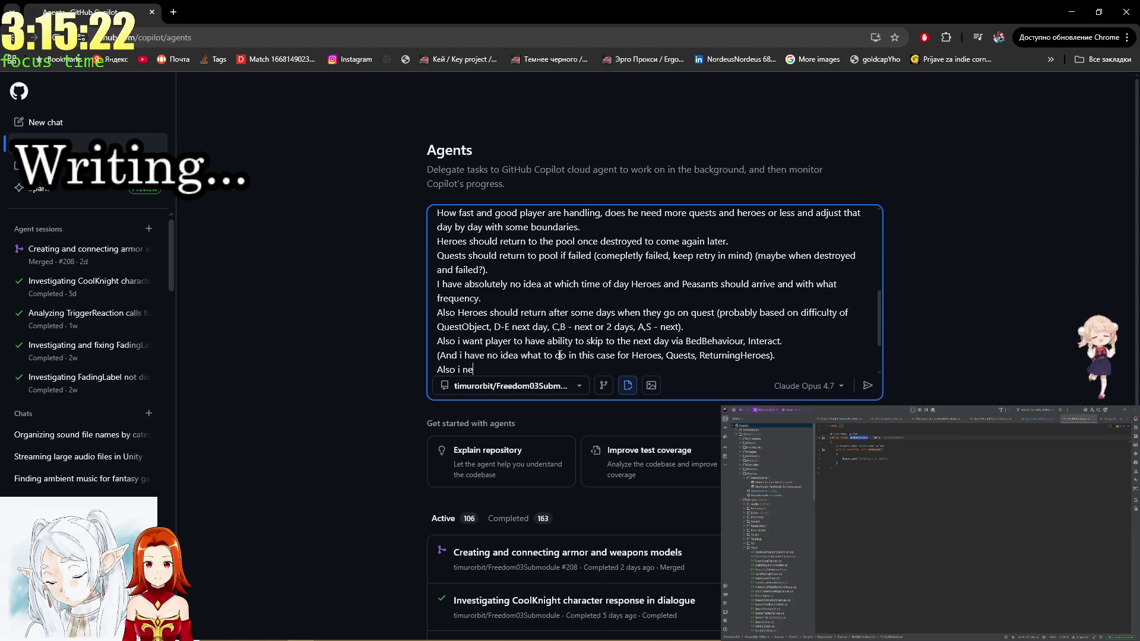
{"action": "type", "text": "ed some kind "}
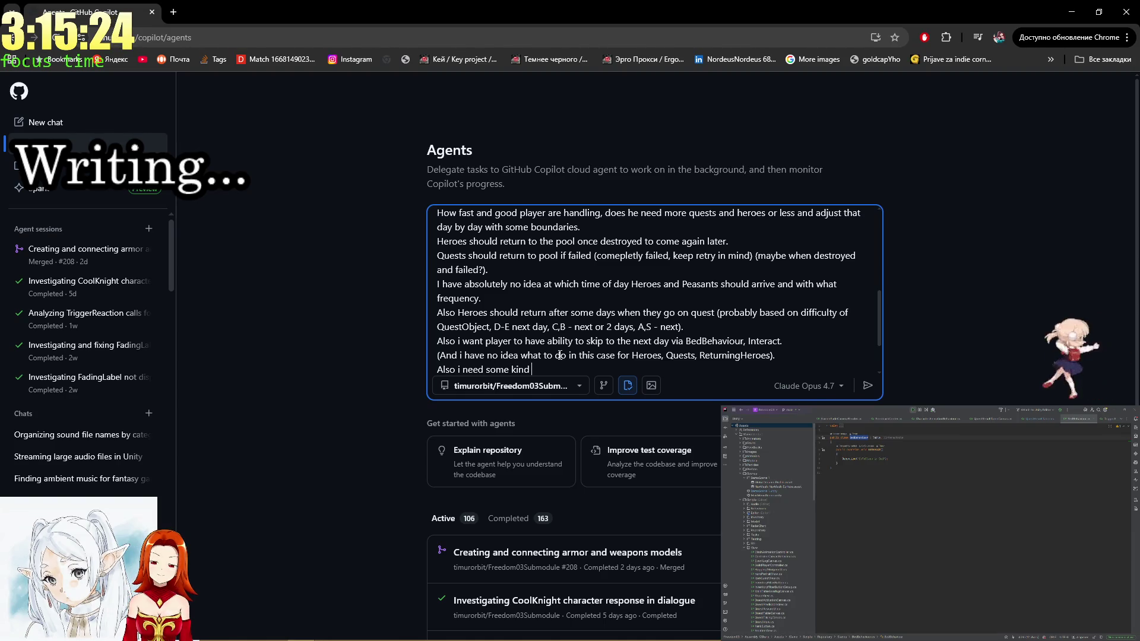
{"action": "type", "text": "of day"}
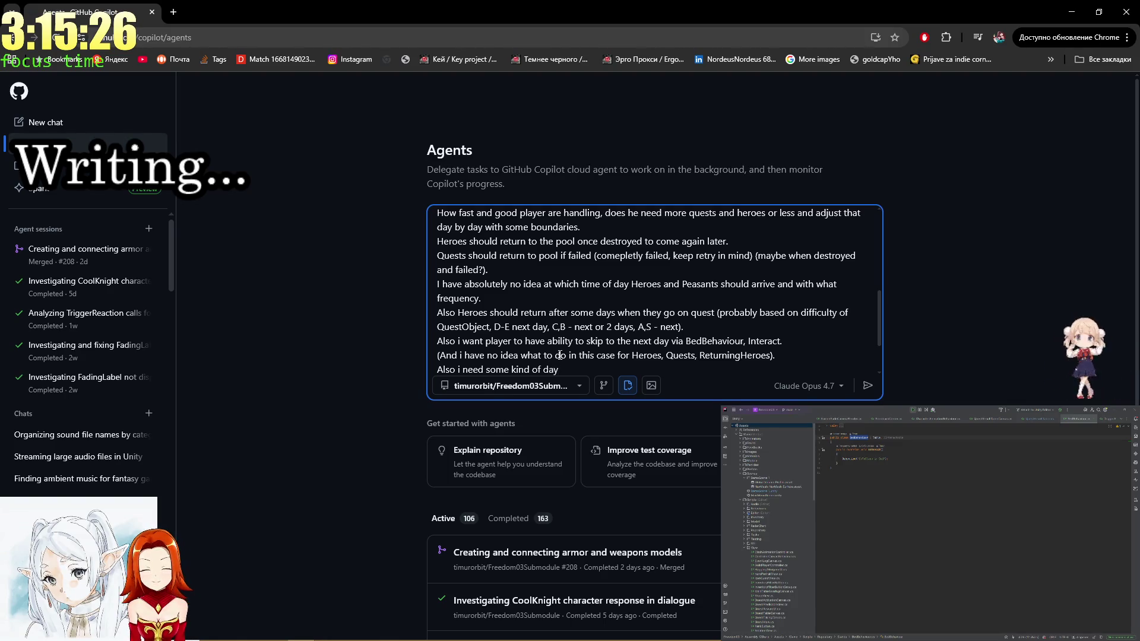
{"action": "key", "text": "BackSpace"}
{"action": "type", "text": "i"}
{"action": "type", "text": "ly stat"}
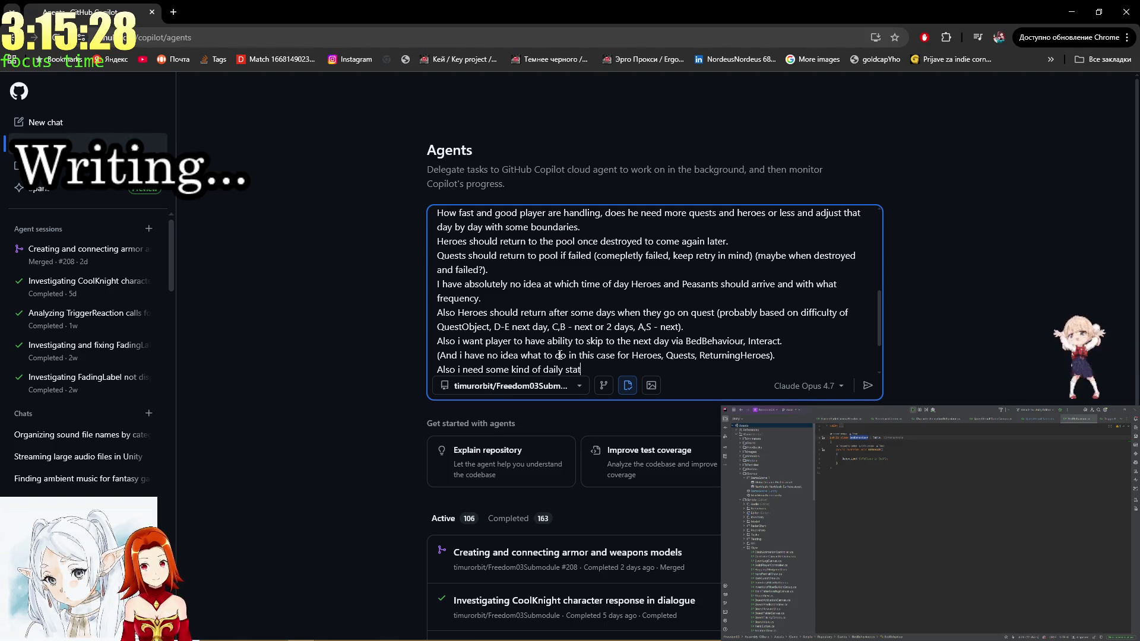
{"action": "type", "text": "istic o"}
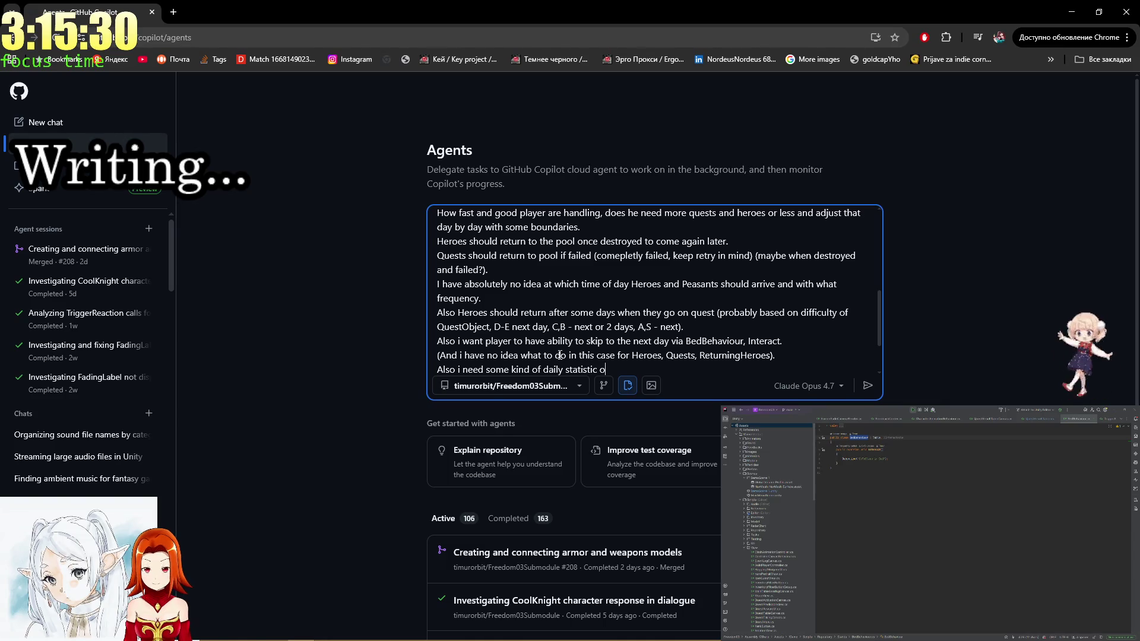
{"action": "type", "text": "ne "}
{"action": "type", "text": "e playe"}
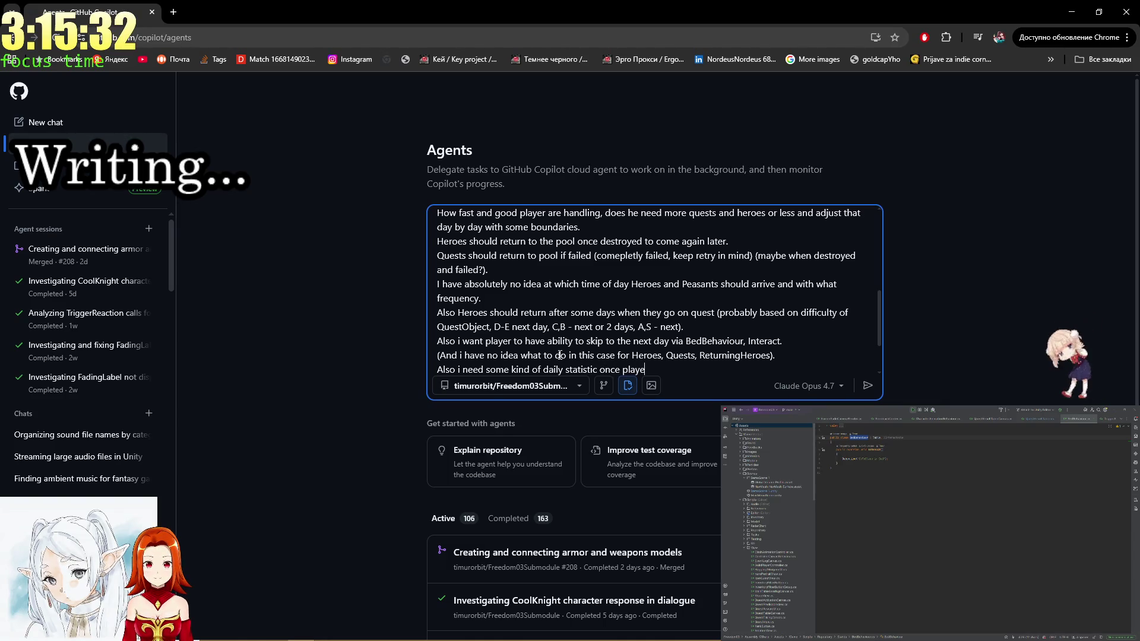
{"action": "type", "text": "r go to vved"}
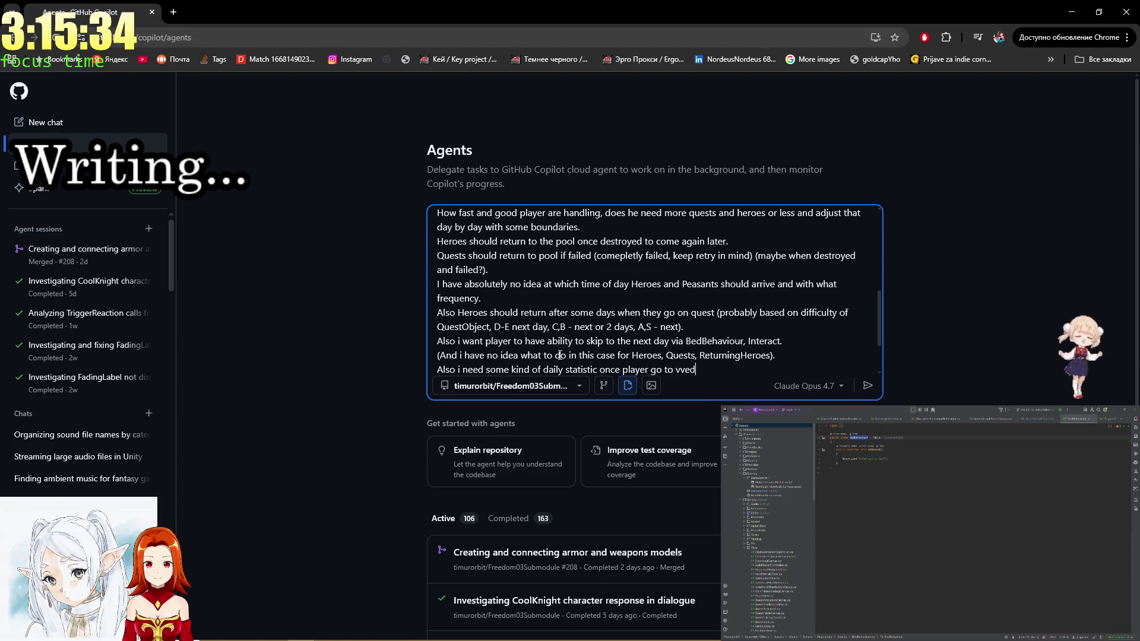
{"action": "key", "text": "BackSpace"}
{"action": "key", "text": "BackSpace"}
{"action": "key", "text": "BackSpace"}
{"action": "key", "text": "BackSpace"}
{"action": "type", "text": "bed."}
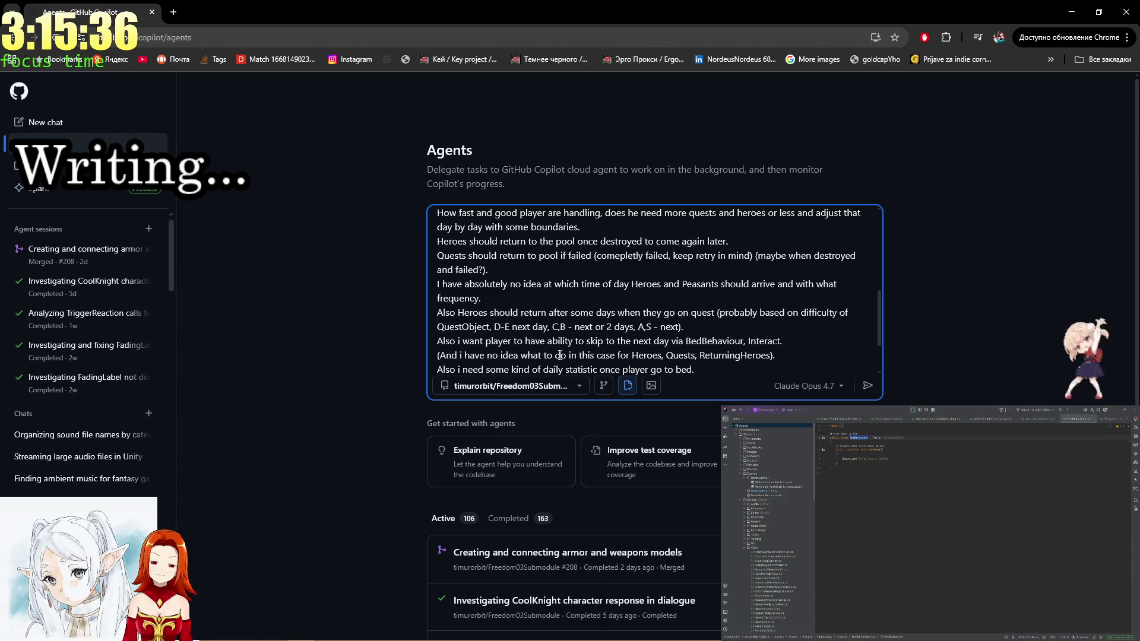
{"action": "key", "text": "Return"}
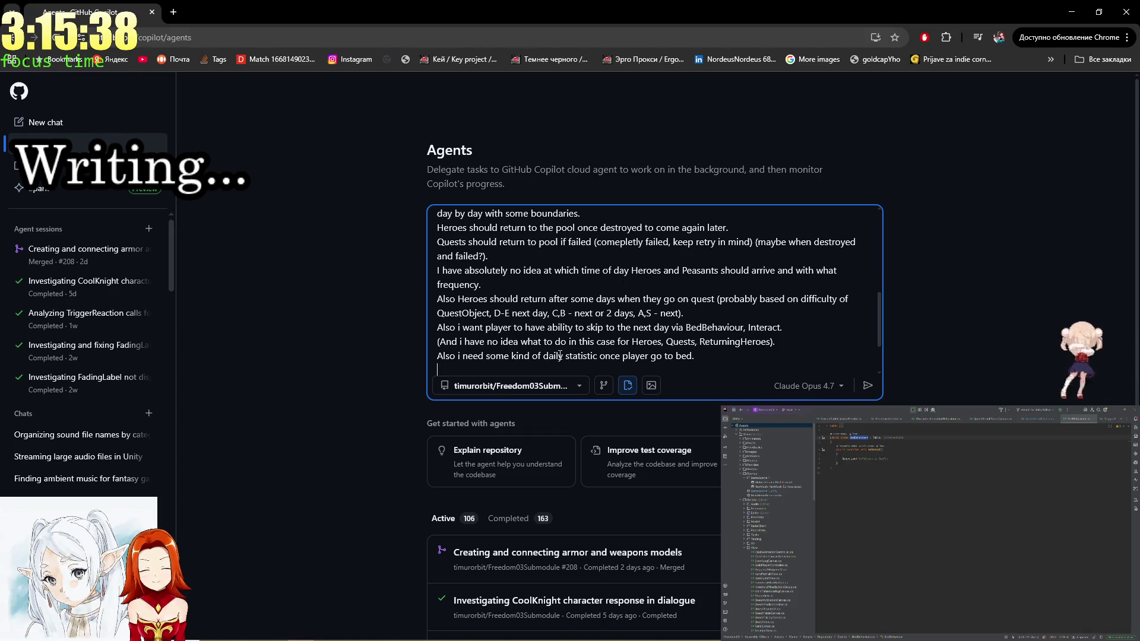
Draft example statistic lines such as Heroes Sent and Missions Completed.
{"action": "type", "text": "Like "}
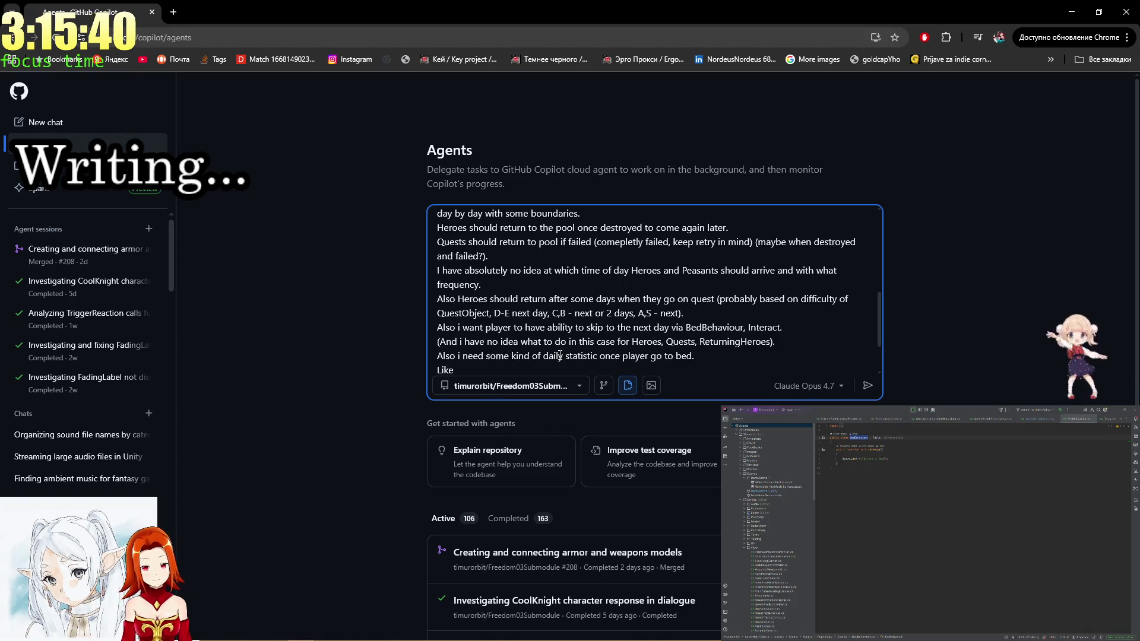
{"action": "type", "text": "ques A"}
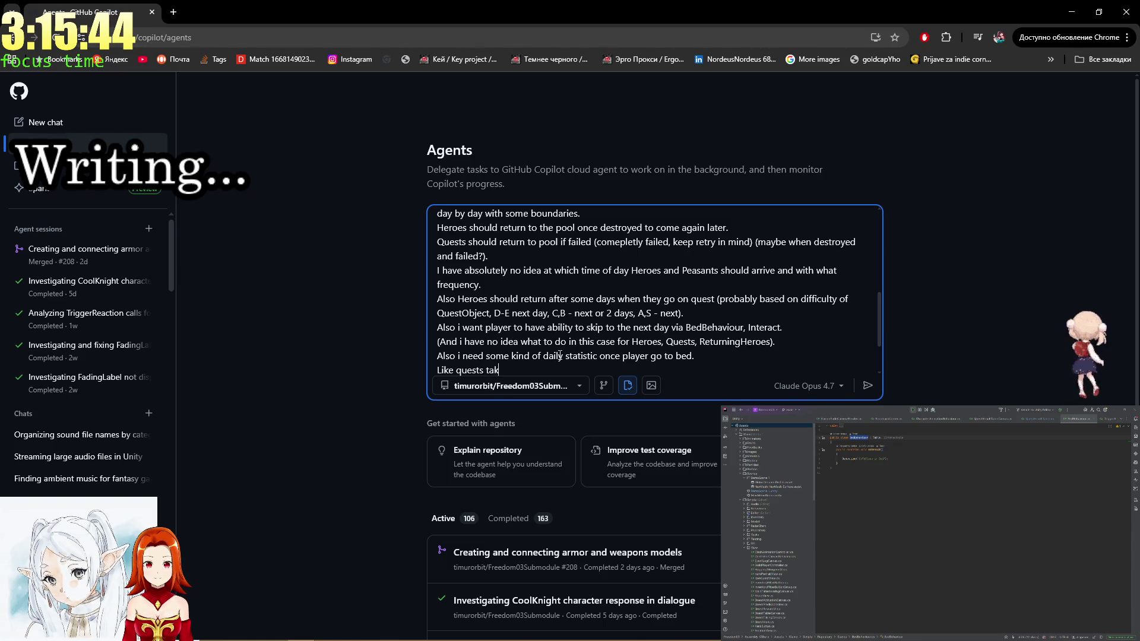
{"action": "type", "text": " en"}
{"action": "key", "text": "Return"}
{"action": "type", "text": "Heroes"}
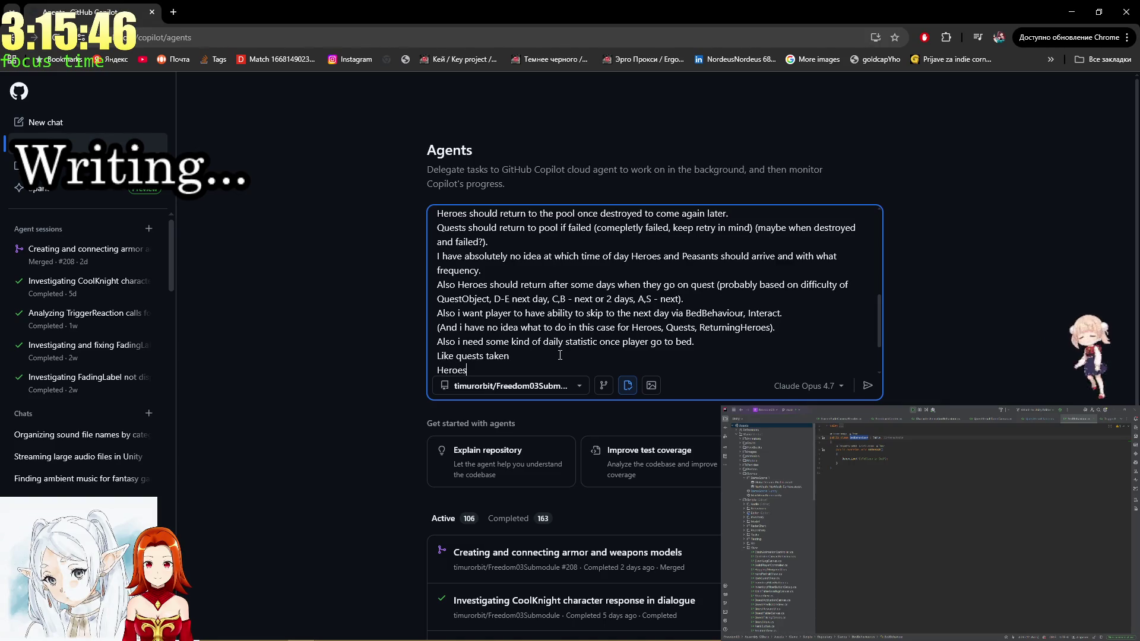
{"action": "type", "text": " Sent"}
{"action": "key", "text": "Return"}
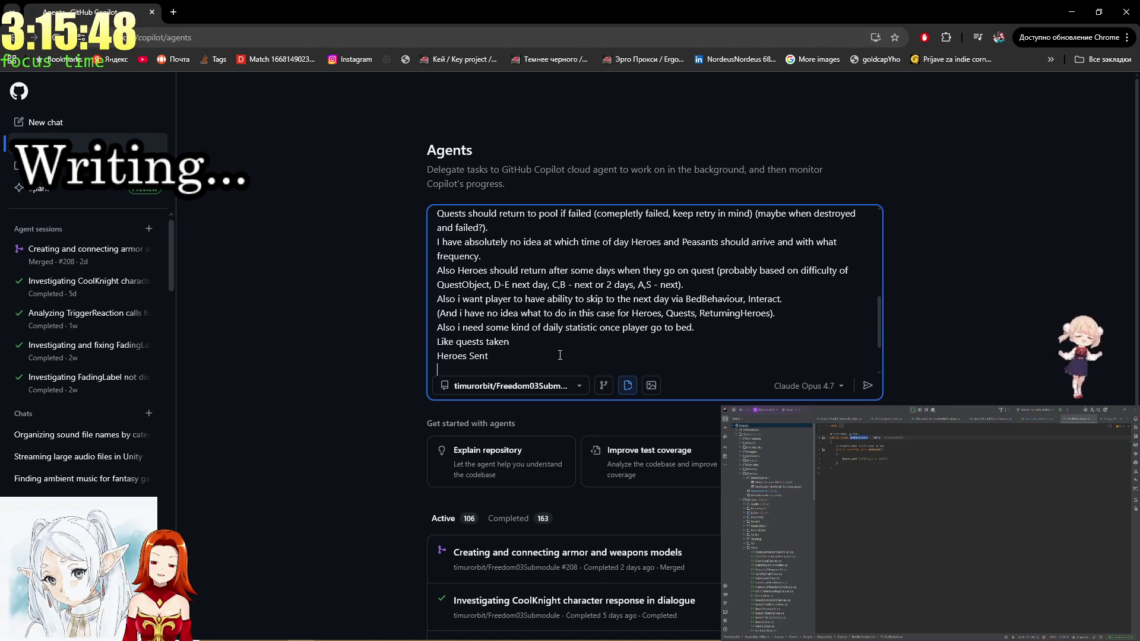
{"action": "type", "text": "Heroes Sent "}
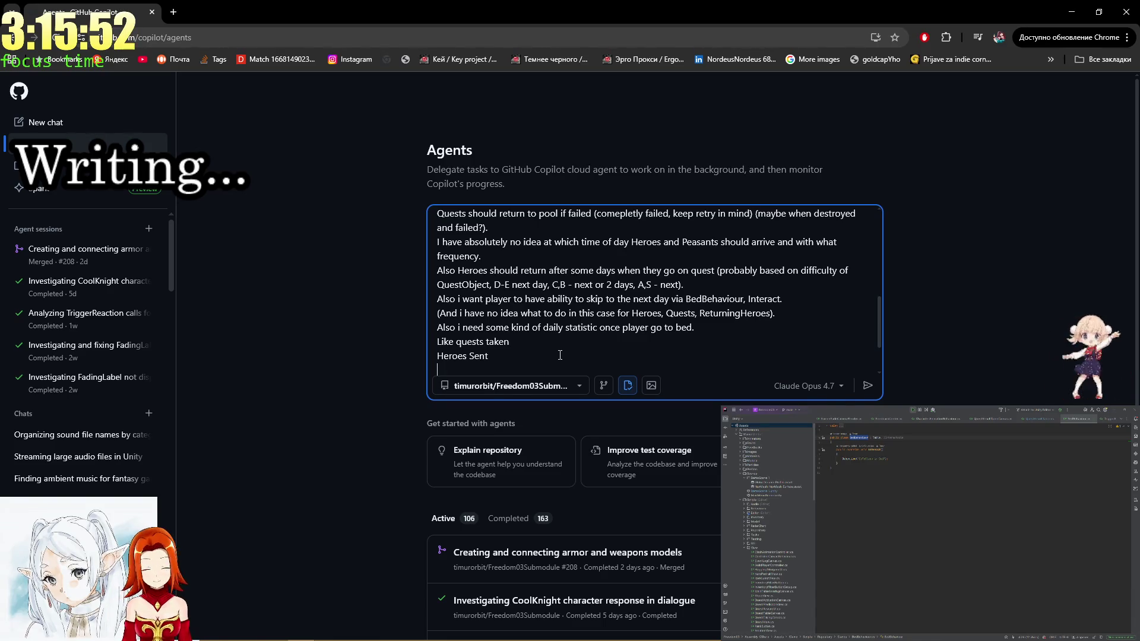
{"action": "type", "text": "Missions"}
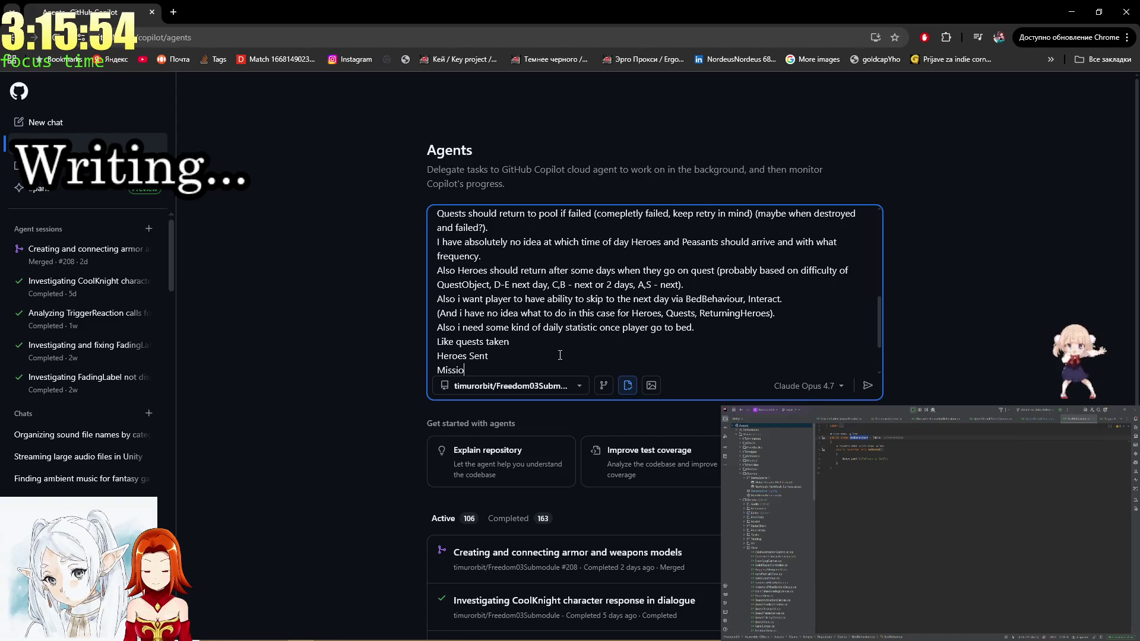
{"action": "key", "text": "shift+Return"}
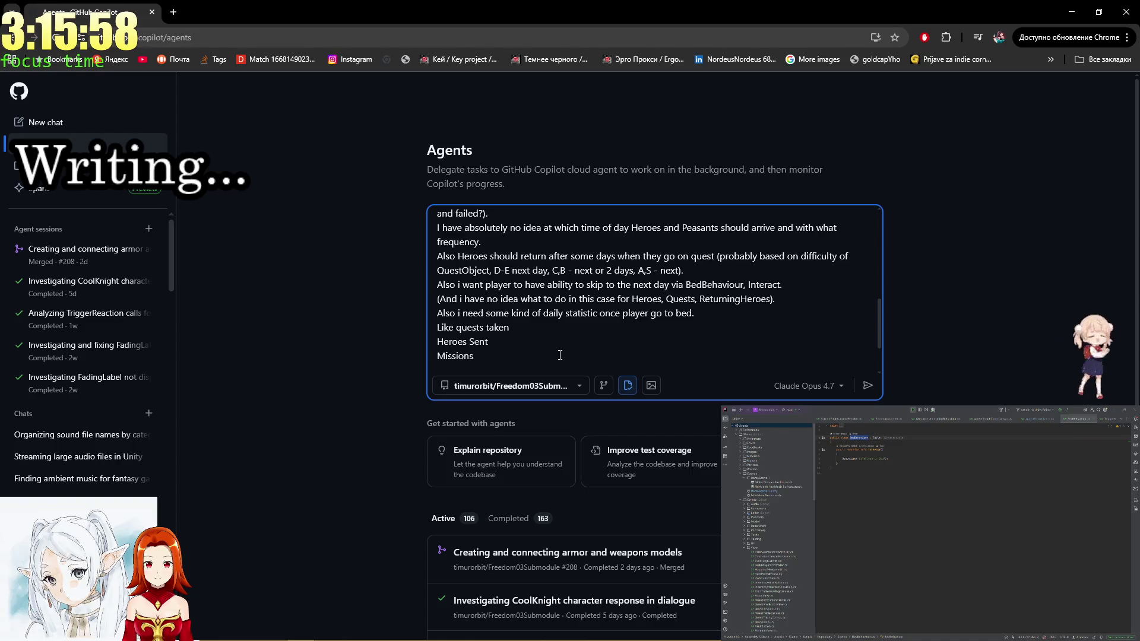
{"action": "type", "text": "Lets start with:"}
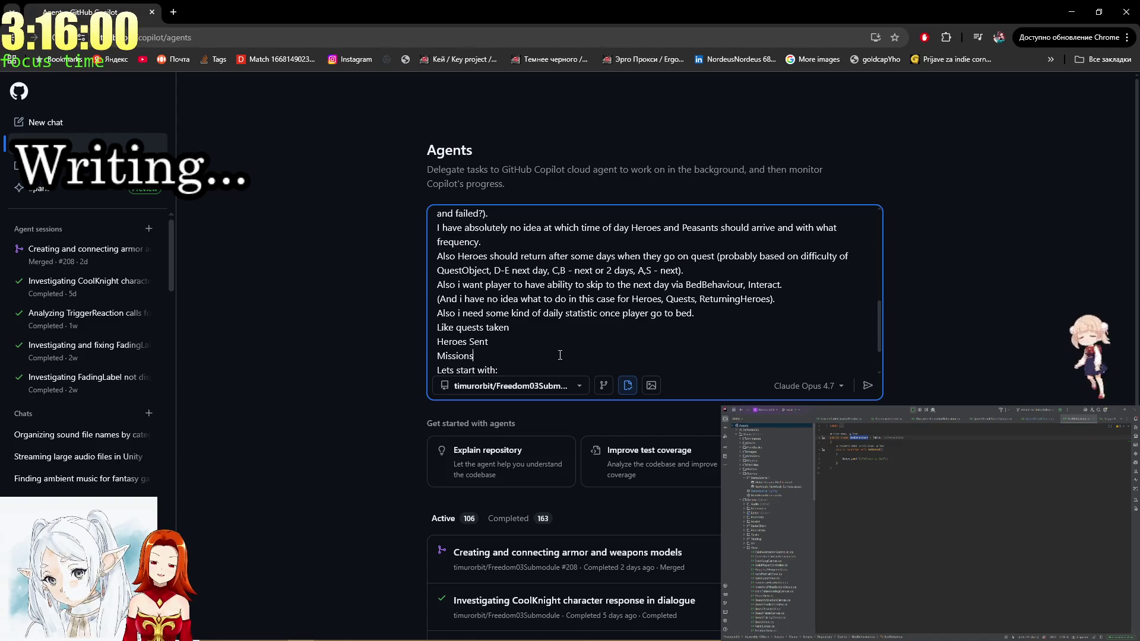
{"action": "type", "text": "mpleted"}
{"action": "key", "text": "Return"}
{"action": "type", "text": "I have "}
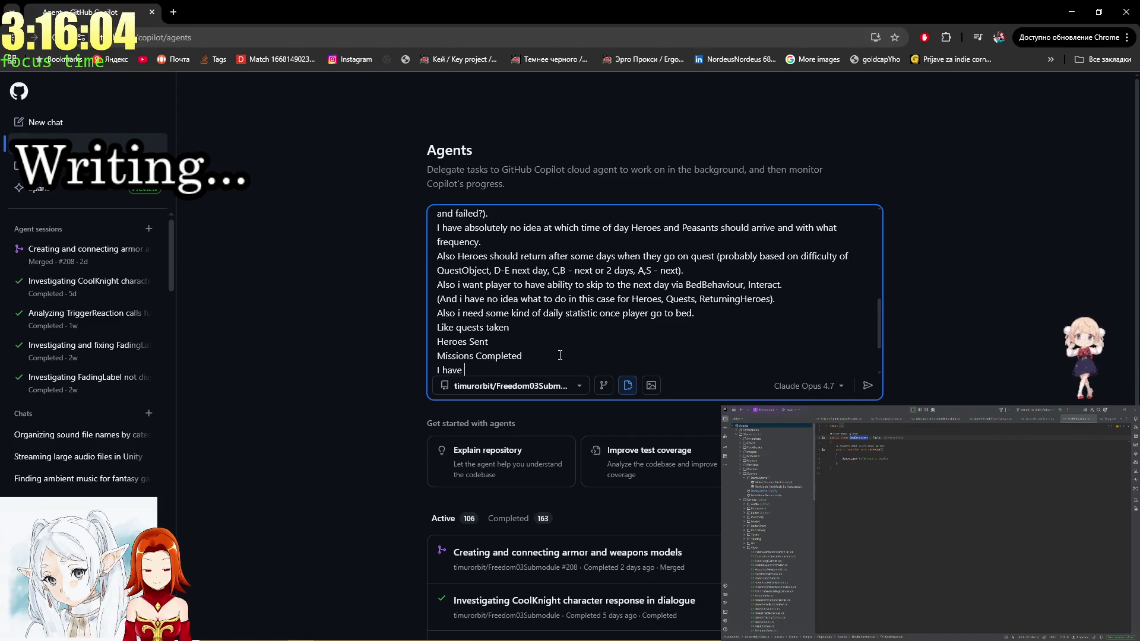
{"action": "type", "text": "no idea w"}
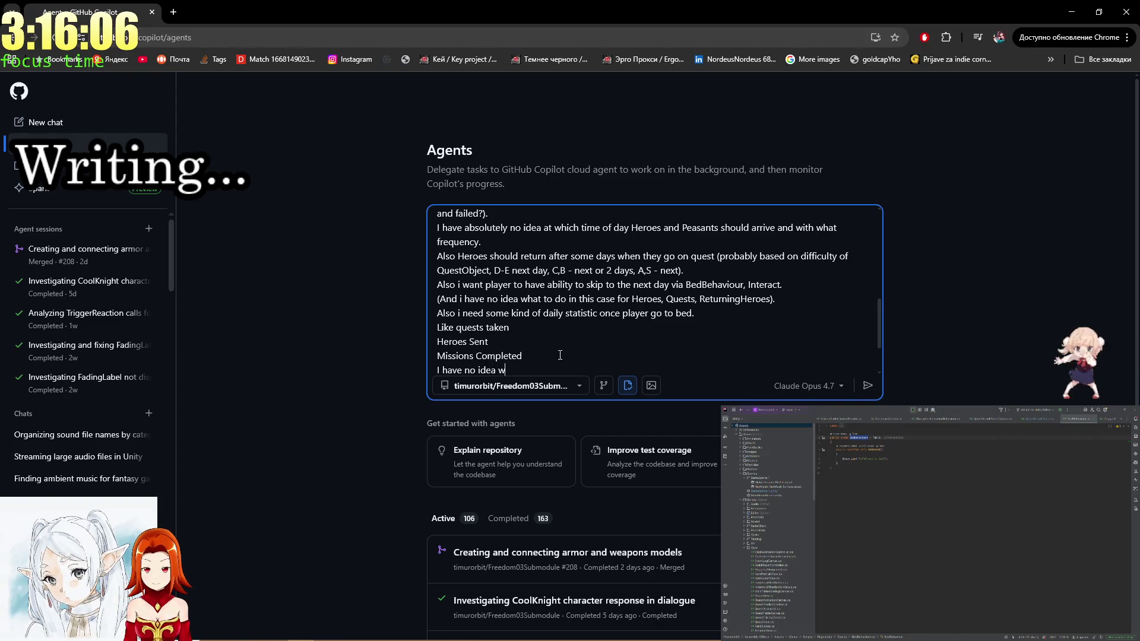
{"action": "type", "text": "hat"}
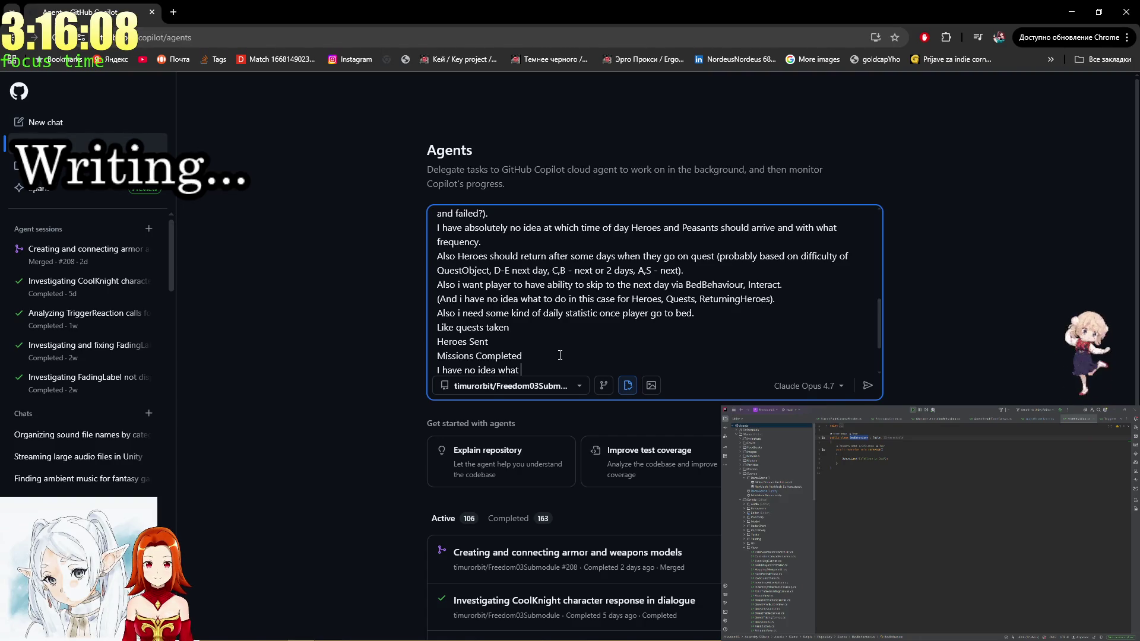
Replace the example lines with a sentence that the player should see their progression.
{"action": "left_click_drag", "start_coordinate": [522, 370], "coordinate": [422, 322]}
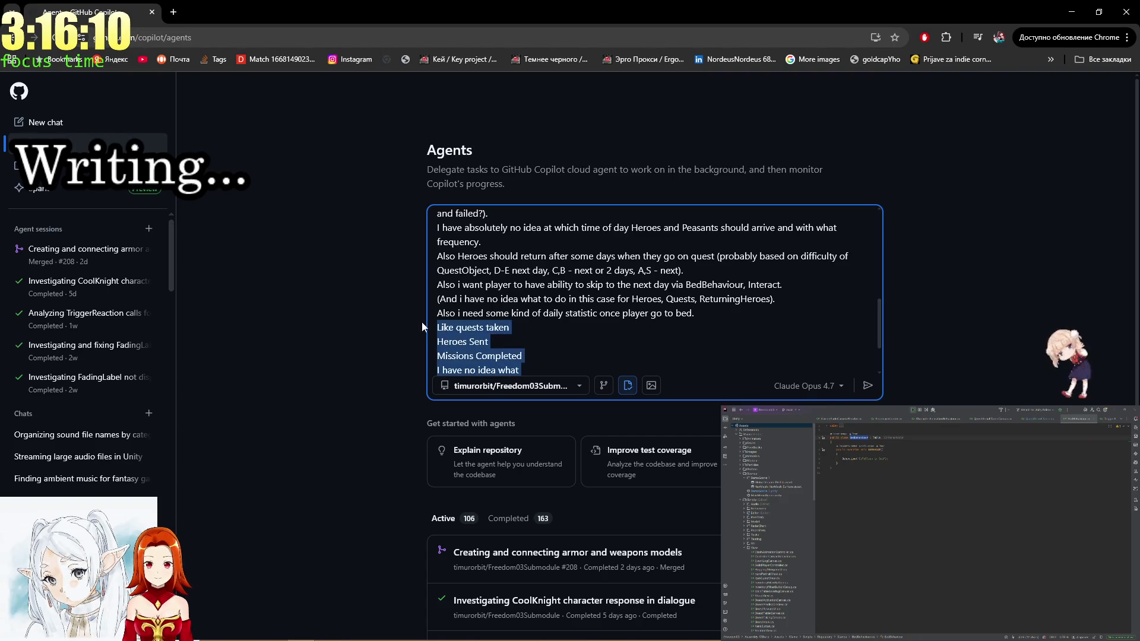
{"action": "type", "text": "I have no idea "}
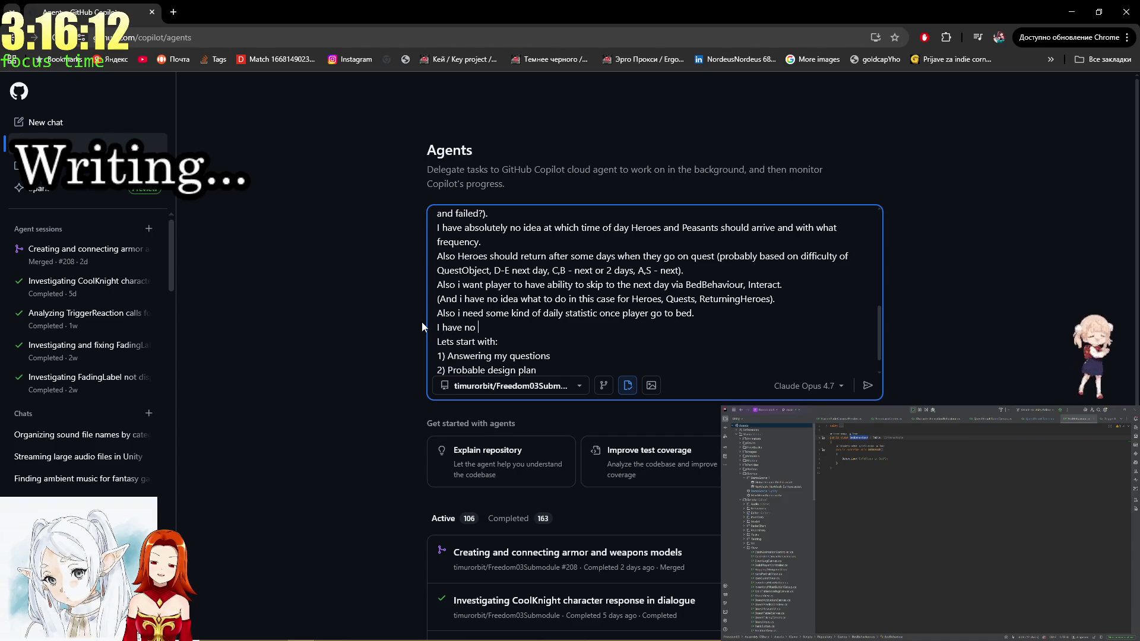
{"action": "type", "text": "twhat "}
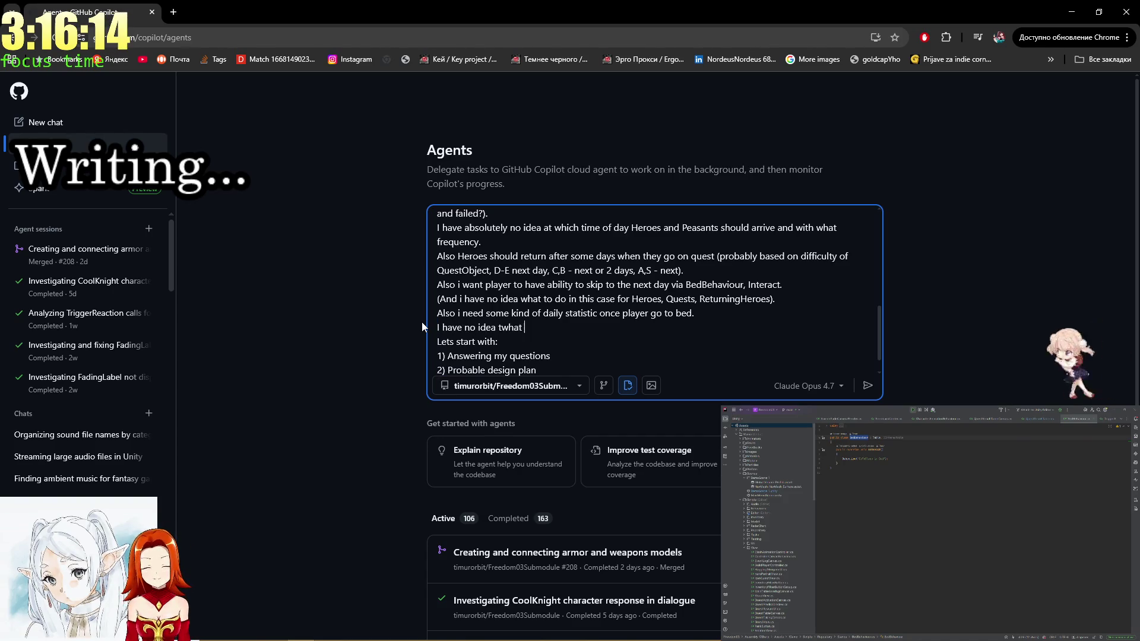
{"action": "type", "text": "in this "}
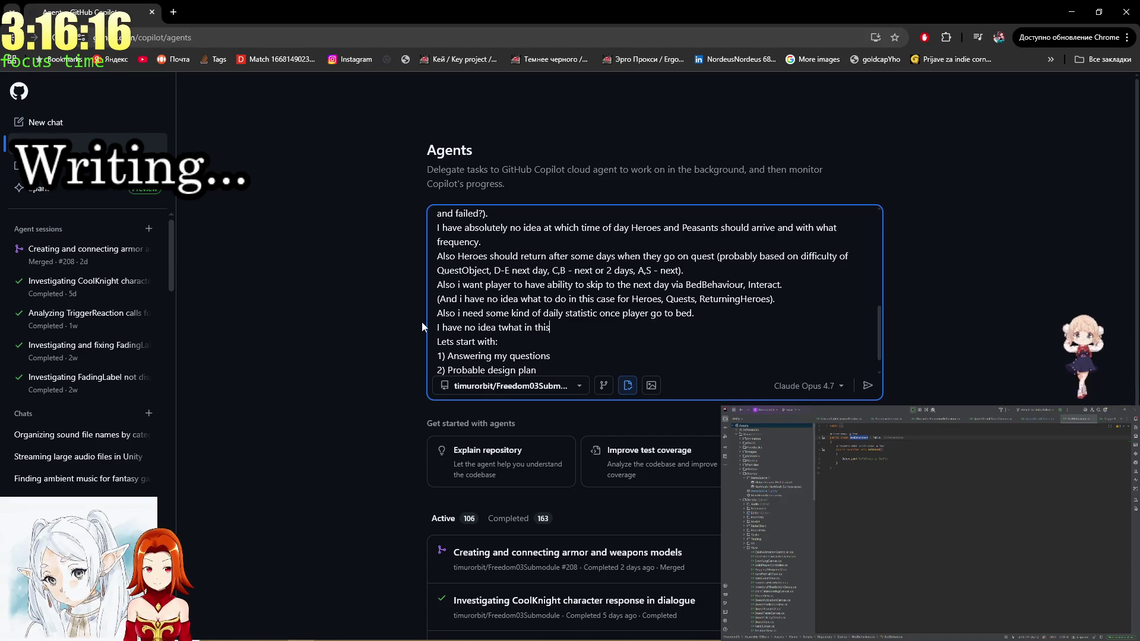
{"action": "type", "text": "stat"}
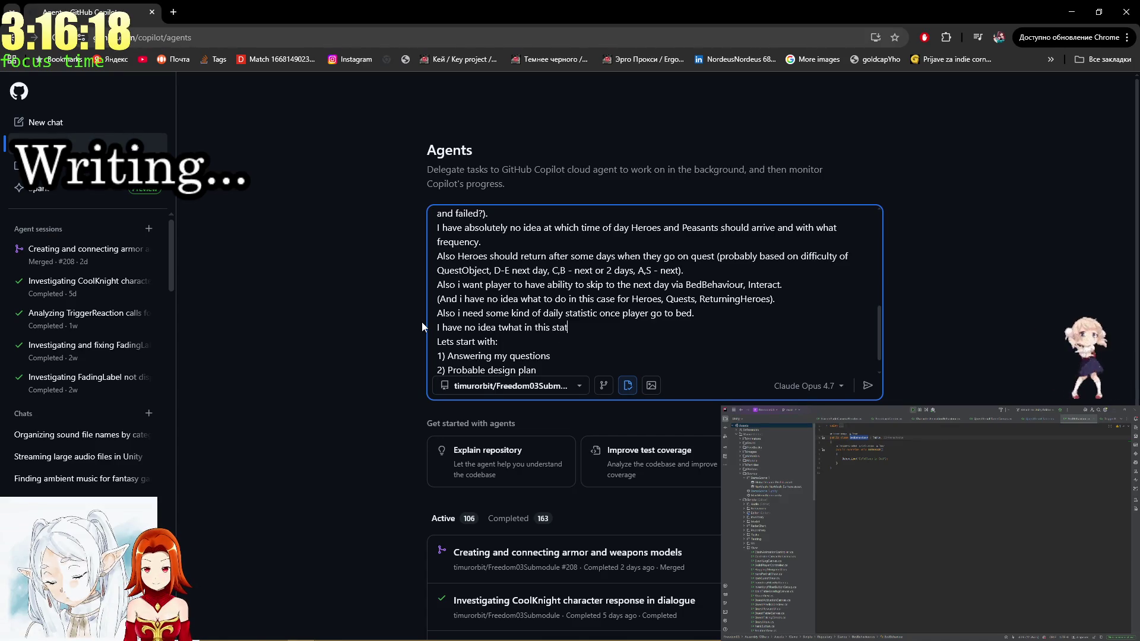
{"action": "type", "text": "istic should "}
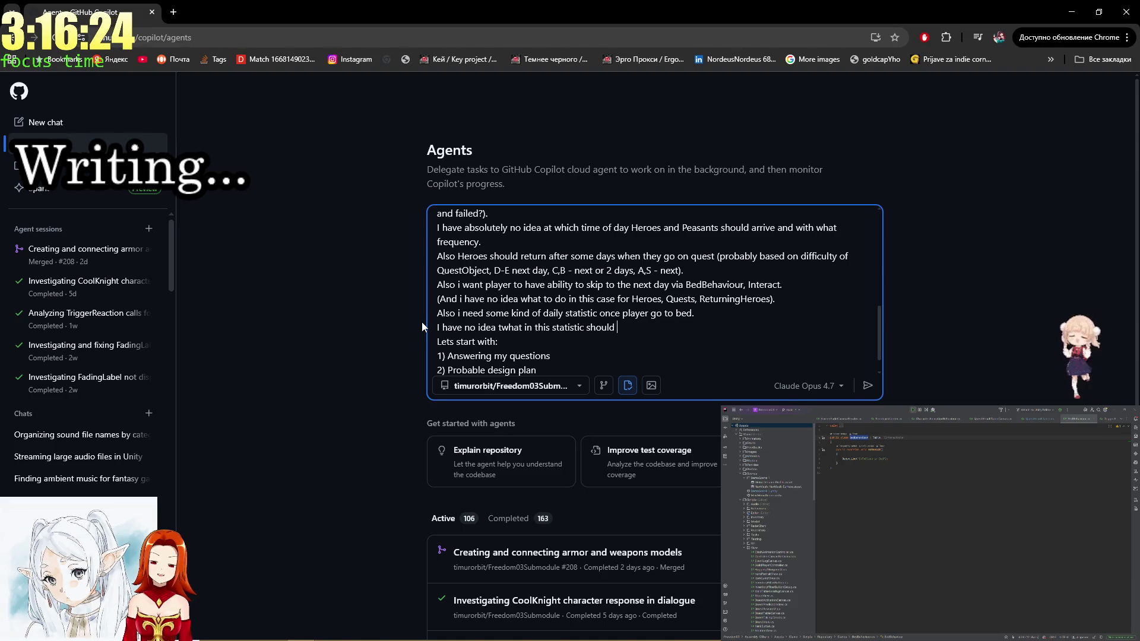
{"action": "type", "text": "be"}
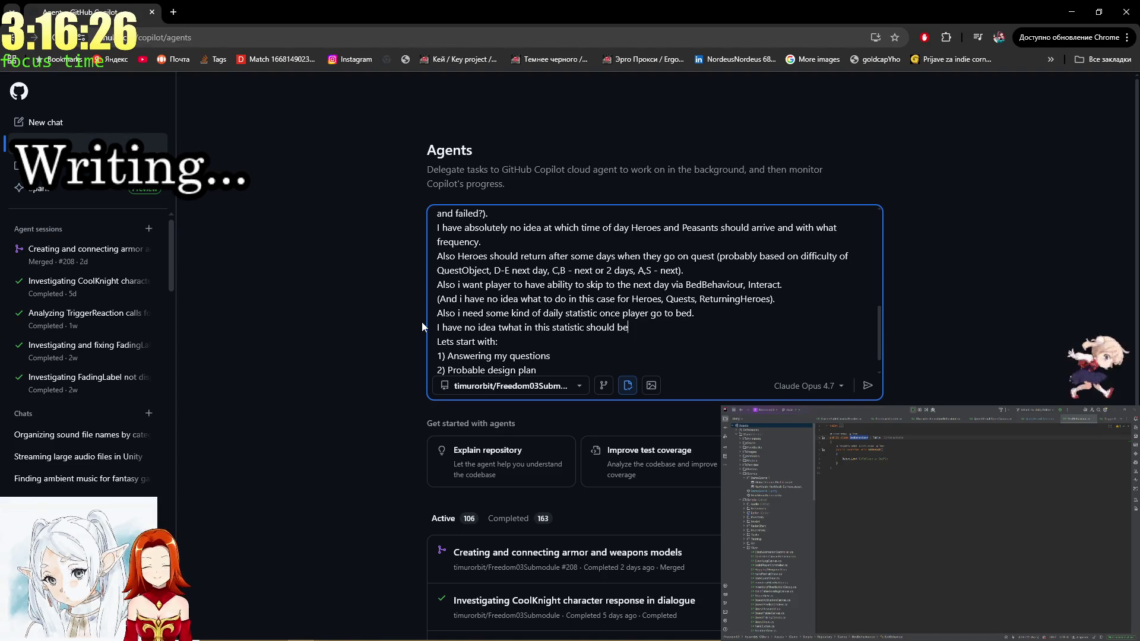
{"action": "type", "text": ", but player should "}
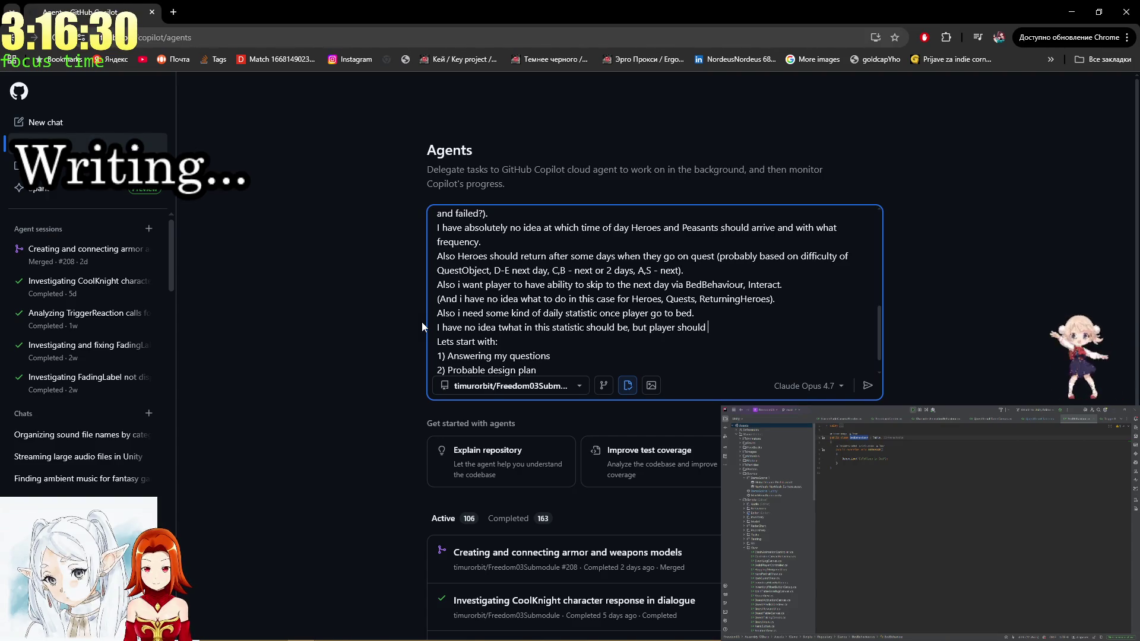
{"action": "type", "text": "be able to see the progression"}
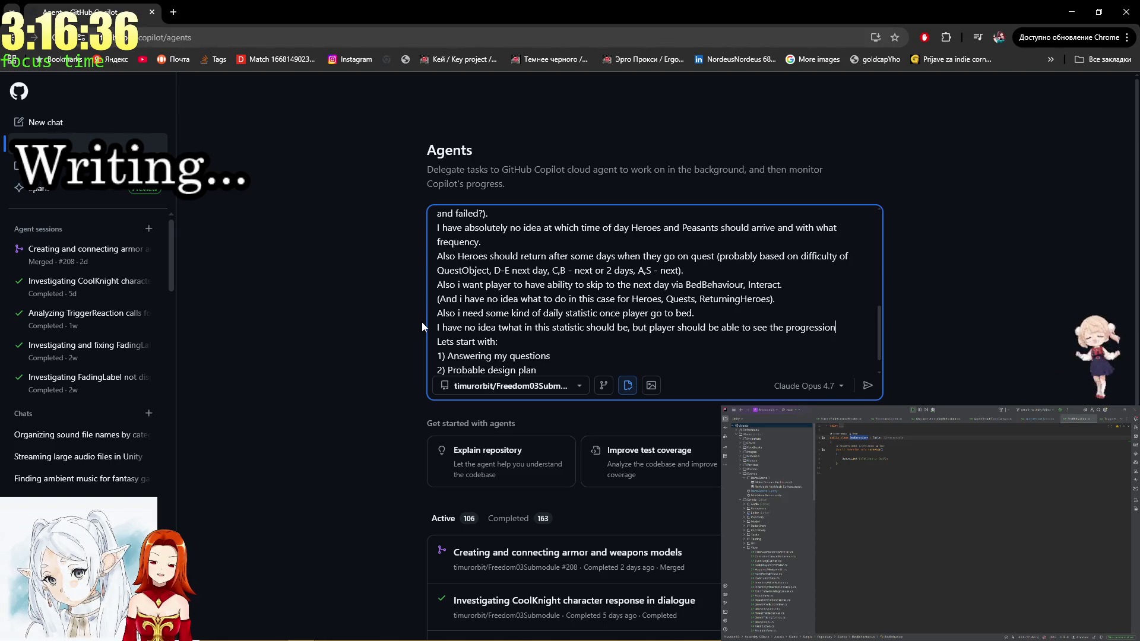
{"action": "type", "text": ","}
{"action": "key", "text": "Left"}
{"action": "key", "text": "Left"}
{"action": "key", "text": "Left"}
{"action": "key", "text": "End"}
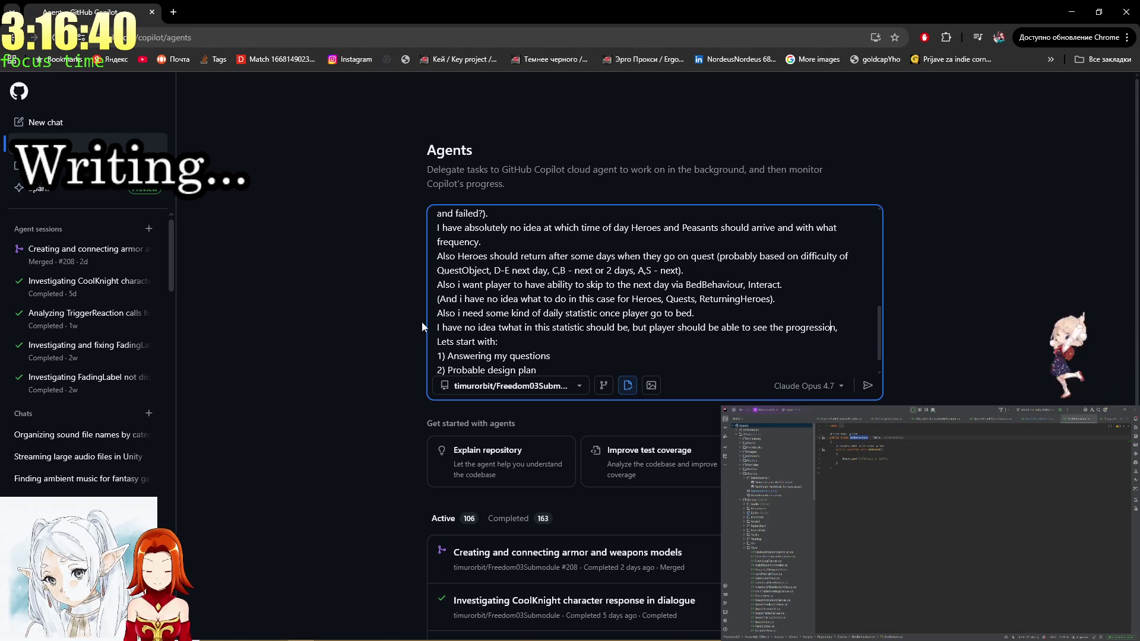
{"action": "key", "text": "Left"}
{"action": "key", "text": "Left"}
{"action": "key", "text": "Left"}
{"action": "key", "text": "Left"}
{"action": "key", "text": "Left"}
{"action": "key", "text": "Left"}
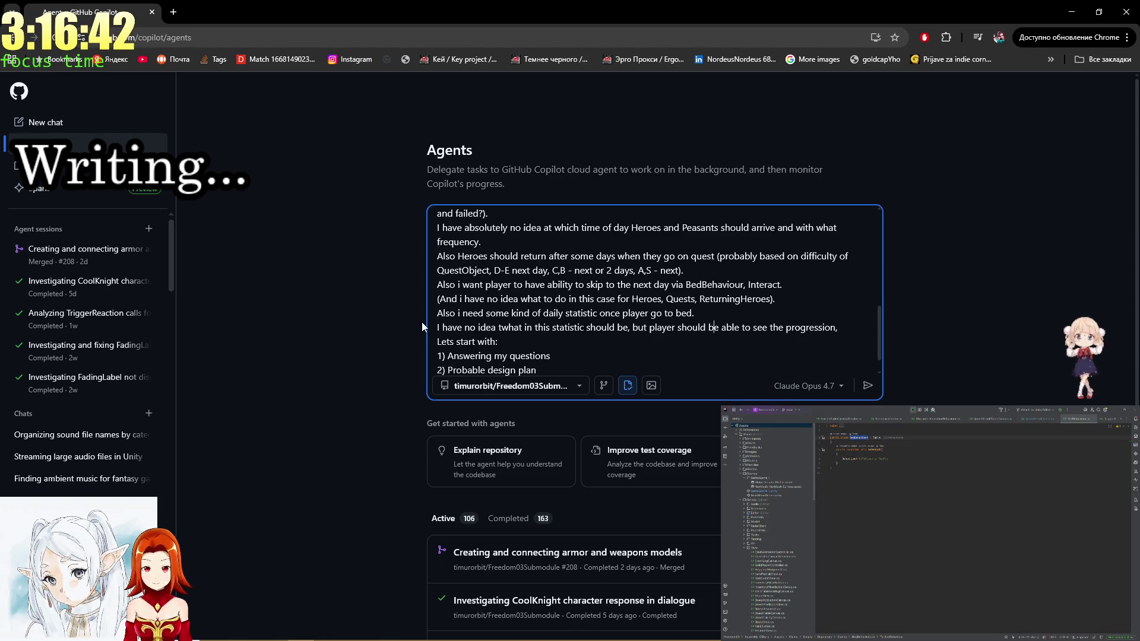
{"action": "key", "text": "End"}
{"action": "key", "text": "Return"}
Add that it should feel rewarding, e.g. a daily rank from E to S, checking Unity's rank values.
{"action": "type", "text": "and this shoul"}
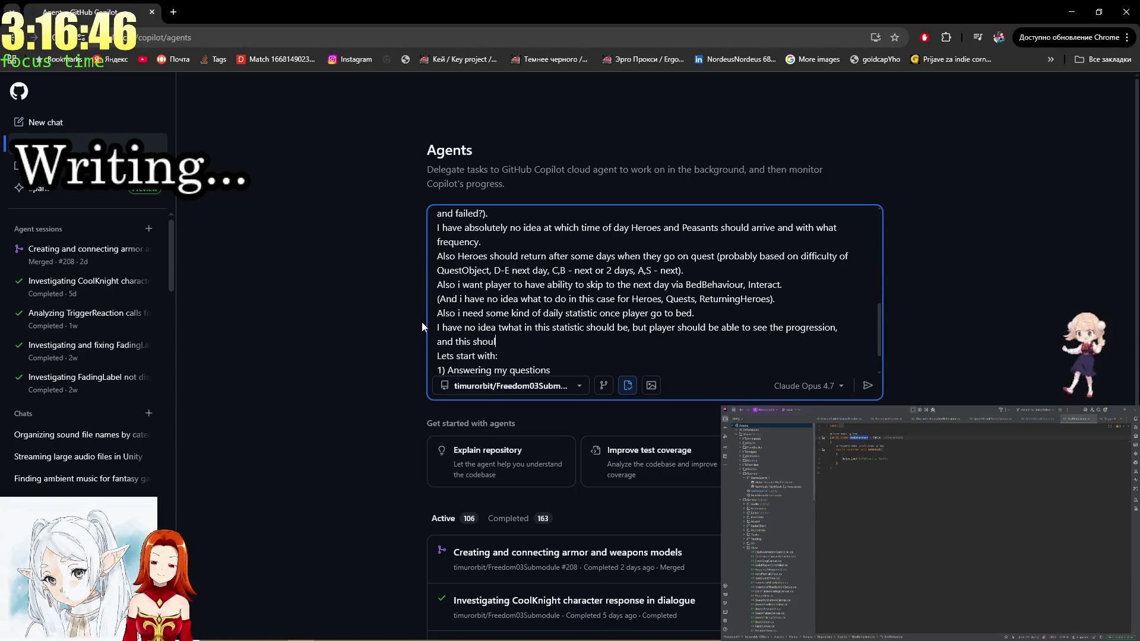
{"action": "type", "text": "d look rewarding ()"}
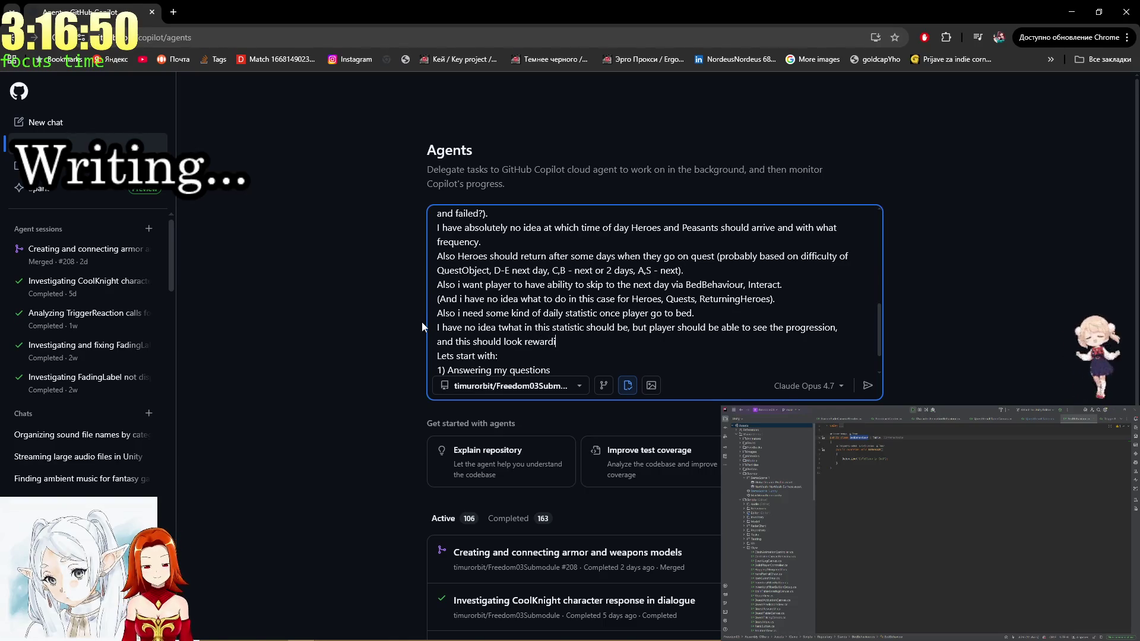
{"action": "key", "text": "Left"}
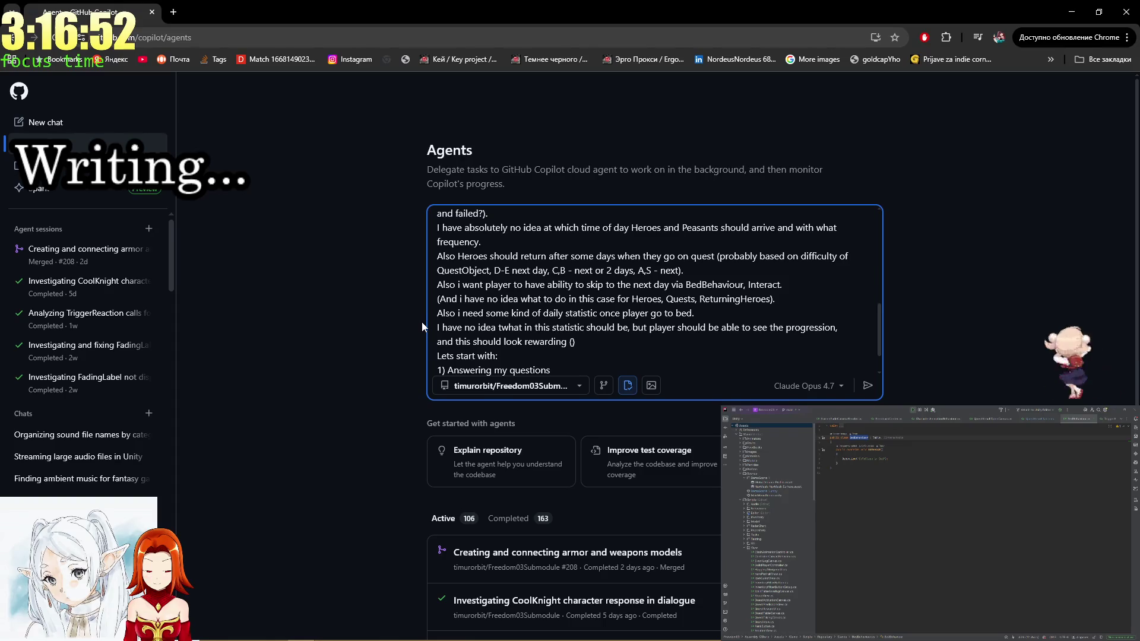
{"action": "type", "text": "lets say "}
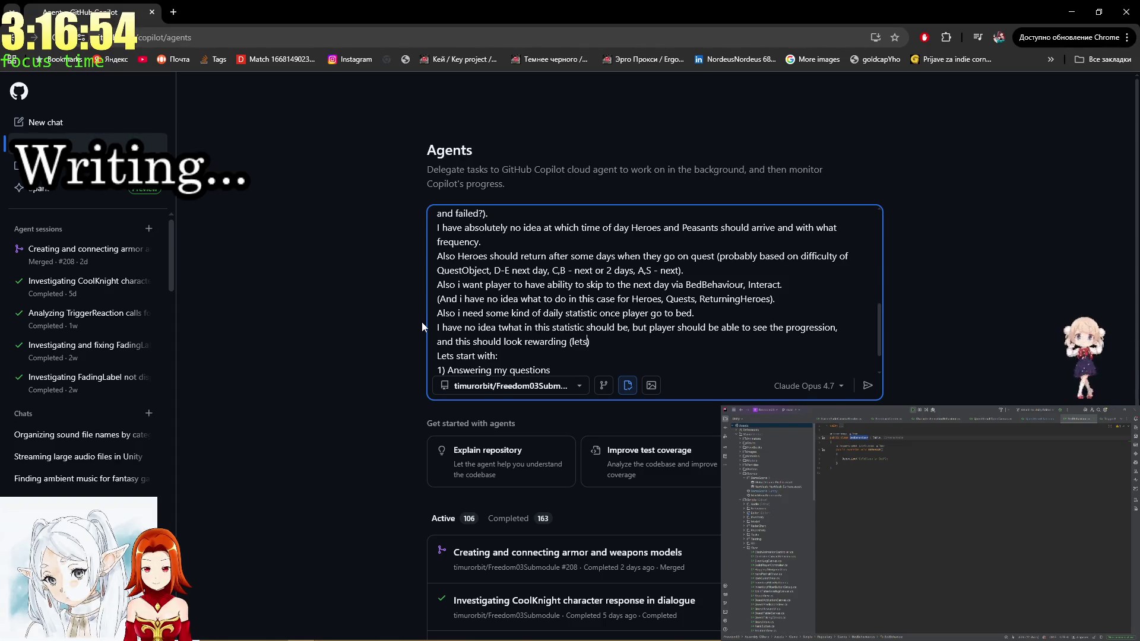
{"action": "type", "text": "i want to "}
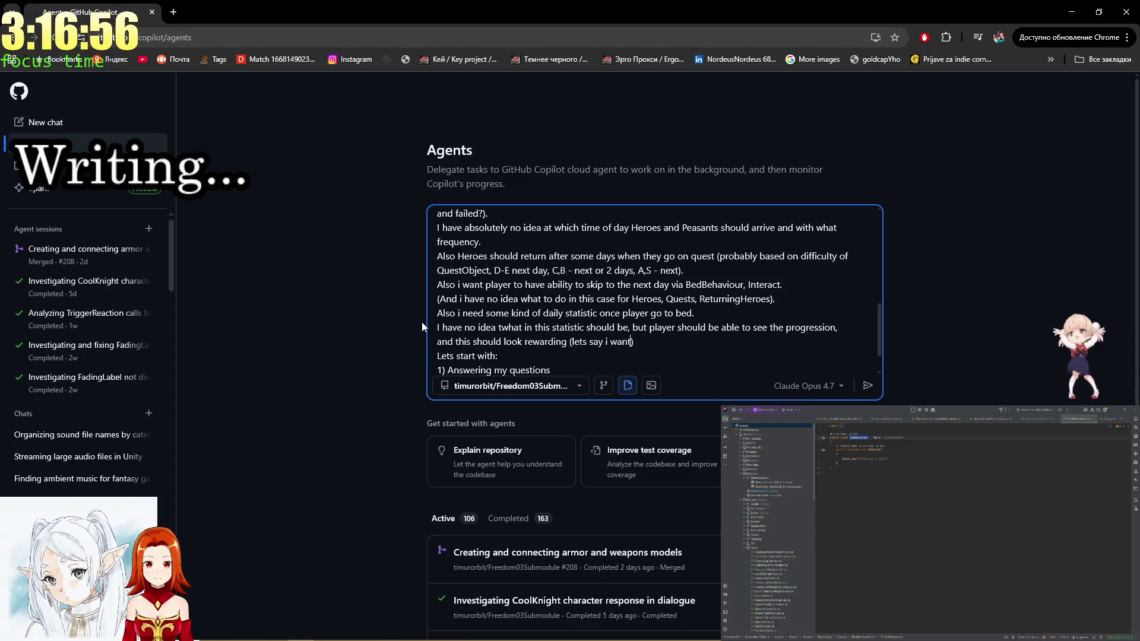
{"action": "type", "text": "t a rank in da"}
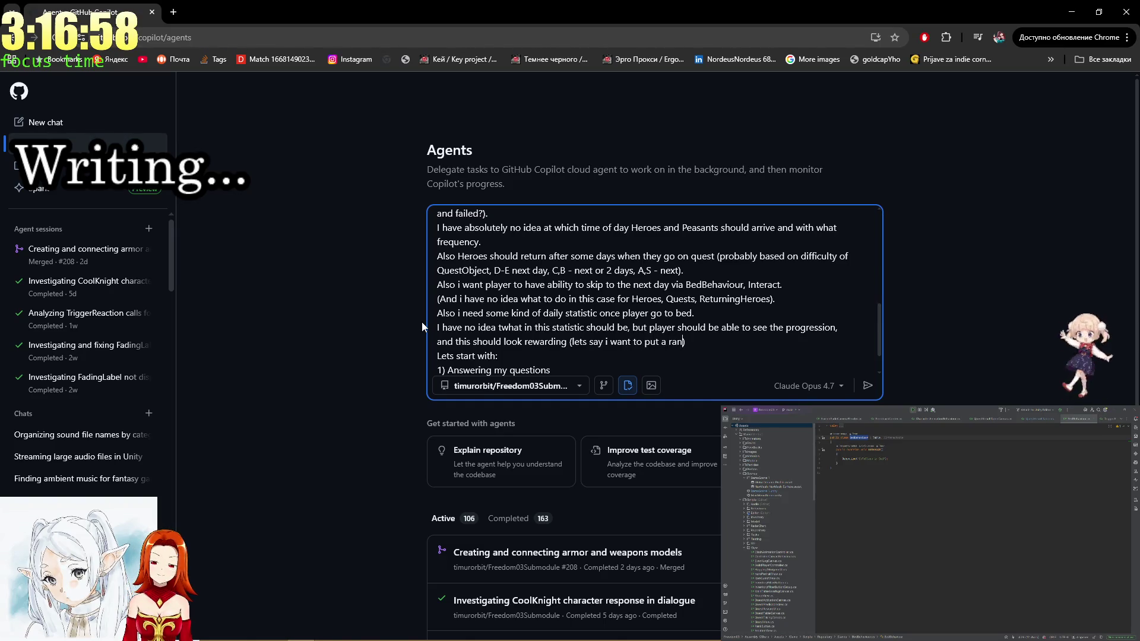
{"action": "type", "text": "ily stati"}
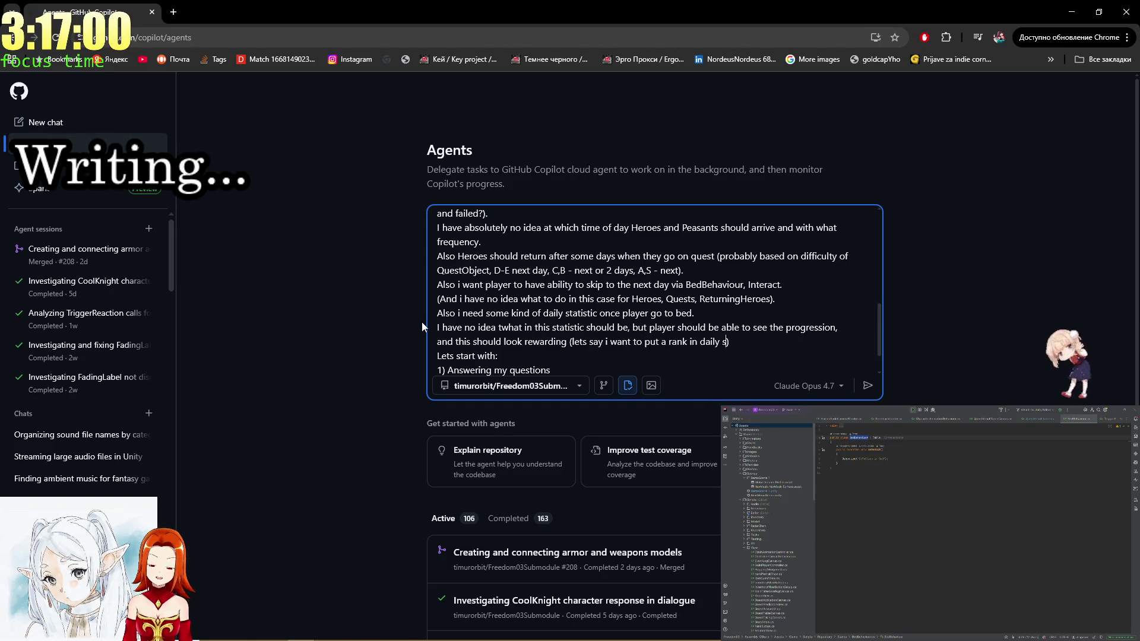
{"action": "type", "text": "st"}
{"action": "type", "text": ","}
{"action": "type", "text": " fr"}
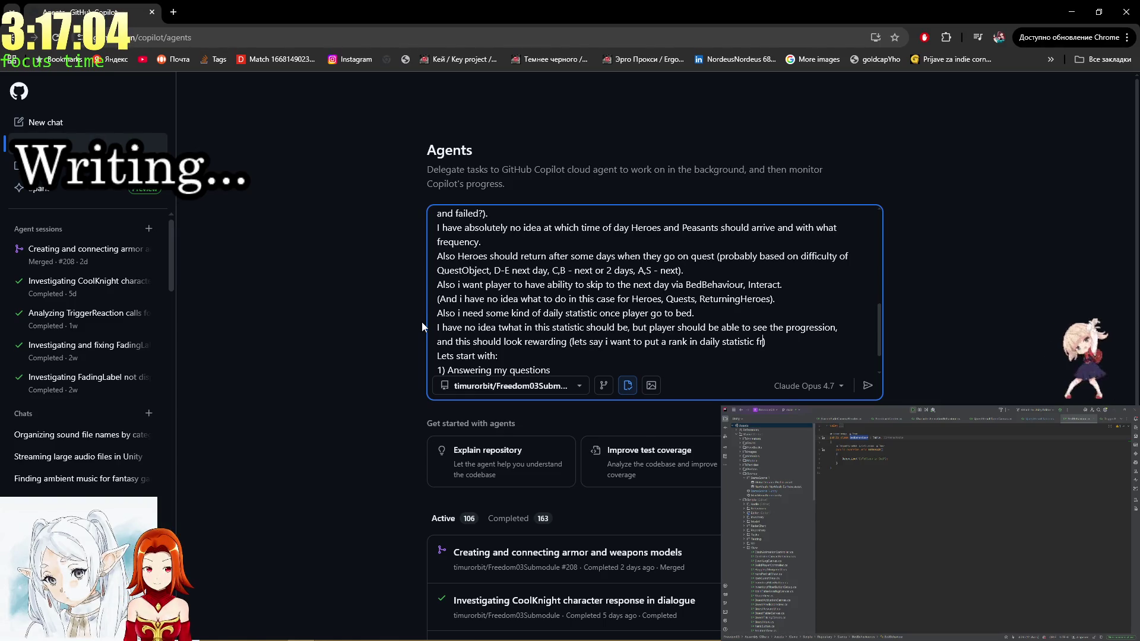
{"action": "key", "text": "BackSpace"}
{"action": "key", "text": "BackSpace"}
{"action": "key", "text": "BackSpace"}
{"action": "type", "text": "(from"}
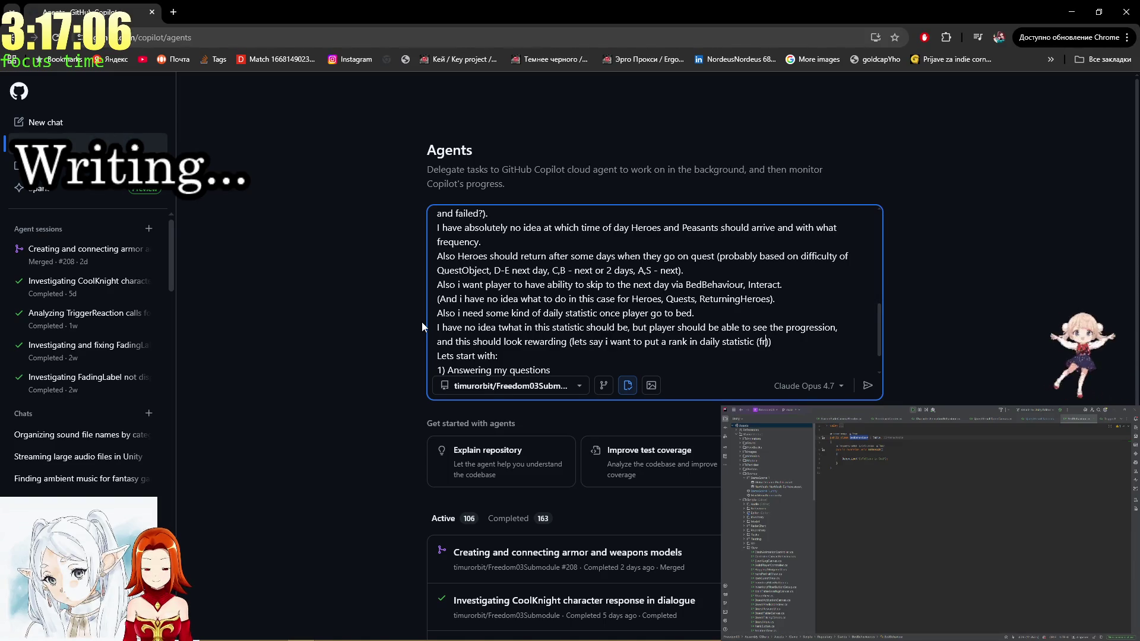
{"action": "key", "text": "alt+Tab"}
{"action": "key", "text": "alt+Tab"}
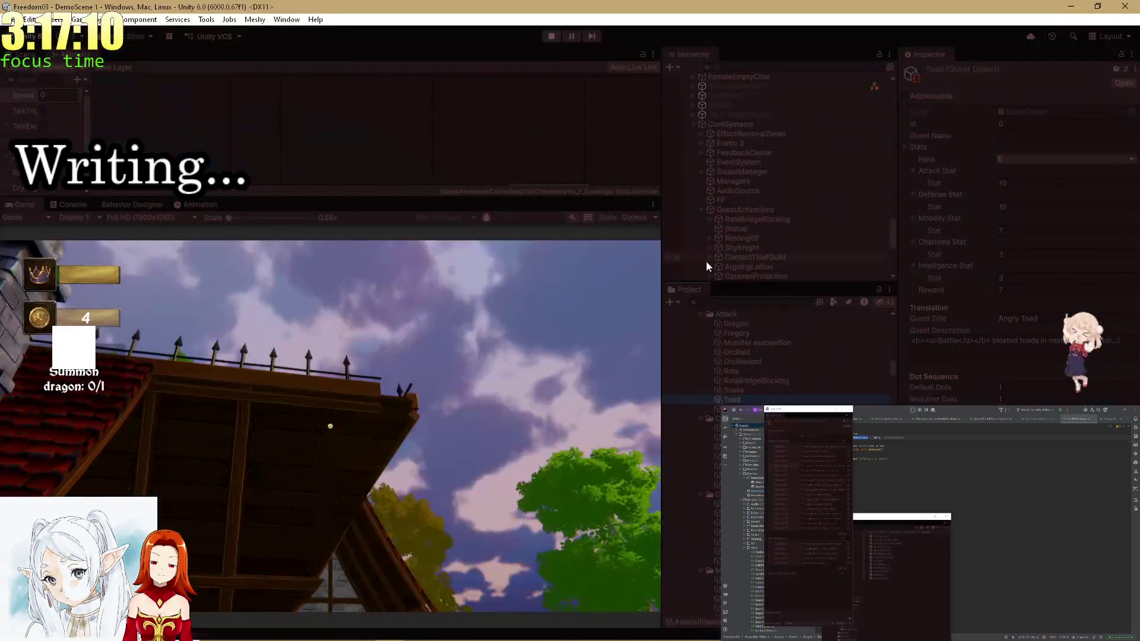
{"action": "left_click", "coordinate": [1036, 159]}
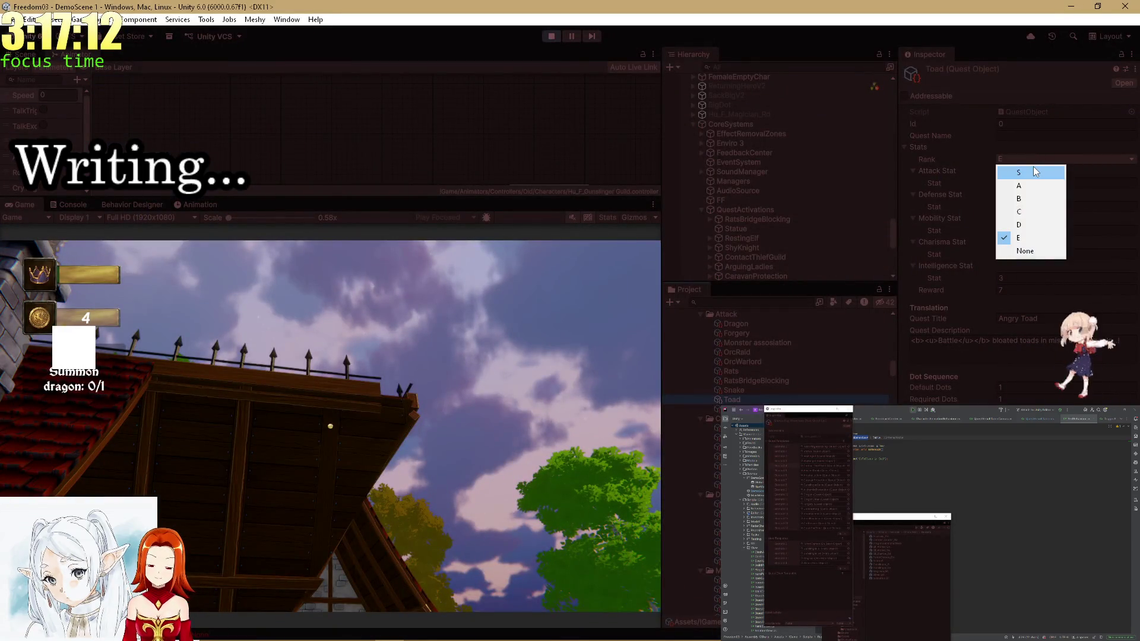
{"action": "key", "text": "alt+Tab"}
{"action": "type", "text": "E to"}
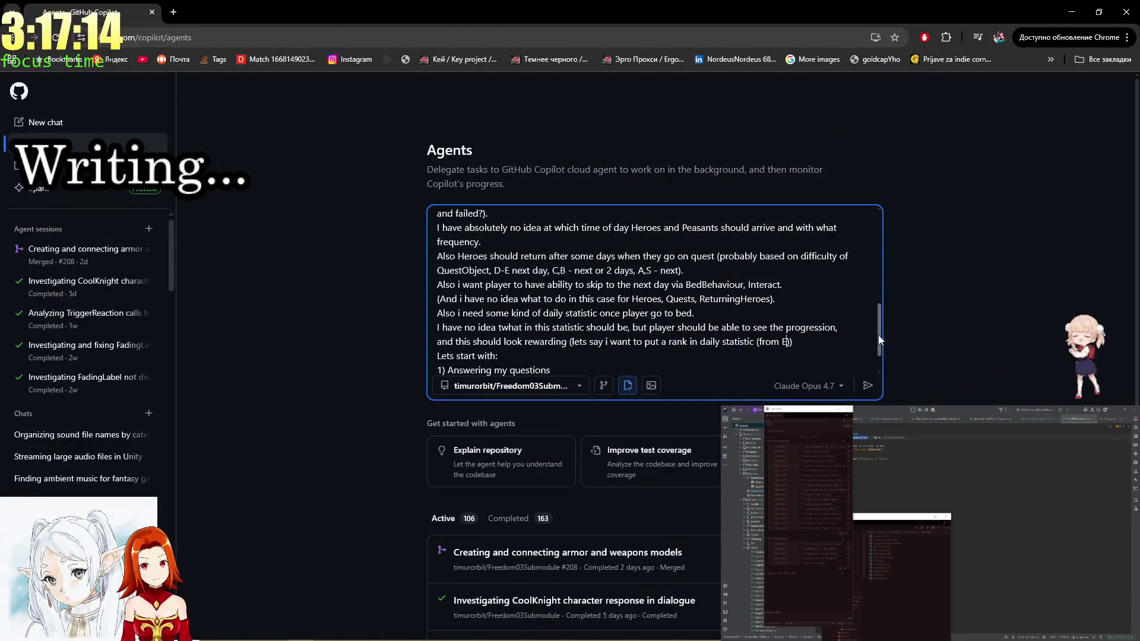
{"action": "type", "text": " S"}
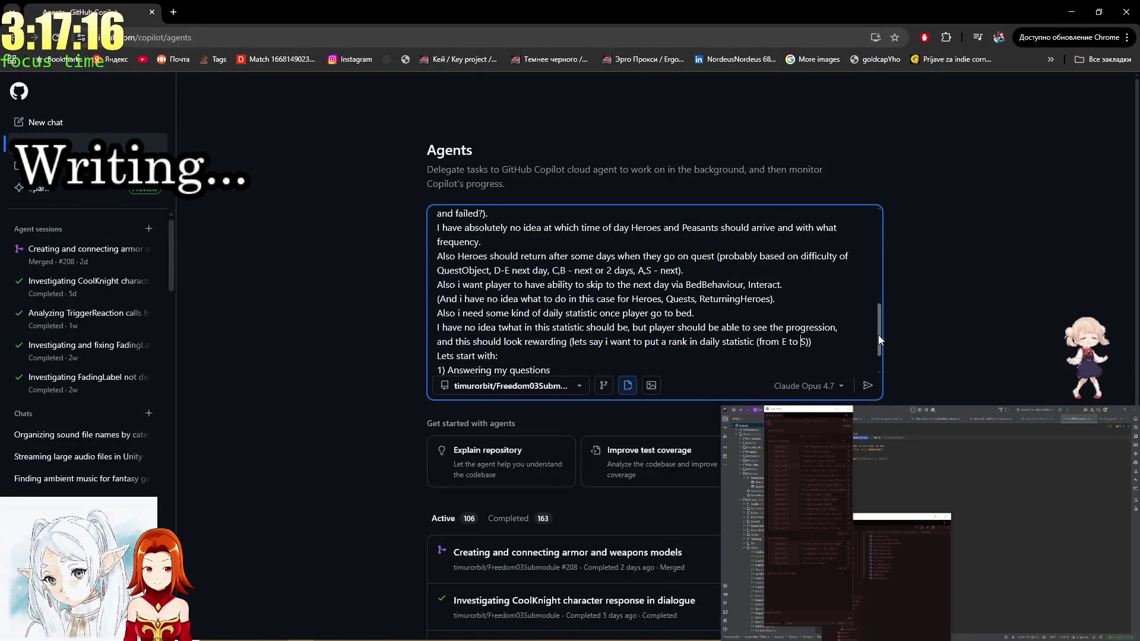
{"action": "type", "text": " based o"}
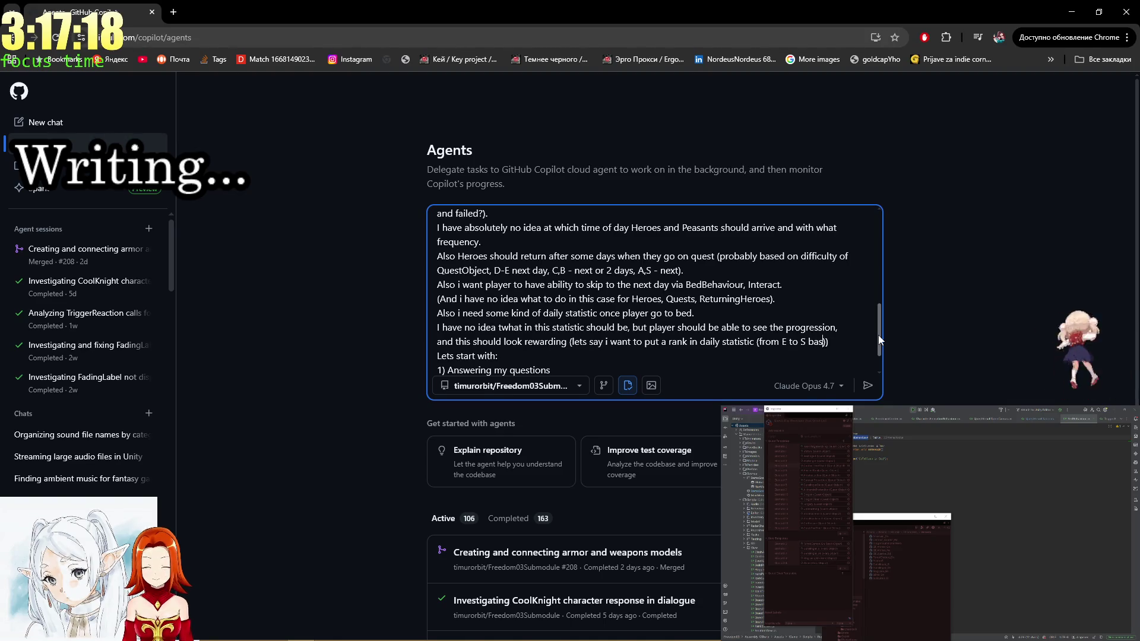
{"action": "type", "text": "n player performance"}
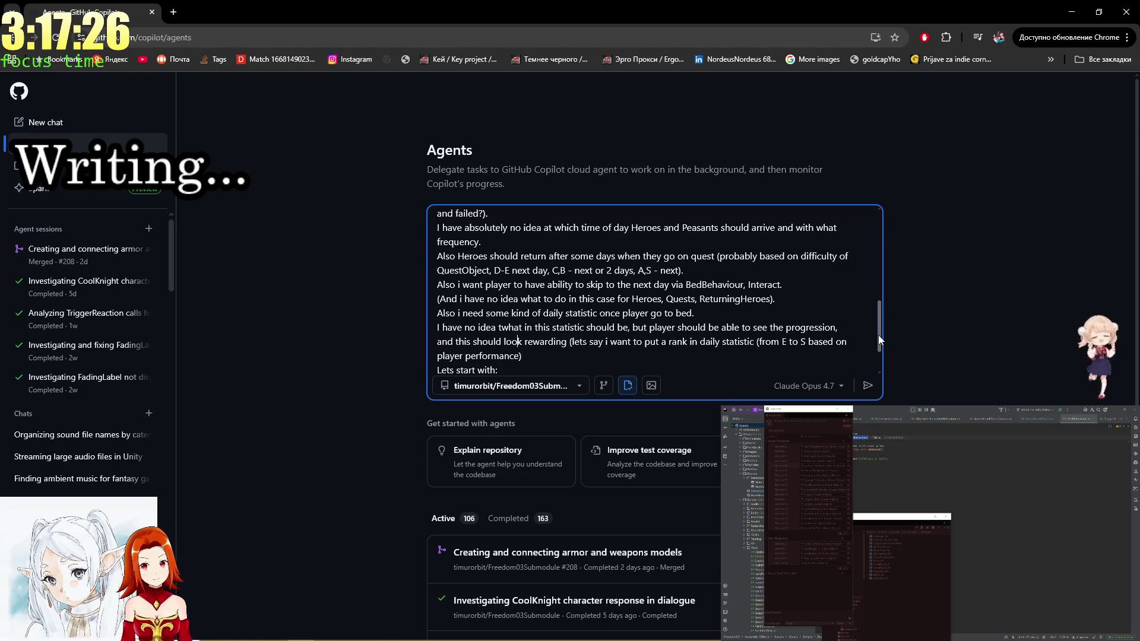
Replace 'and this should look rewarding (lets say' with 'and' in the rank sentence.
{"action": "key", "text": "Down"}
{"action": "key", "text": "Right"}
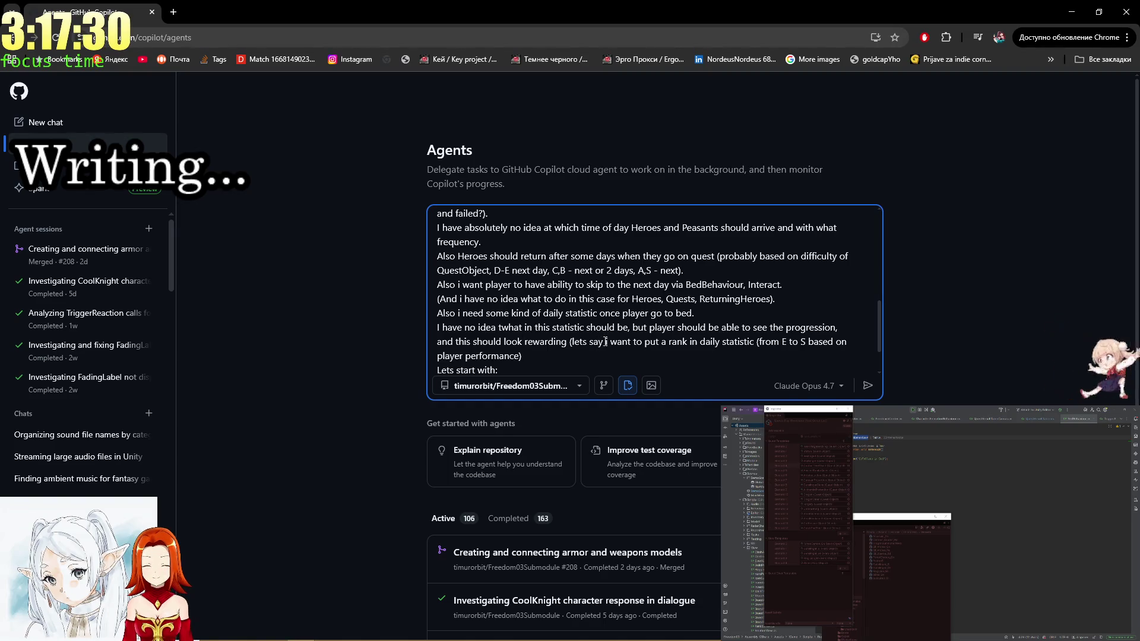
{"action": "left_click_drag", "start_coordinate": [606, 342], "coordinate": [435, 342]}
{"action": "type", "text": "m"}
{"action": "key", "text": "BackSpace"}
{"action": "type", "text": "and"}
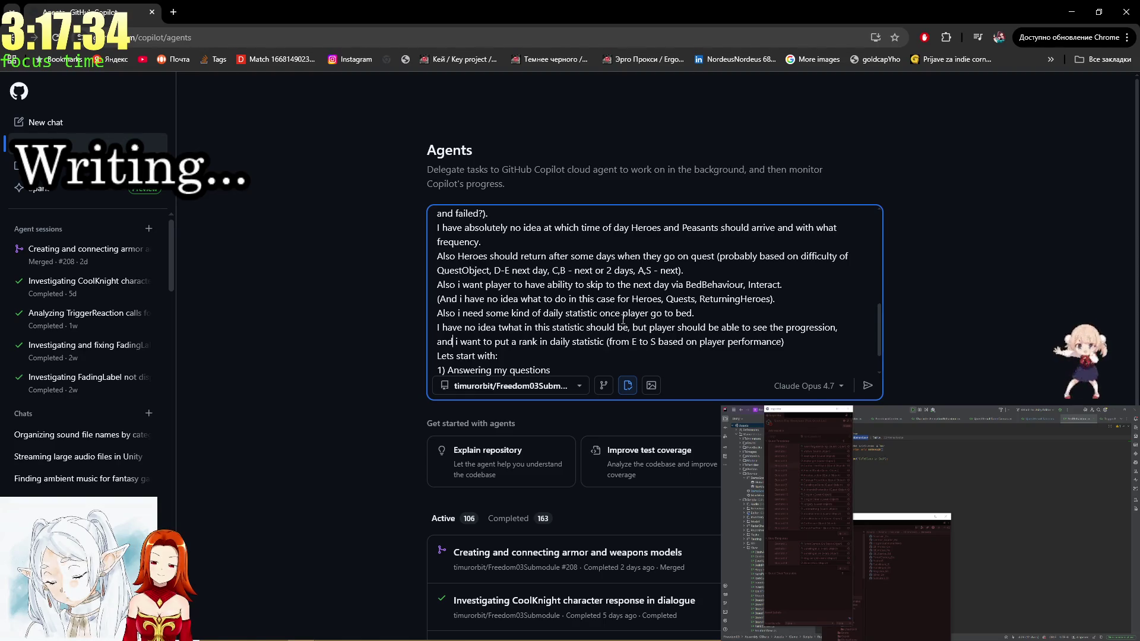
{"action": "scroll", "coordinate": [537, 341], "scroll_direction": "down", "scroll_amount": 1}
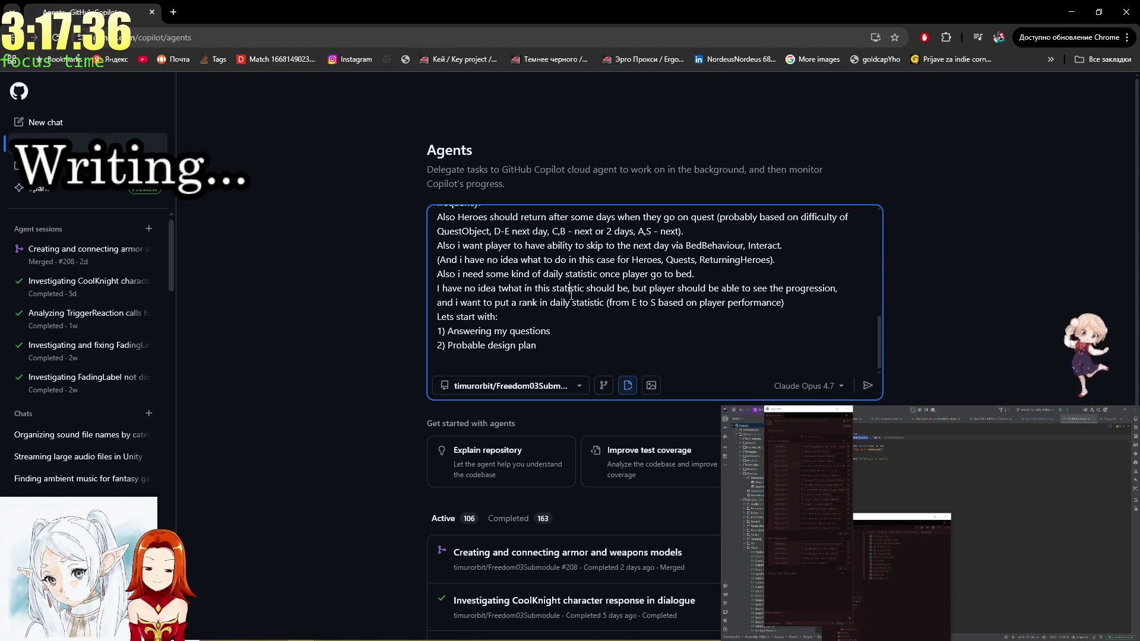
Change the request to a design and architecture plan.
{"action": "scroll", "coordinate": [610, 259], "scroll_direction": "up", "scroll_amount": 5}
{"action": "scroll", "coordinate": [610, 259], "scroll_direction": "down", "scroll_amount": 8}
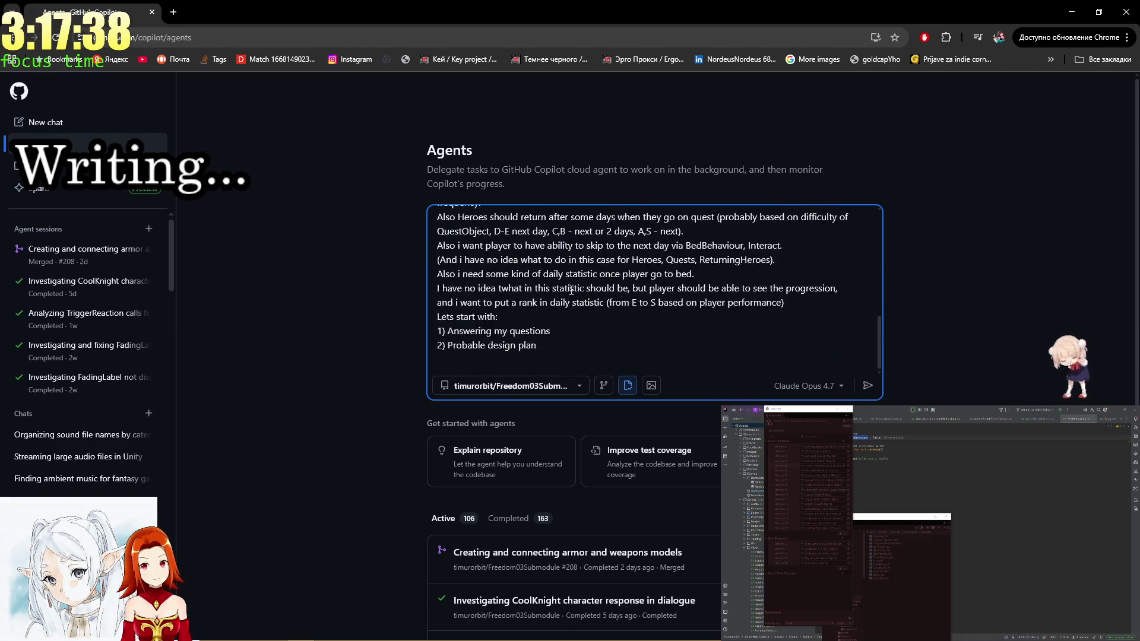
{"action": "scroll", "coordinate": [607, 229], "scroll_direction": "up", "scroll_amount": 3}
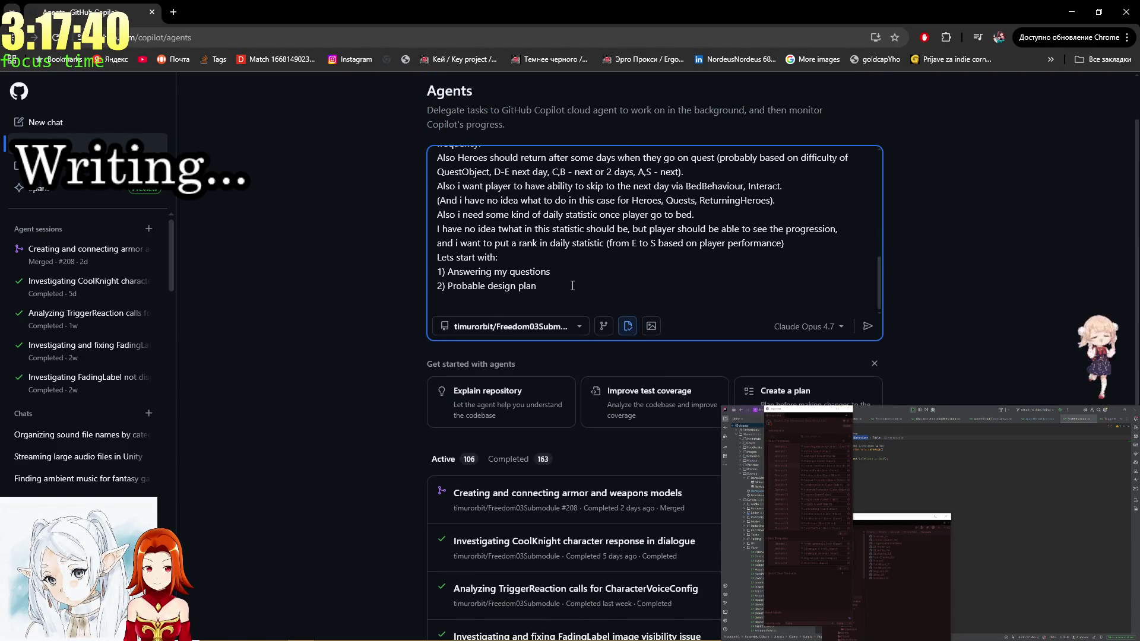
{"action": "left_click", "coordinate": [606, 290]}
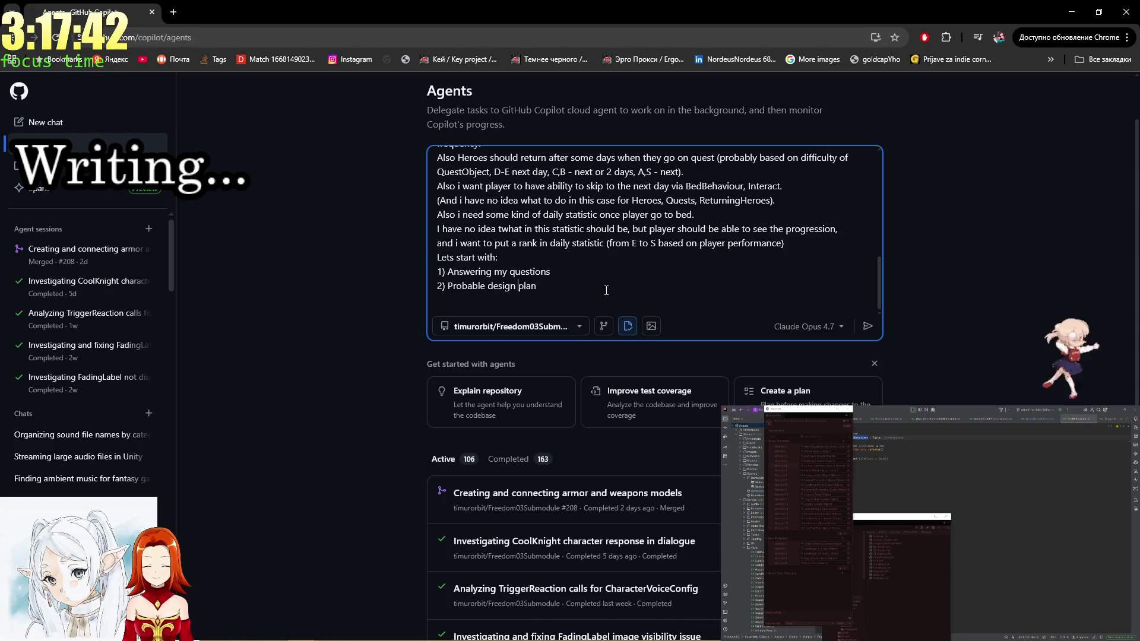
{"action": "key", "text": "Left"}
{"action": "key", "text": "Left"}
{"action": "key", "text": "Left"}
{"action": "type", "text": "and a"}
{"action": "type", "text": "rchitecture"}
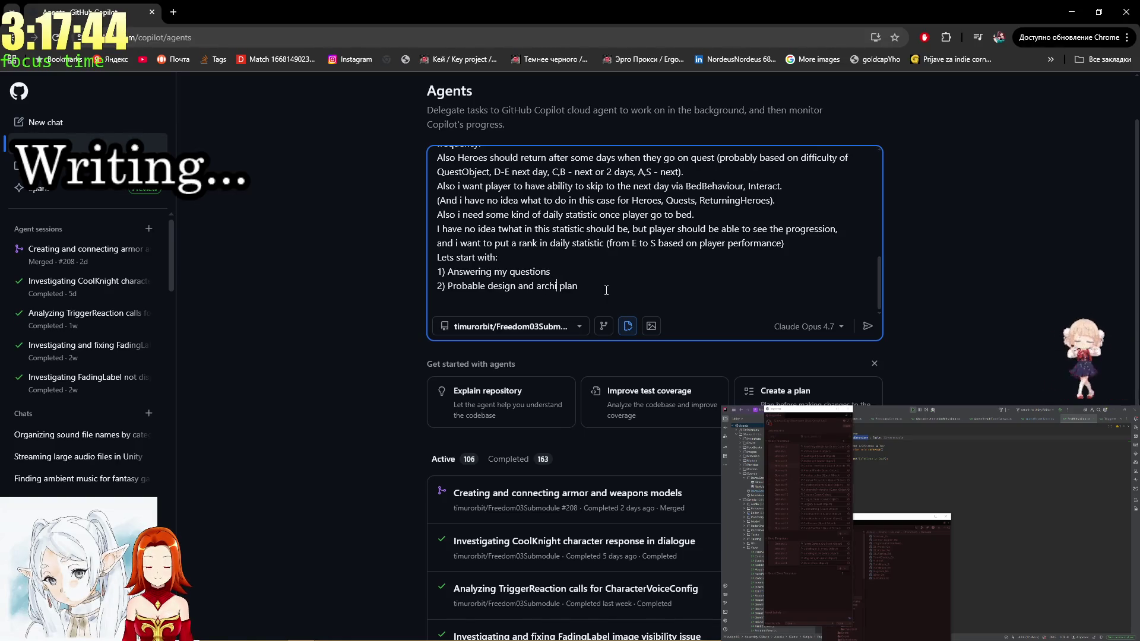
Remove the blank line after the mission sentence.
{"action": "key", "text": "ctrl+a"}
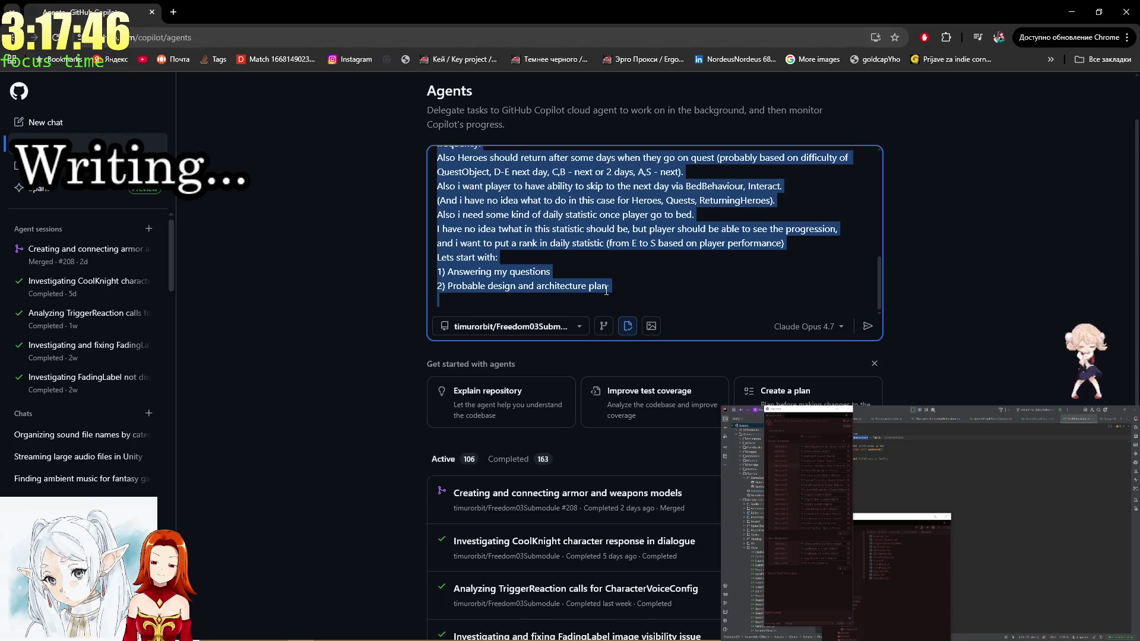
{"action": "scroll", "coordinate": [617, 238], "scroll_direction": "up", "scroll_amount": 10}
{"action": "left_click", "coordinate": [628, 209]}
{"action": "scroll", "coordinate": [627, 173], "scroll_direction": "down", "scroll_amount": 5}
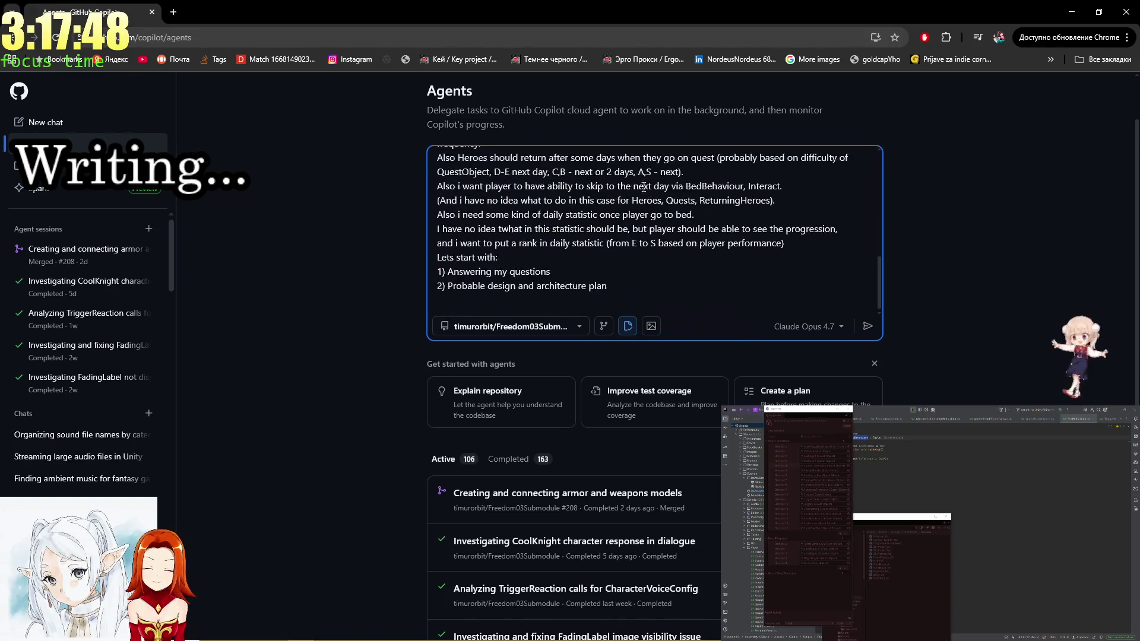
{"action": "scroll", "coordinate": [580, 272], "scroll_direction": "up", "scroll_amount": 2}
{"action": "scroll", "coordinate": [580, 272], "scroll_direction": "up", "scroll_amount": 4}
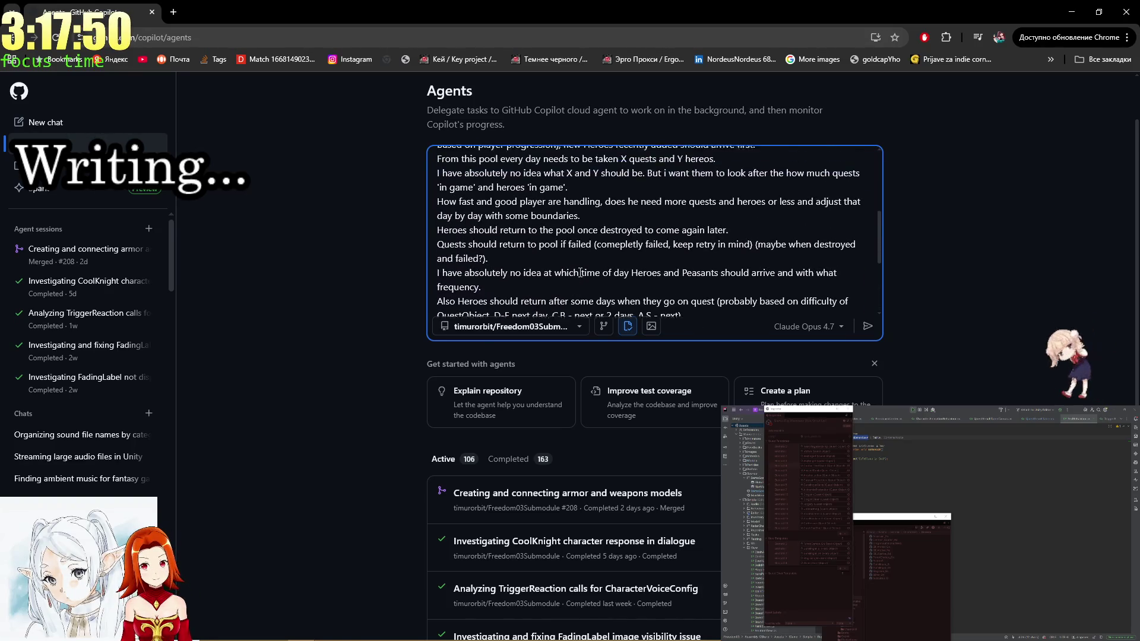
{"action": "key", "text": "BackSpace"}
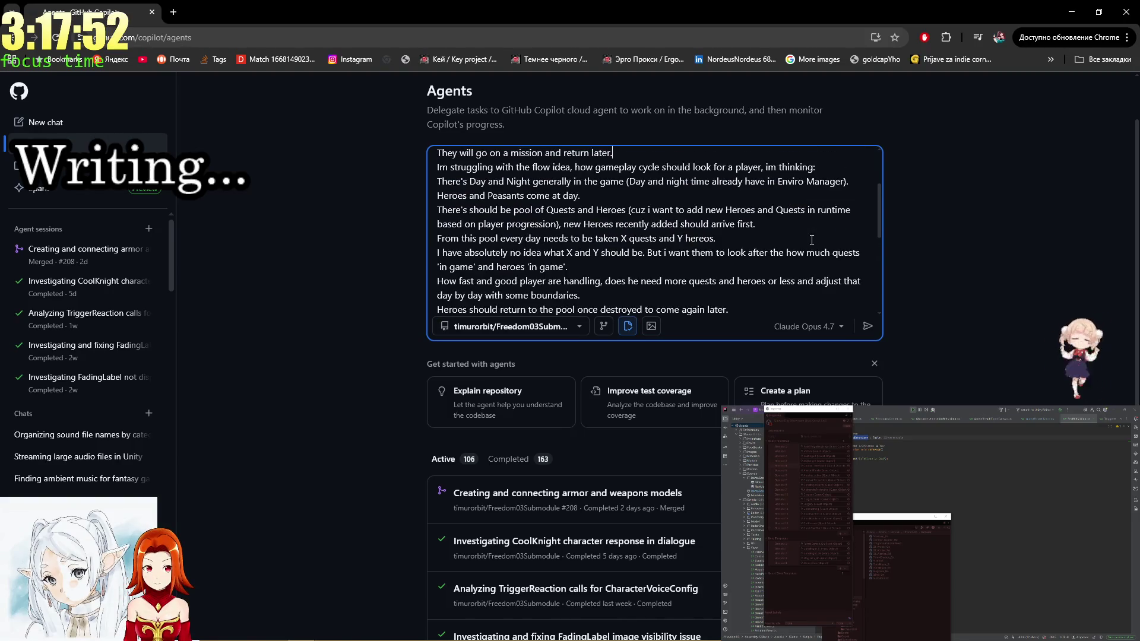
{"action": "left_click", "coordinate": [1025, 308]}
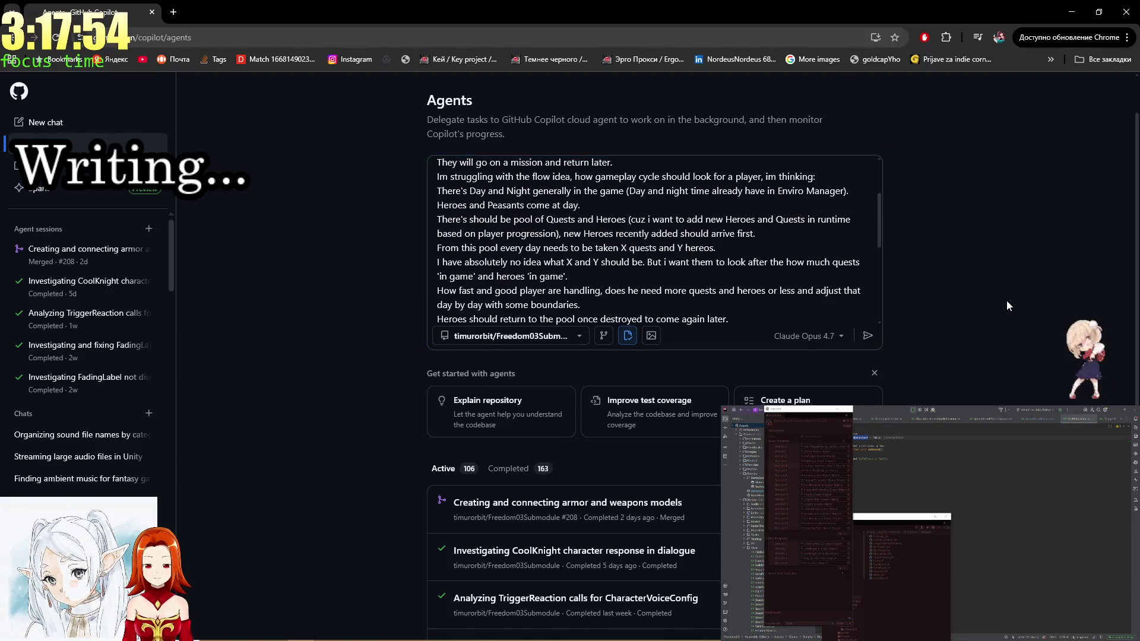
{"action": "scroll", "coordinate": [1007, 301], "scroll_direction": "up", "scroll_amount": 1}
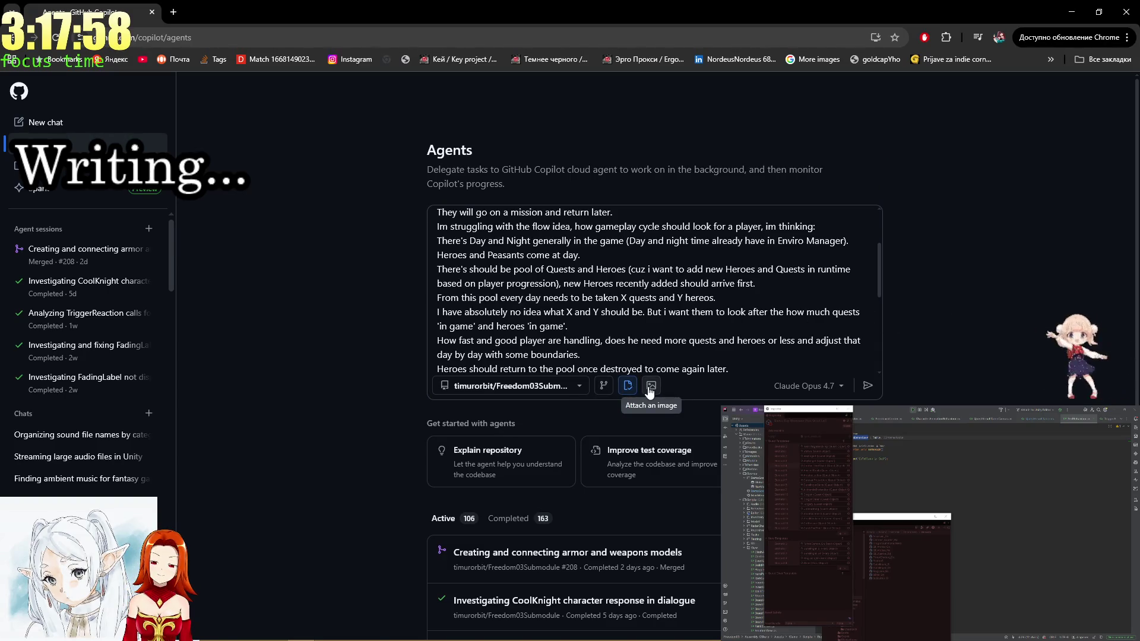
{"action": "scroll", "coordinate": [671, 338], "scroll_direction": "down", "scroll_amount": 3}
Reread the prompt from the ReturningHeroes note to the closing questions request.
{"action": "left_click", "coordinate": [675, 331]}
{"action": "scroll", "coordinate": [675, 330], "scroll_direction": "down", "scroll_amount": 1}
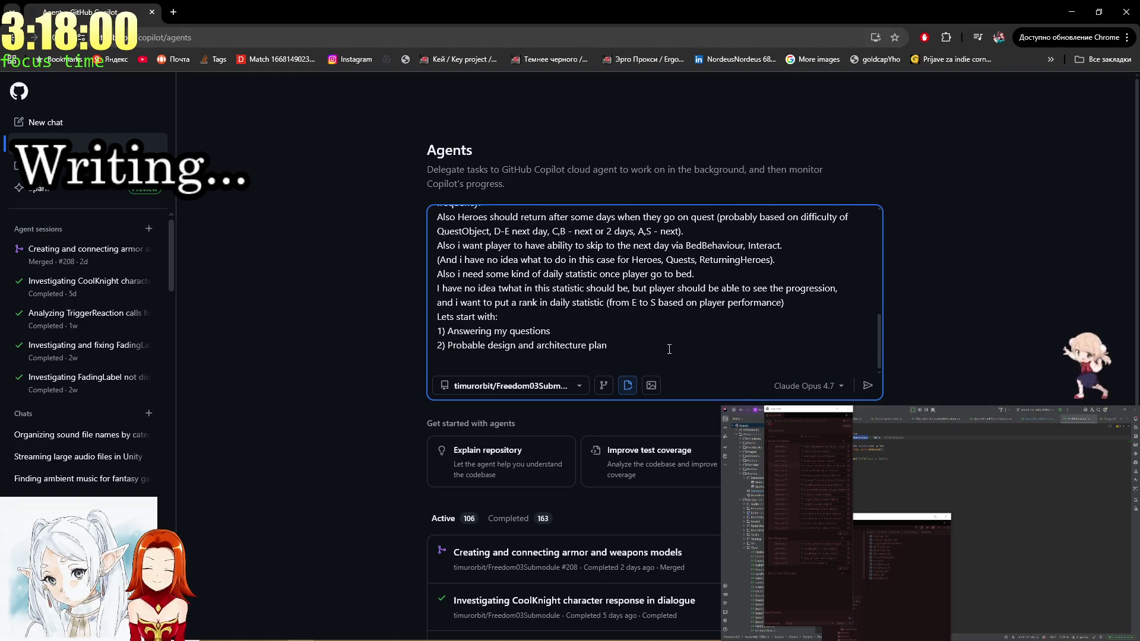
{"action": "left_click", "coordinate": [675, 349]}
{"action": "scroll", "coordinate": [675, 350], "scroll_direction": "up", "scroll_amount": 2}
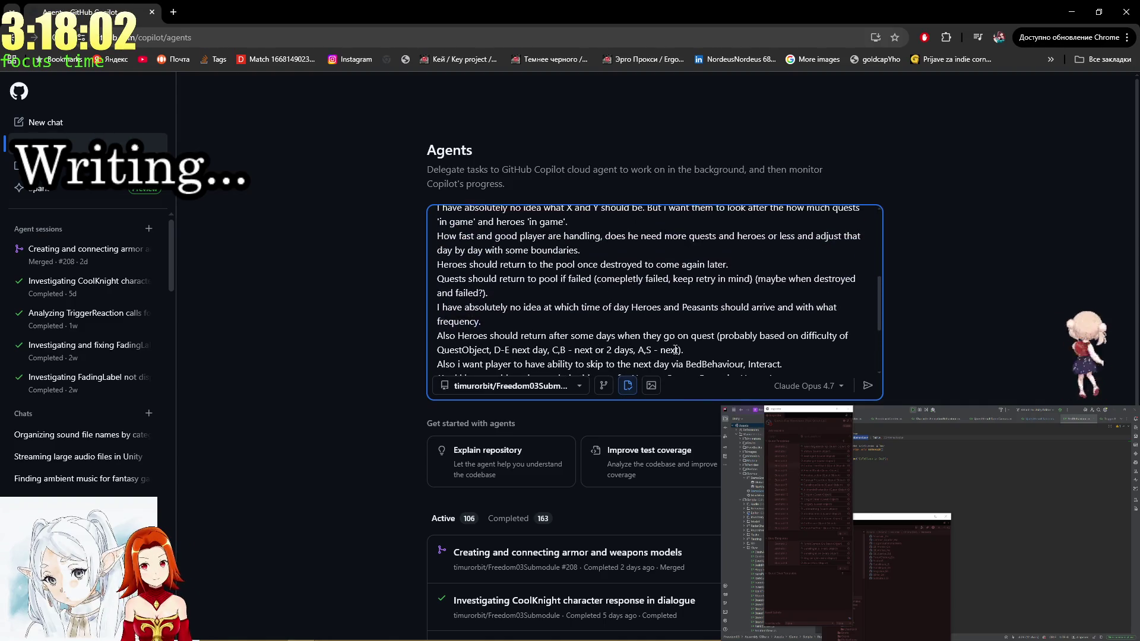
{"action": "scroll", "coordinate": [675, 350], "scroll_direction": "down", "scroll_amount": 1}
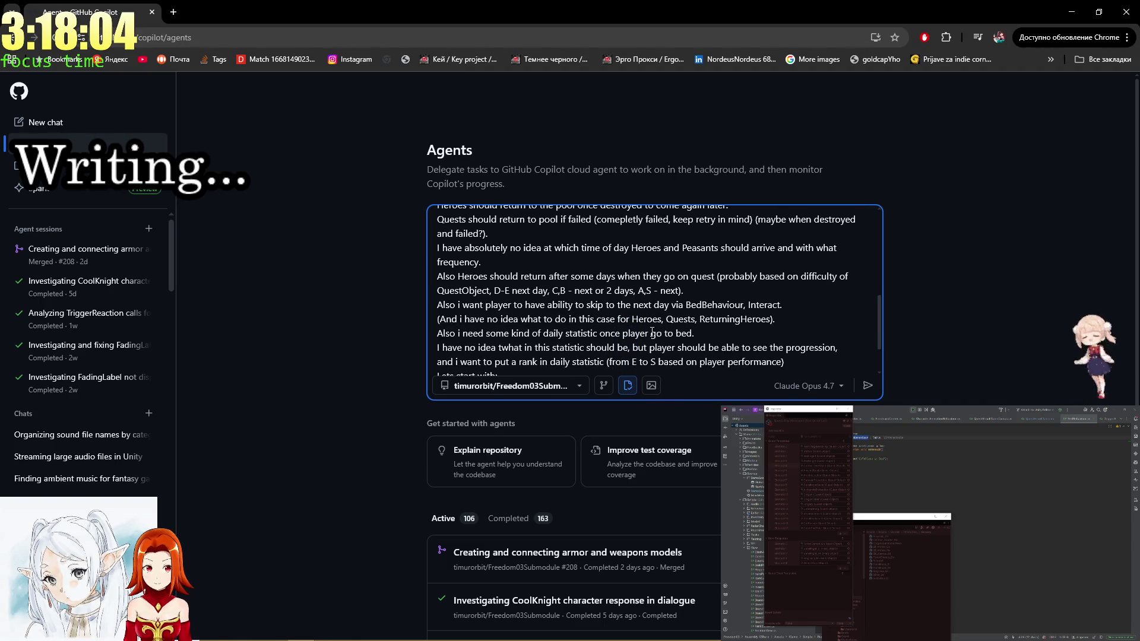
{"action": "scroll", "coordinate": [649, 333], "scroll_direction": "down", "scroll_amount": 1}
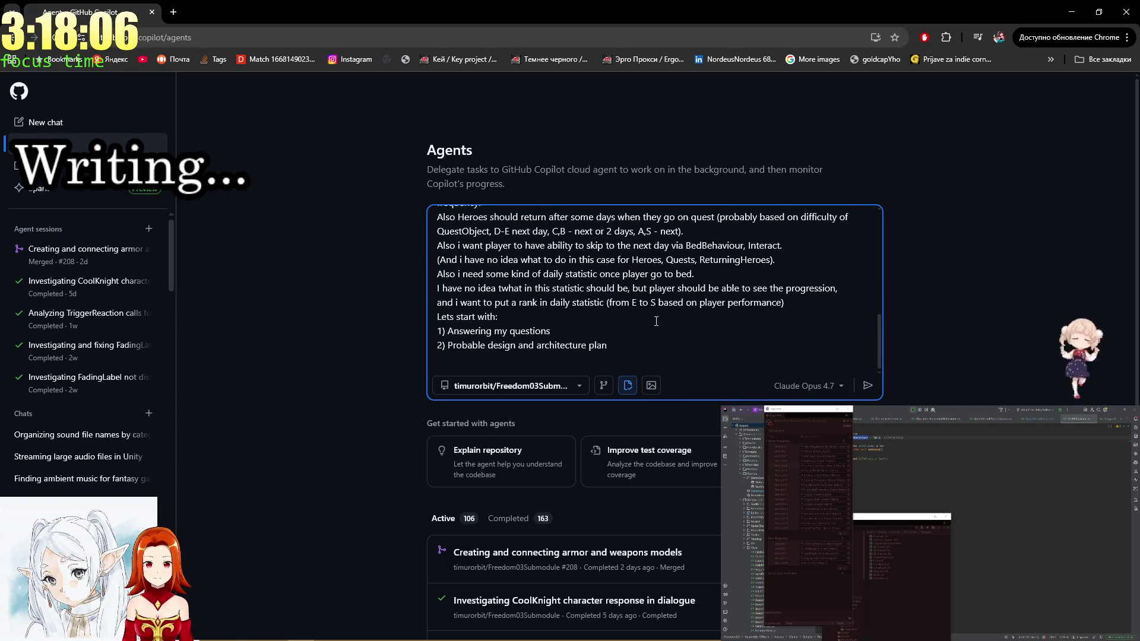
{"action": "left_click", "coordinate": [703, 280]}
{"action": "mouse_move", "coordinate": [701, 259]}
{"action": "left_mouse_down"}
{"action": "mouse_move", "coordinate": [751, 289]}
{"action": "mouse_move", "coordinate": [725, 303]}
{"action": "left_mouse_up"}
{"action": "left_click", "coordinate": [751, 290]}
{"action": "left_click", "coordinate": [709, 265]}
{"action": "left_click_drag", "start_coordinate": [686, 245], "coordinate": [784, 302]}
{"action": "left_click", "coordinate": [702, 259]}
{"action": "mouse_move", "coordinate": [701, 260]}
{"action": "left_mouse_down"}
{"action": "mouse_move", "coordinate": [550, 331]}
{"action": "mouse_move", "coordinate": [702, 257]}
{"action": "mouse_move", "coordinate": [607, 351]}
{"action": "left_mouse_up"}
{"action": "left_click", "coordinate": [550, 331]}
{"action": "left_click", "coordinate": [701, 255]}
{"action": "left_click", "coordinate": [678, 231]}
{"action": "left_click_drag", "start_coordinate": [664, 246], "coordinate": [624, 342]}
{"action": "left_click", "coordinate": [664, 246]}
{"action": "scroll", "coordinate": [728, 307], "scroll_direction": "up", "scroll_amount": 4}
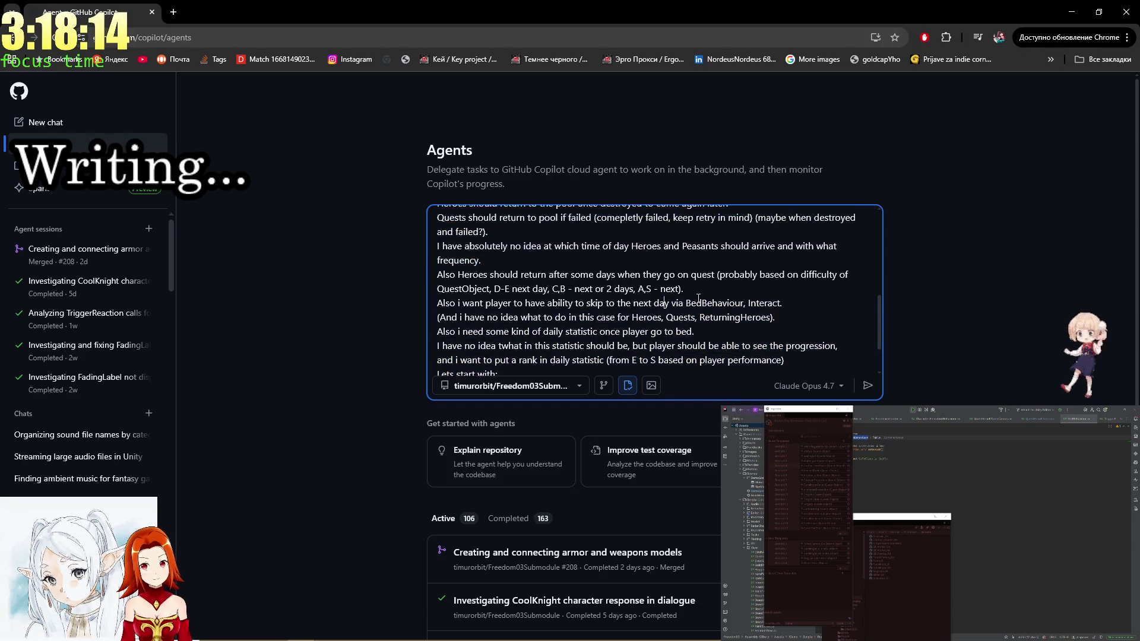
{"action": "scroll", "coordinate": [728, 307], "scroll_direction": "down", "scroll_amount": 4}
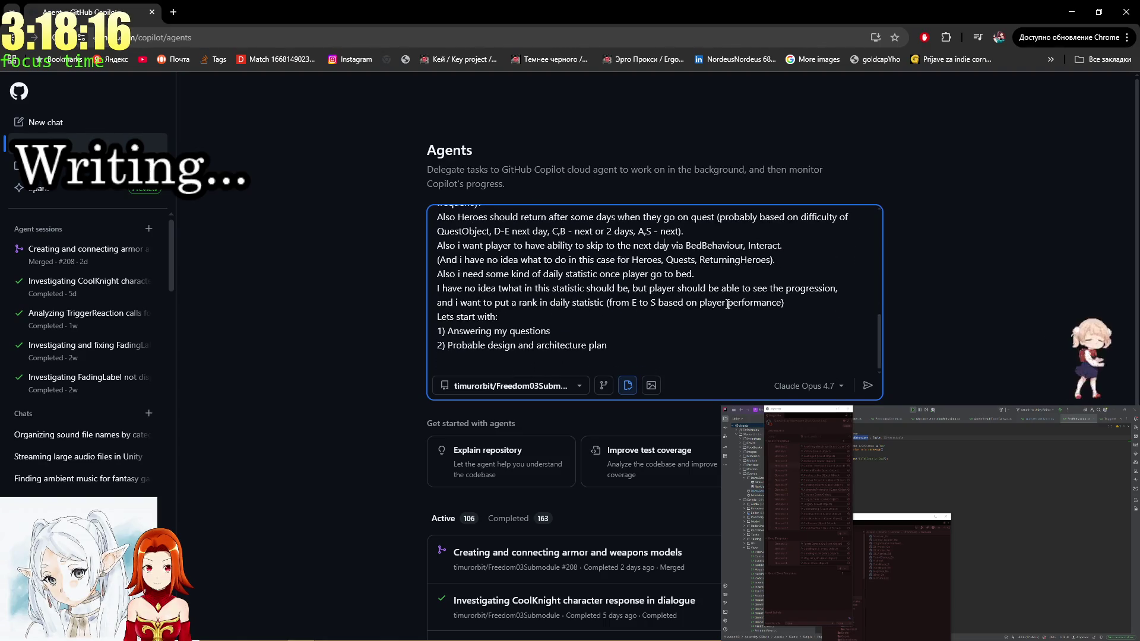
Add a line saying it's unclear how the day/night cycle should look.
{"action": "left_click", "coordinate": [659, 316]}
{"action": "left_click", "coordinate": [812, 304]}
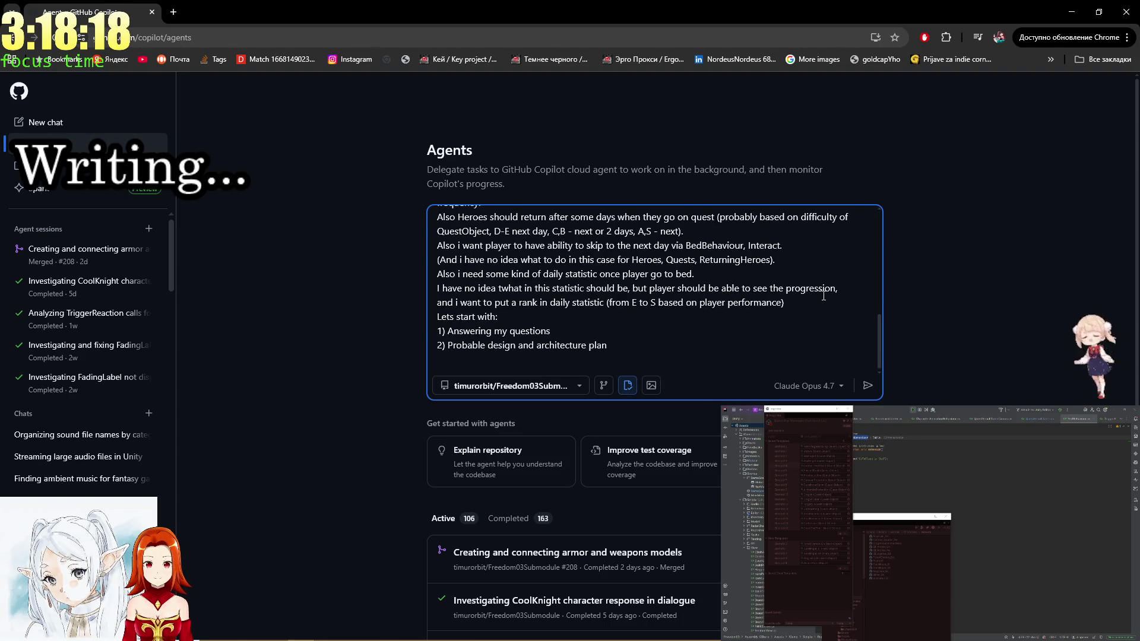
{"action": "type", "text": "."}
{"action": "key", "text": "shift+Return"}
{"action": "type", "text": "And i h"}
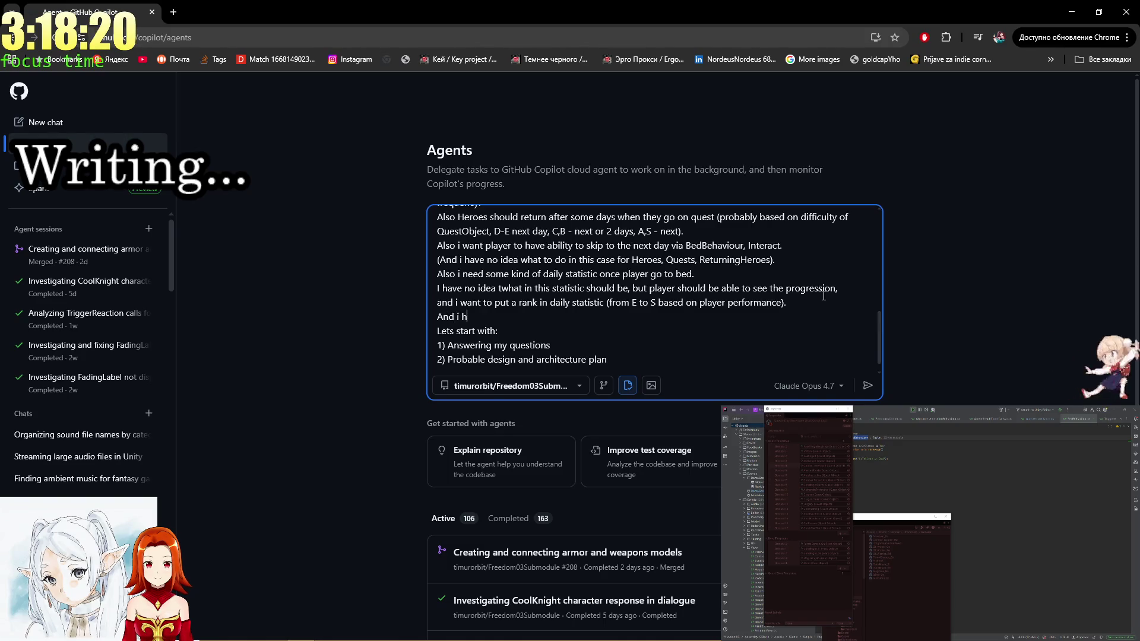
{"action": "type", "text": "ave no idea how day/"}
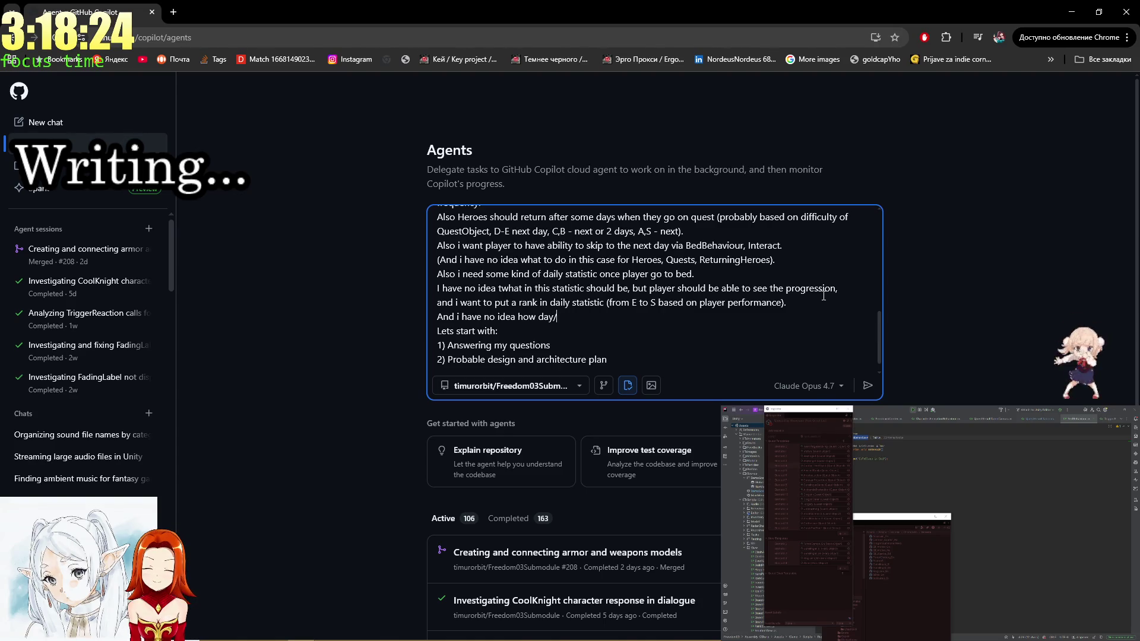
{"action": "type", "text": "night sycle"}
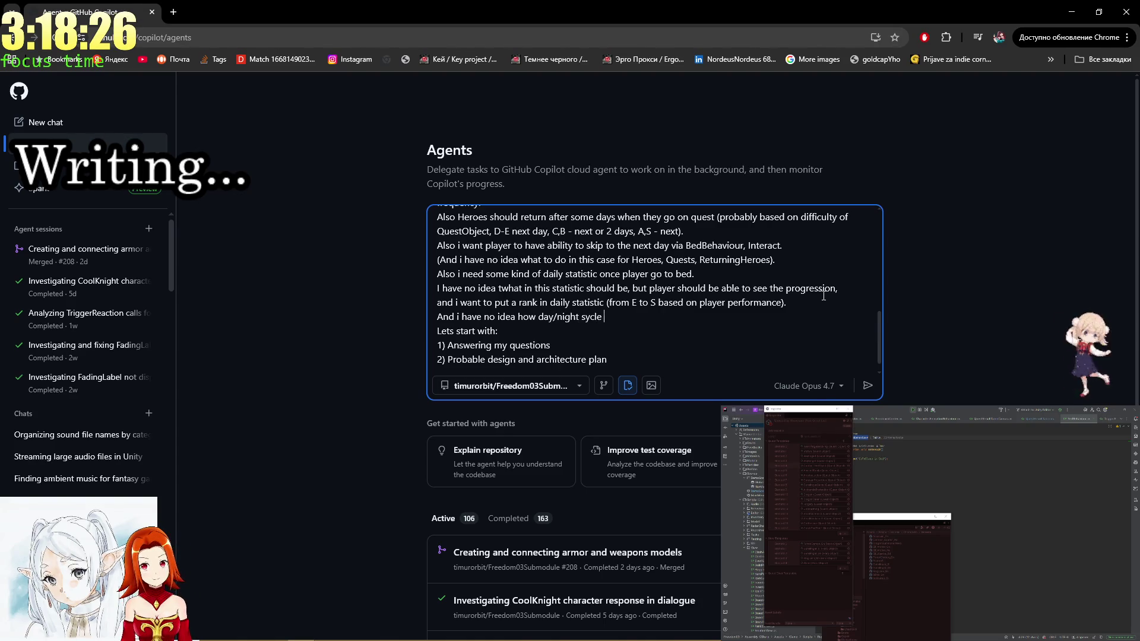
{"action": "type", "text": " should look li"}
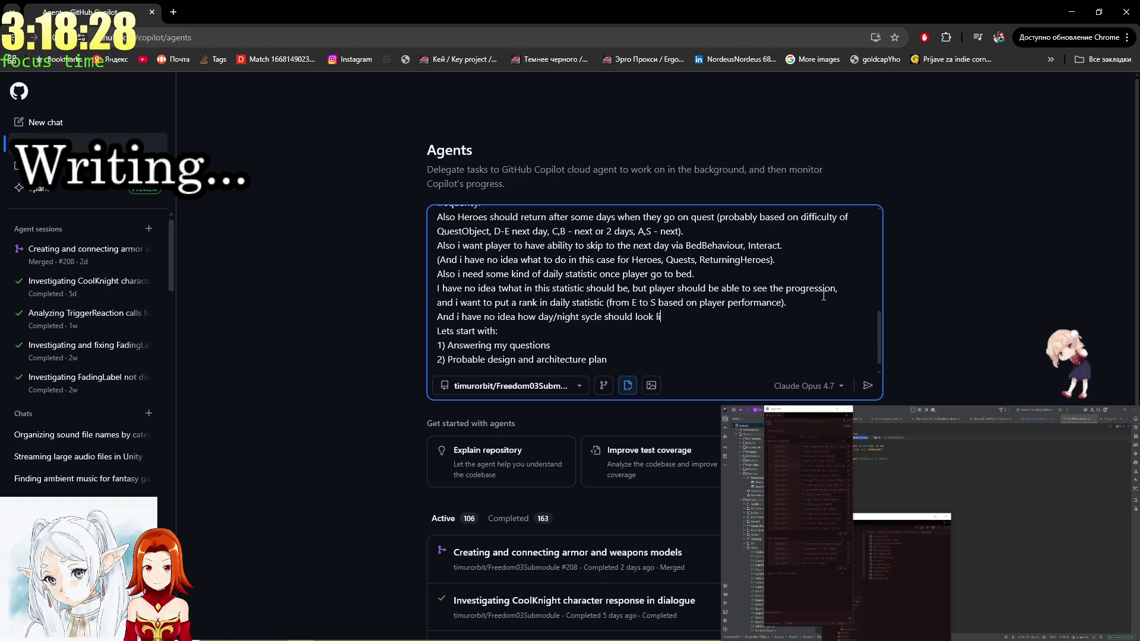
Start turning 'Lets start with' into a request to begin without code.
{"action": "key", "text": "ctrl+a"}
{"action": "scroll", "coordinate": [802, 303], "scroll_direction": "down", "scroll_amount": 1}
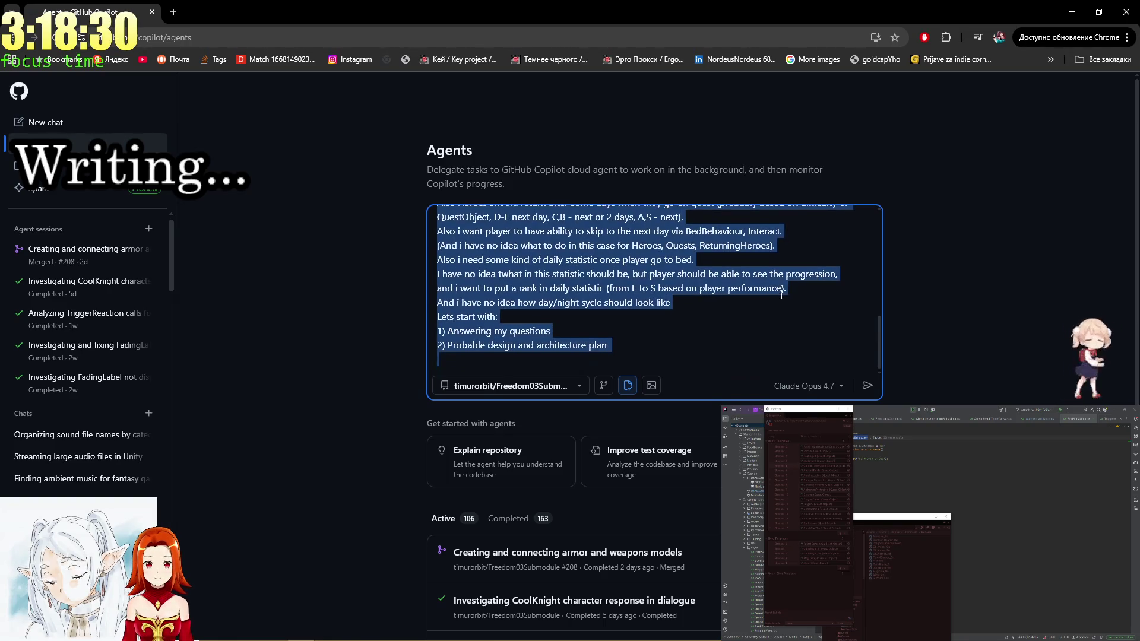
{"action": "left_click", "coordinate": [787, 309]}
{"action": "scroll", "coordinate": [787, 309], "scroll_direction": "up", "scroll_amount": 10}
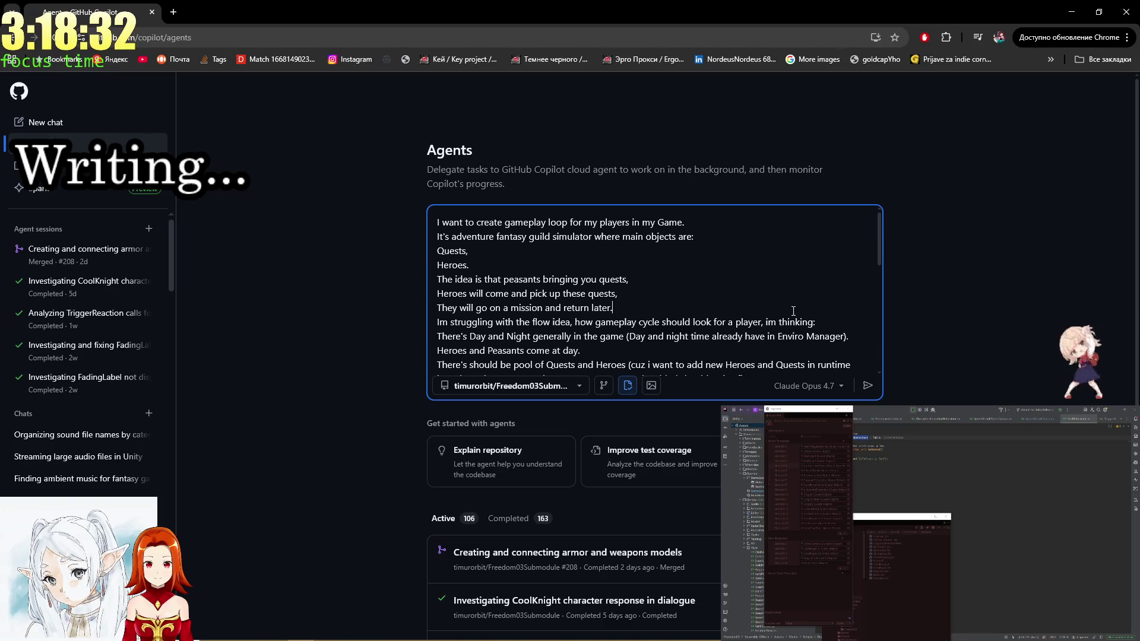
{"action": "scroll", "coordinate": [822, 324], "scroll_direction": "down", "scroll_amount": 10}
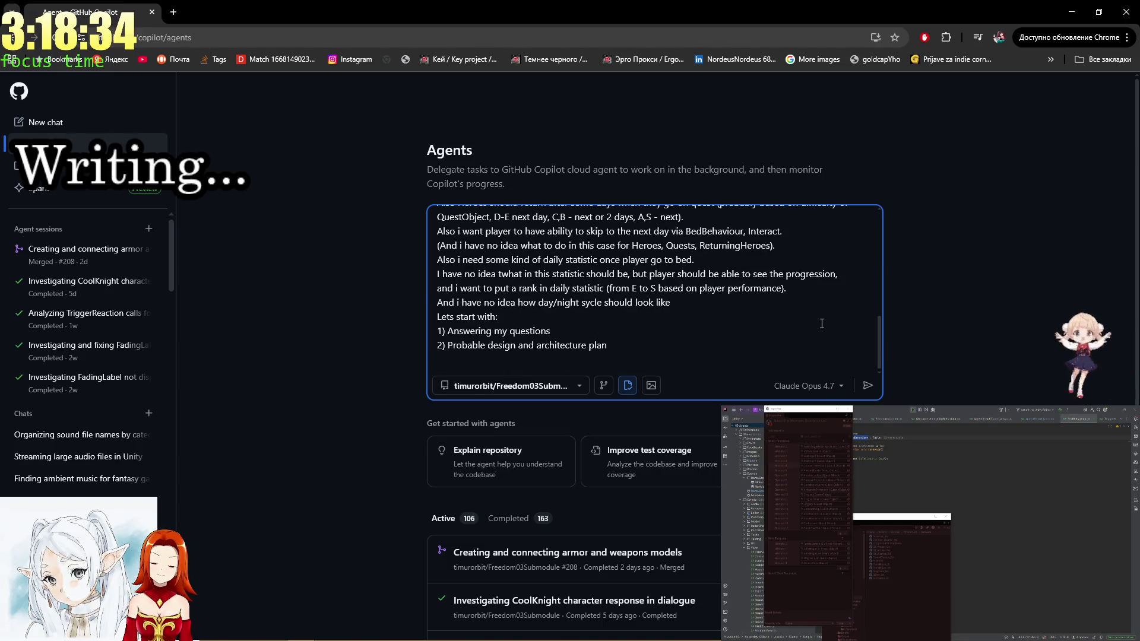
{"action": "left_click", "coordinate": [494, 316]}
{"action": "type", "text": "out code"}
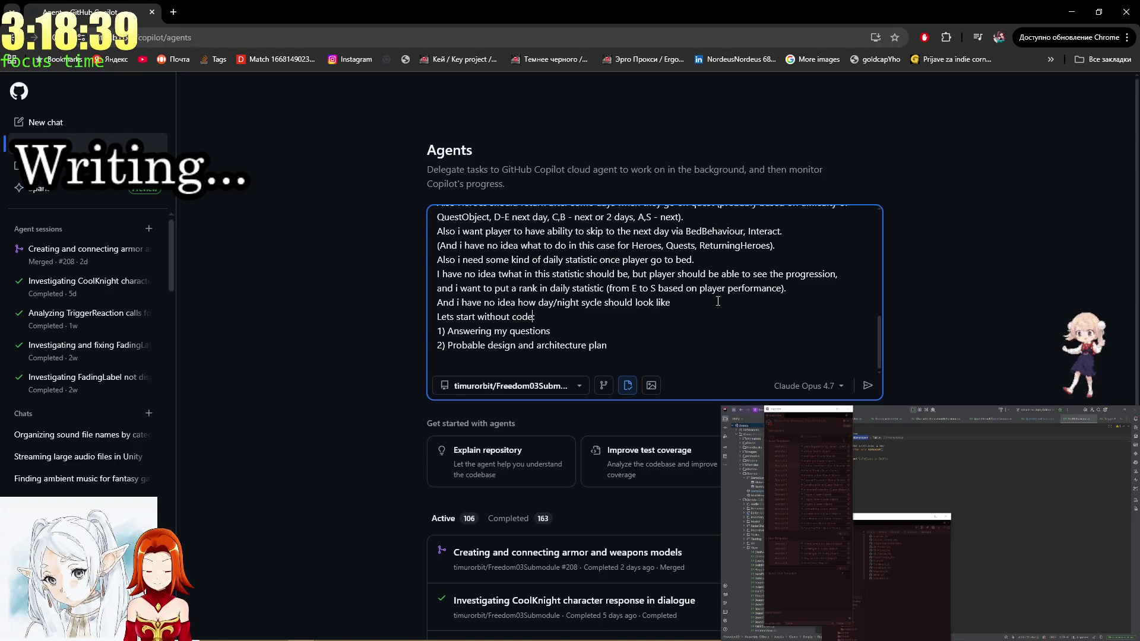
{"action": "type", "text": "with:"}
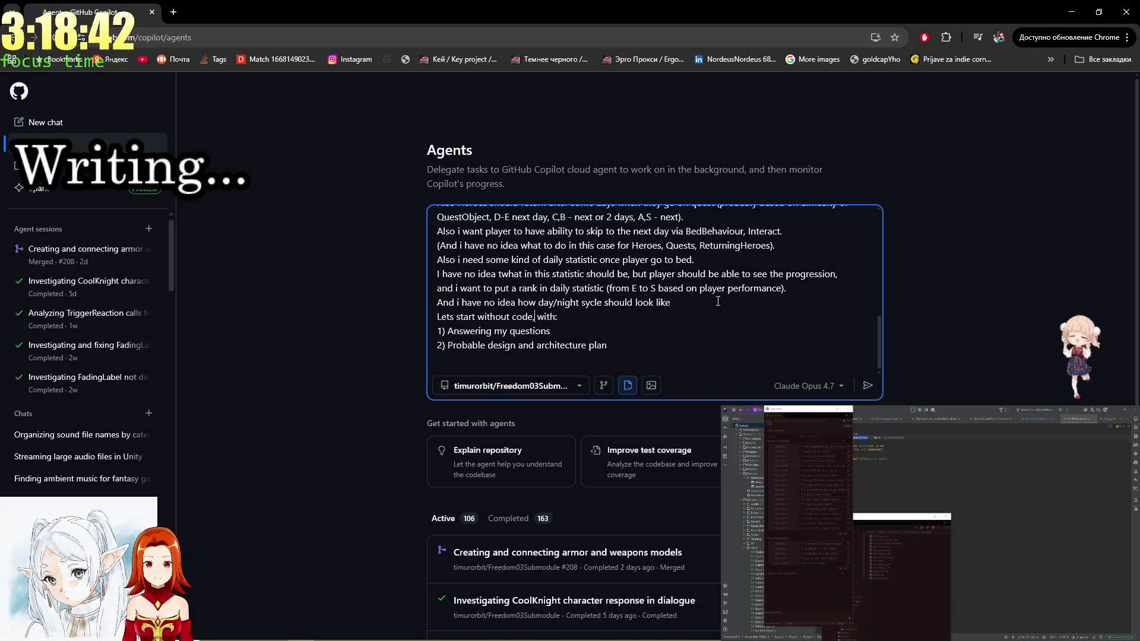
Undo the whole prompt back to the codebase plan template.
{"action": "key", "text": "ctrl+a"}
{"action": "scroll", "coordinate": [723, 294], "scroll_direction": "up", "scroll_amount": 5}
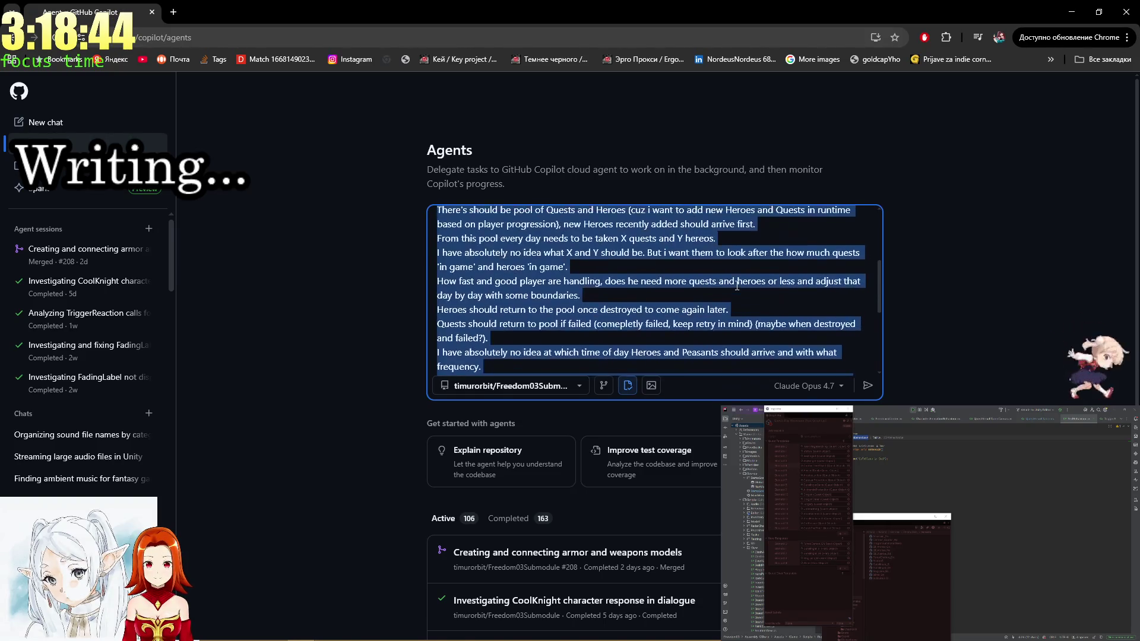
{"action": "scroll", "coordinate": [730, 291], "scroll_direction": "down", "scroll_amount": 5}
{"action": "key", "text": "ctrl+z"}
{"action": "key", "text": "ctrl+z"}
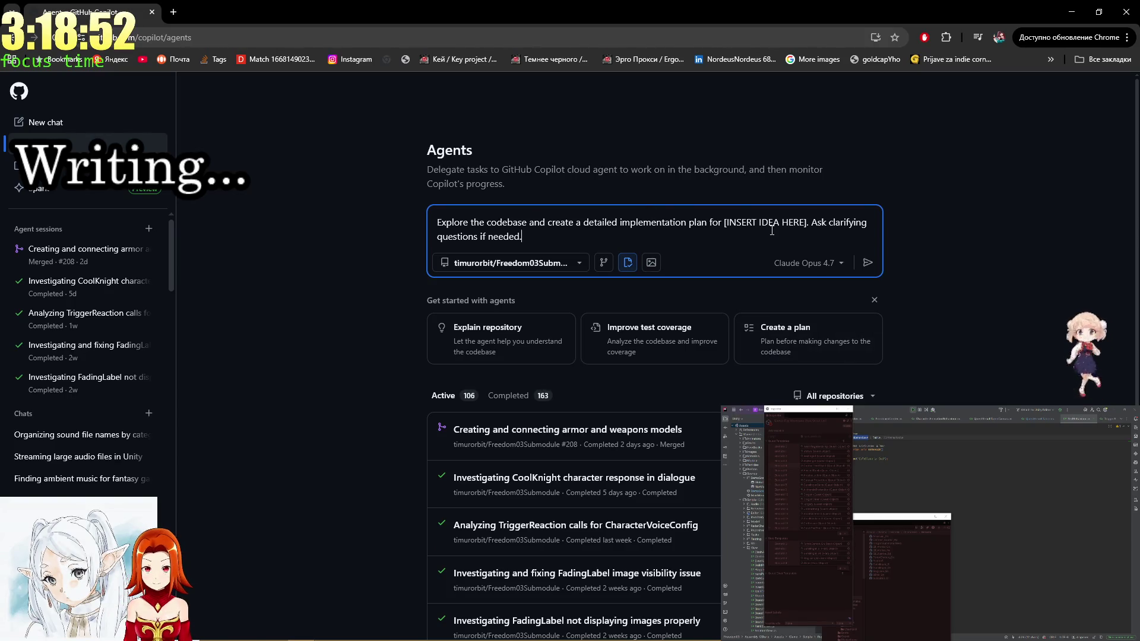
Paste the long game-loop prompt back and copy it over the Notepad++ note's text.
{"action": "key", "text": "ctrl+a"}
{"action": "key", "text": "ctrl+v"}
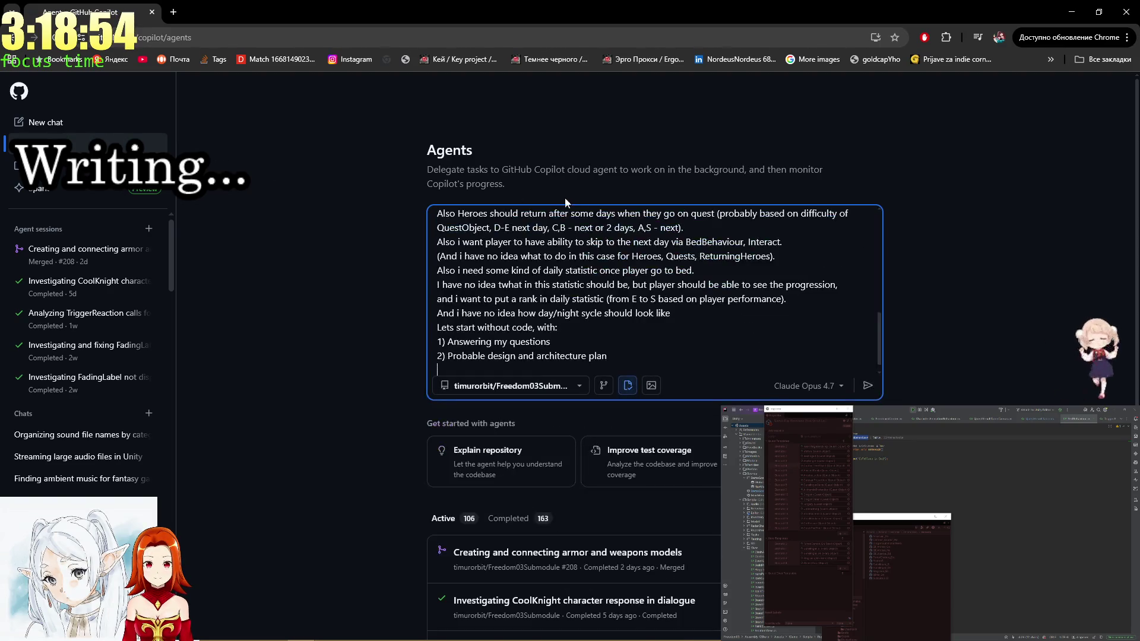
{"action": "scroll", "coordinate": [704, 288], "scroll_direction": "up", "scroll_amount": 2}
{"action": "key", "text": "ctrl+a"}
{"action": "key", "text": "alt+Tab"}
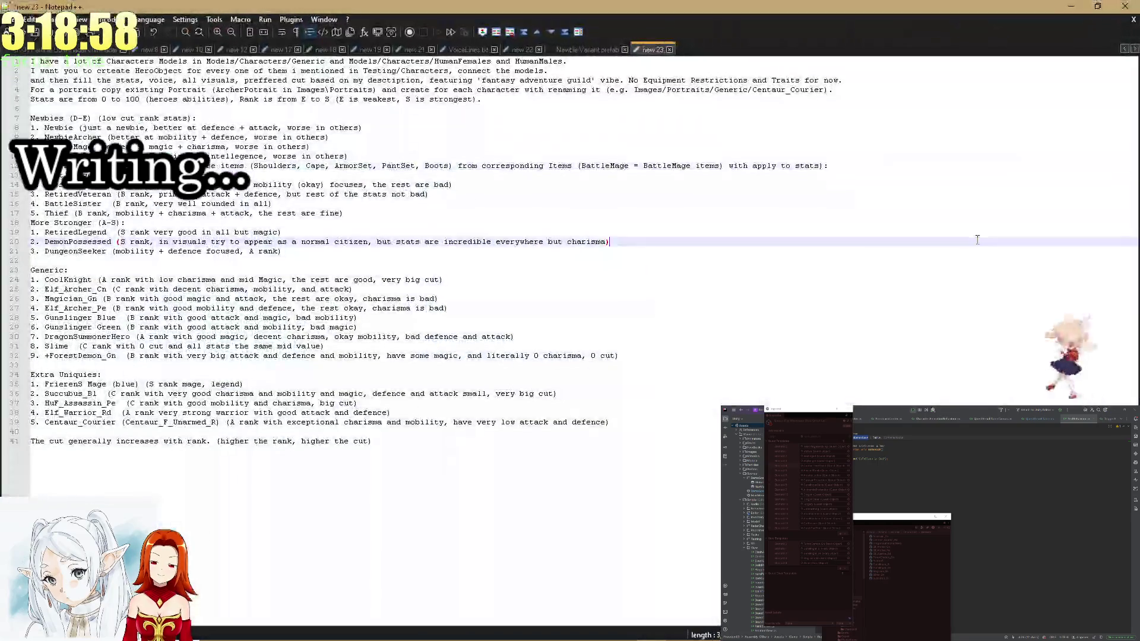
{"action": "key", "text": "ctrl+a"}
{"action": "key", "text": "ctrl+v"}
{"action": "key", "text": "alt+Tab"}
Restore the 'explore the codebase and create a plan' template as the agent prompt.
{"action": "left_click", "coordinate": [725, 304]}
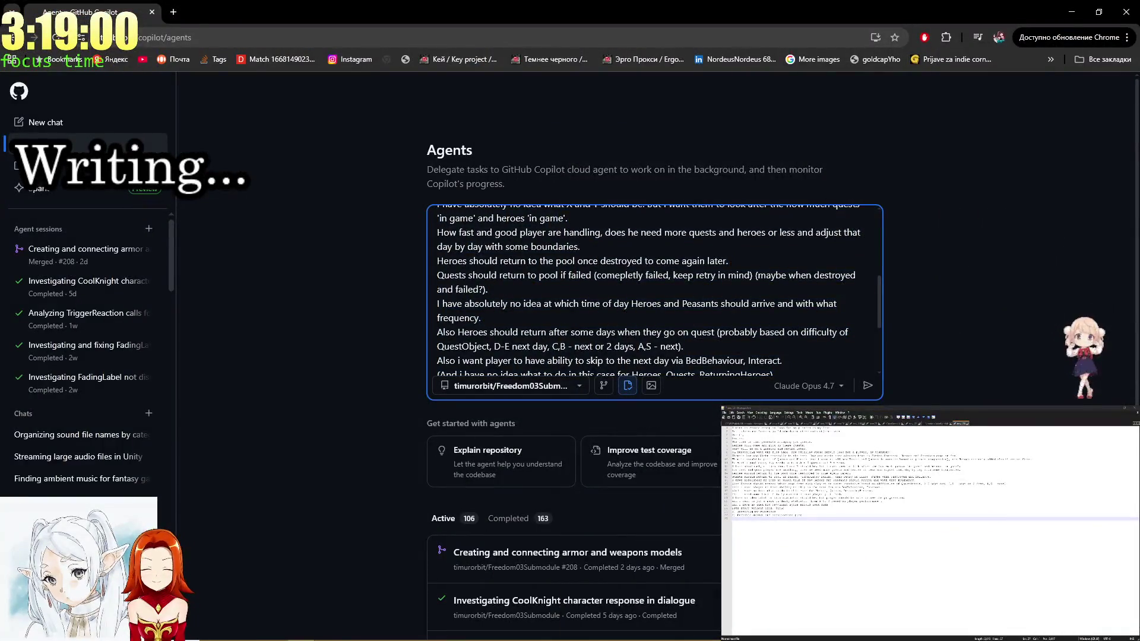
{"action": "left_click", "coordinate": [628, 385]}
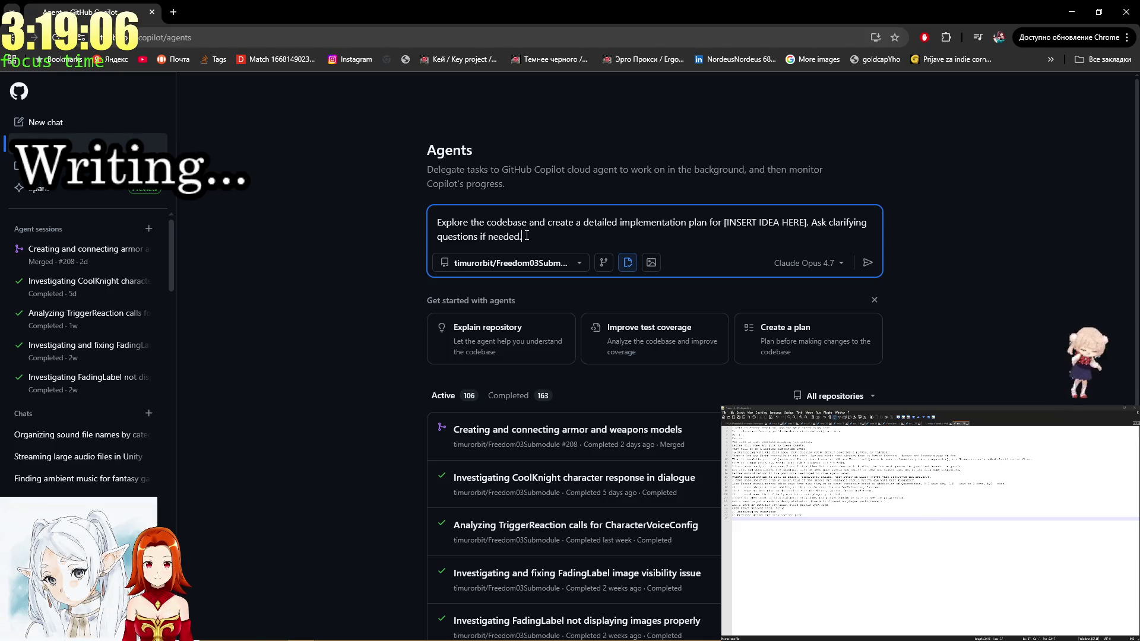
{"action": "left_click_drag", "start_coordinate": [526, 235], "coordinate": [372, 215]}
{"action": "left_click", "coordinate": [613, 246]}
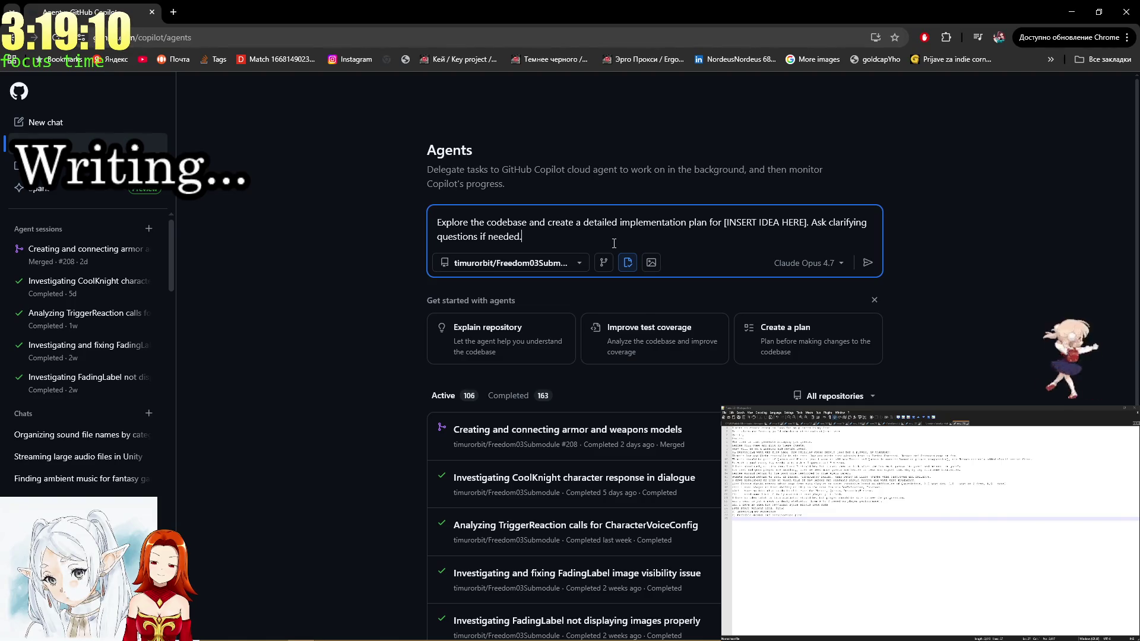
{"action": "left_click", "coordinate": [772, 508]}
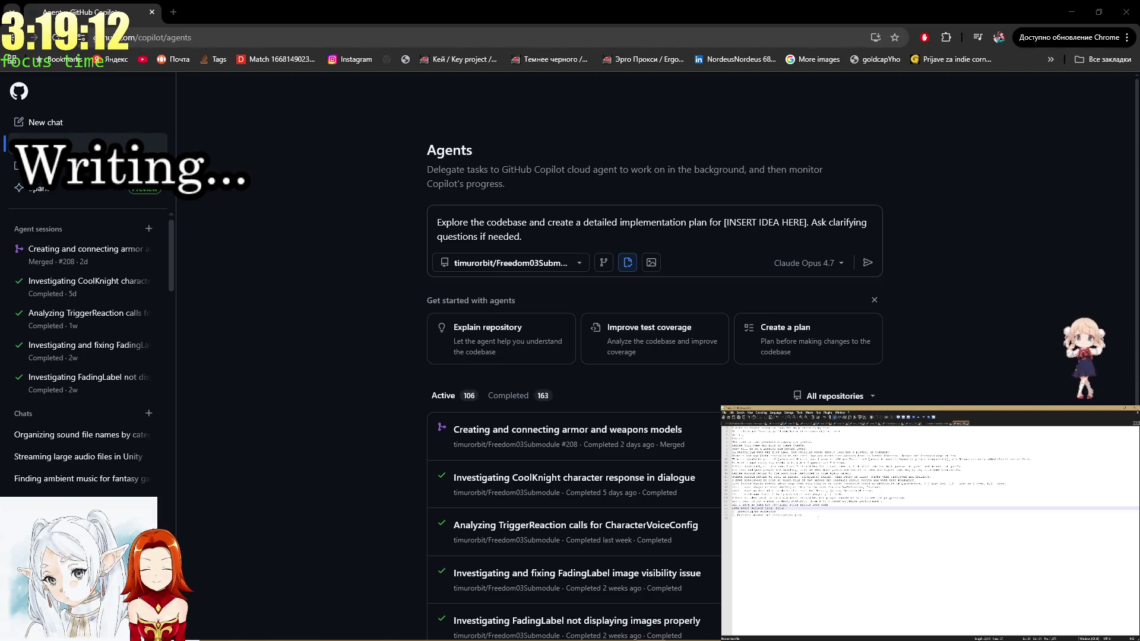
{"action": "key", "text": "ctrl+a"}
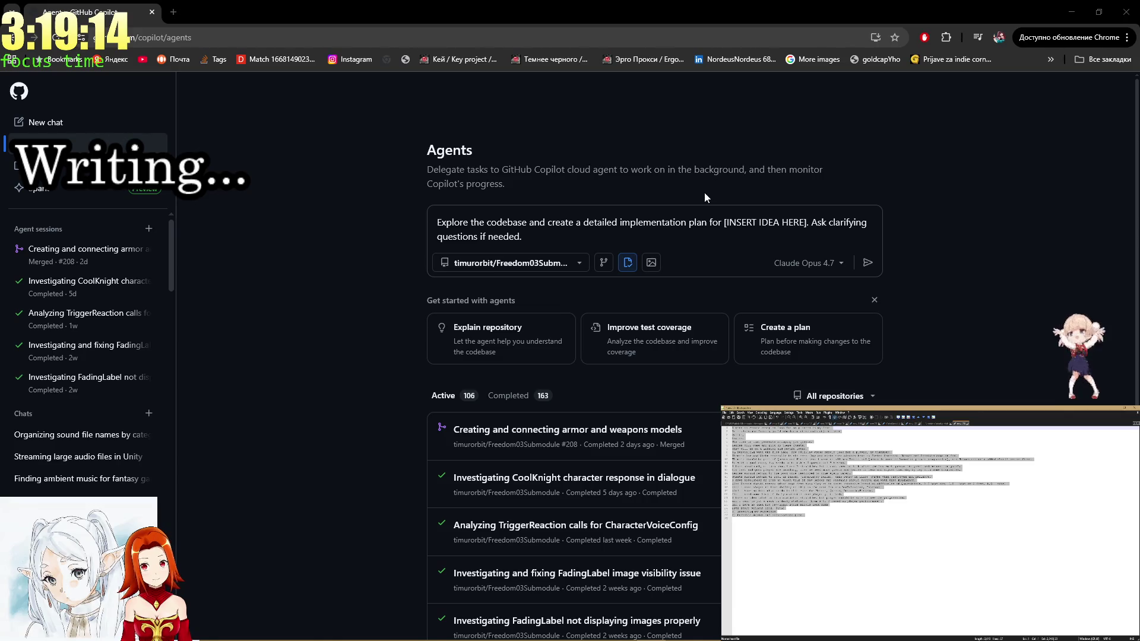
{"action": "left_click", "coordinate": [544, 242]}
{"action": "key", "text": "ctrl+a"}
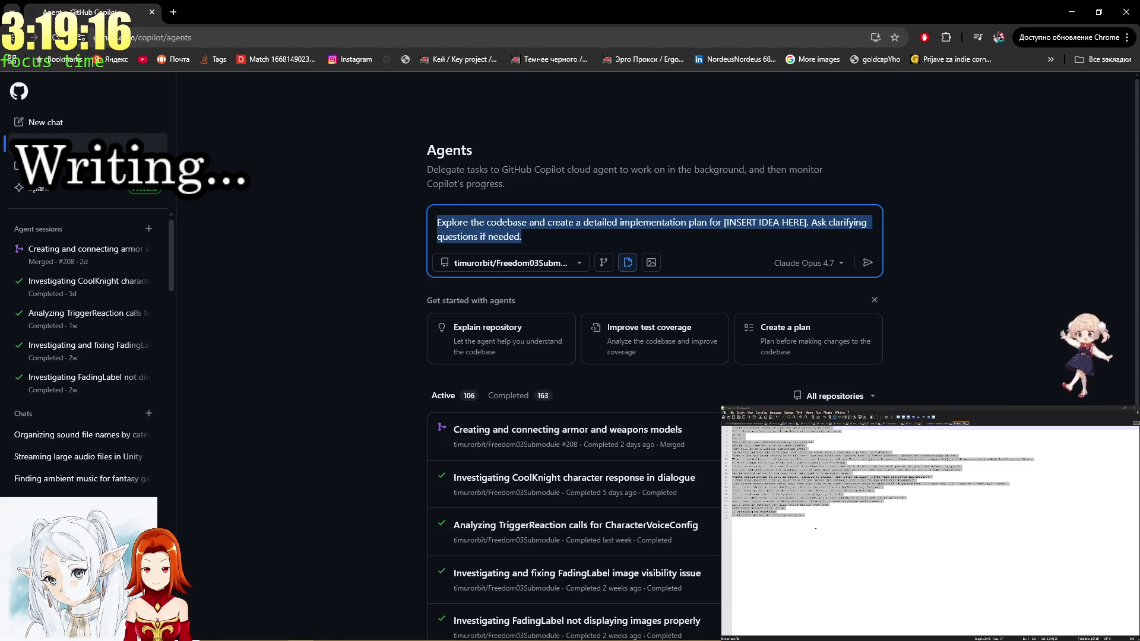
Replace the note's last-line placeholder with the pasted codebase-exploration plan request, deleting the four lines above.
{"action": "left_click", "coordinate": [816, 529]}
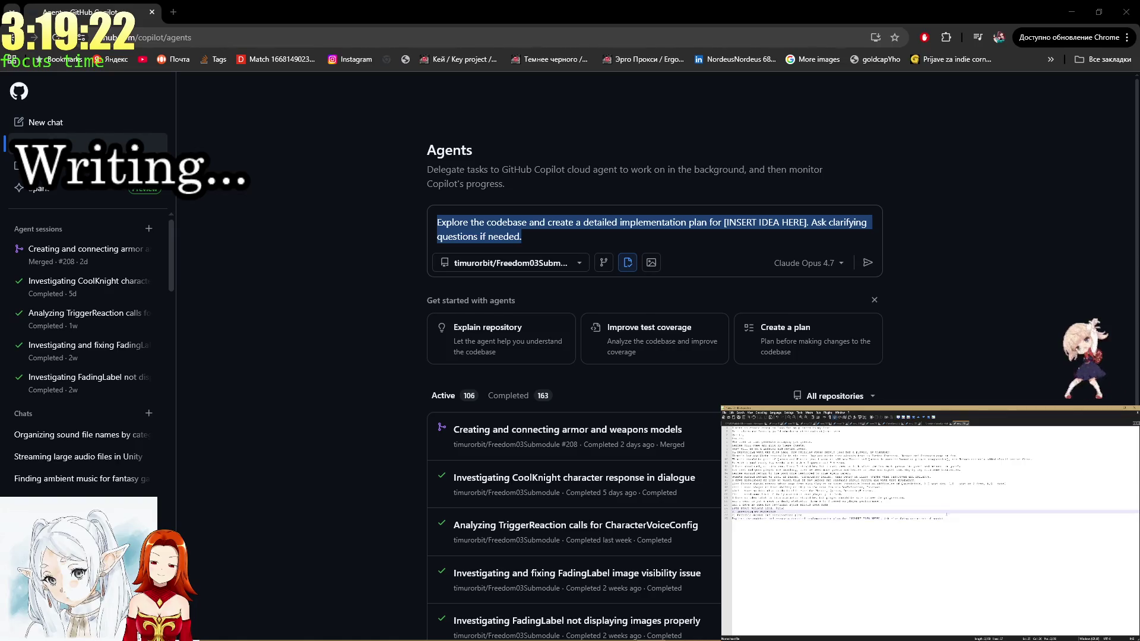
{"action": "left_click", "coordinate": [929, 509]}
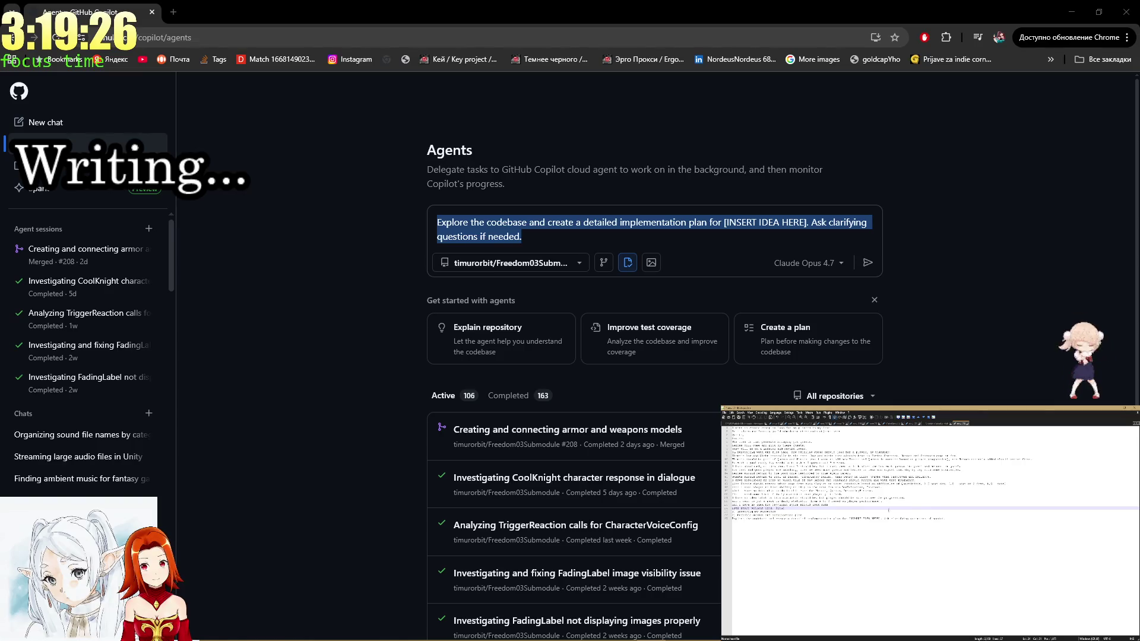
{"action": "left_click", "coordinate": [879, 519]}
{"action": "left_click_drag", "start_coordinate": [879, 518], "coordinate": [850, 519]}
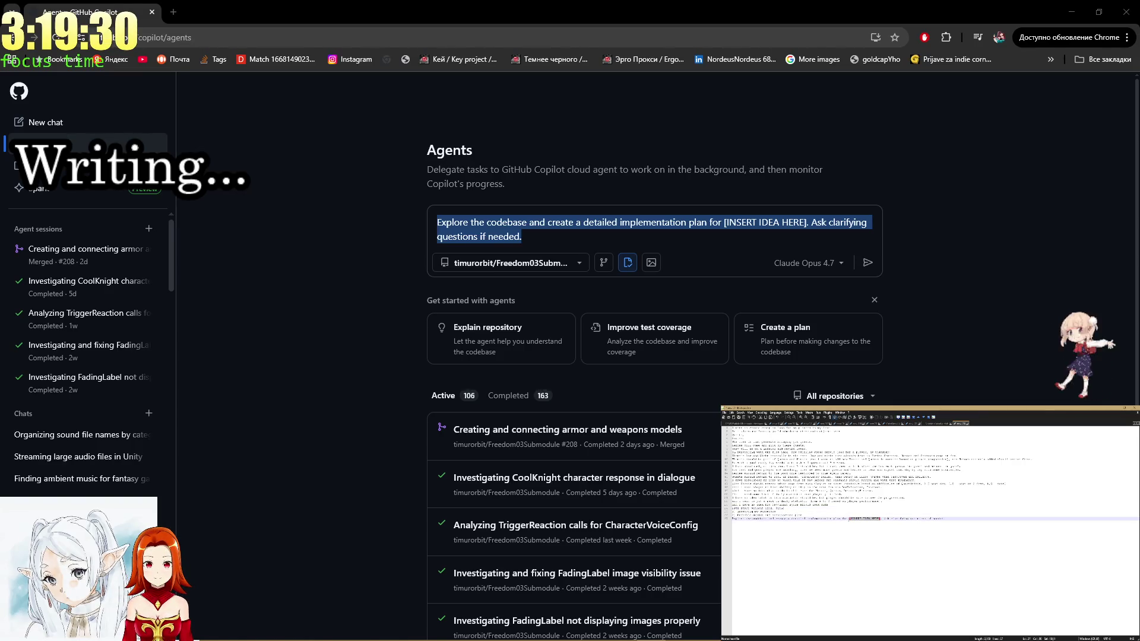
{"action": "left_click", "coordinate": [850, 519]}
{"action": "right_click", "coordinate": [849, 520]}
{"action": "left_click", "coordinate": [854, 534]}
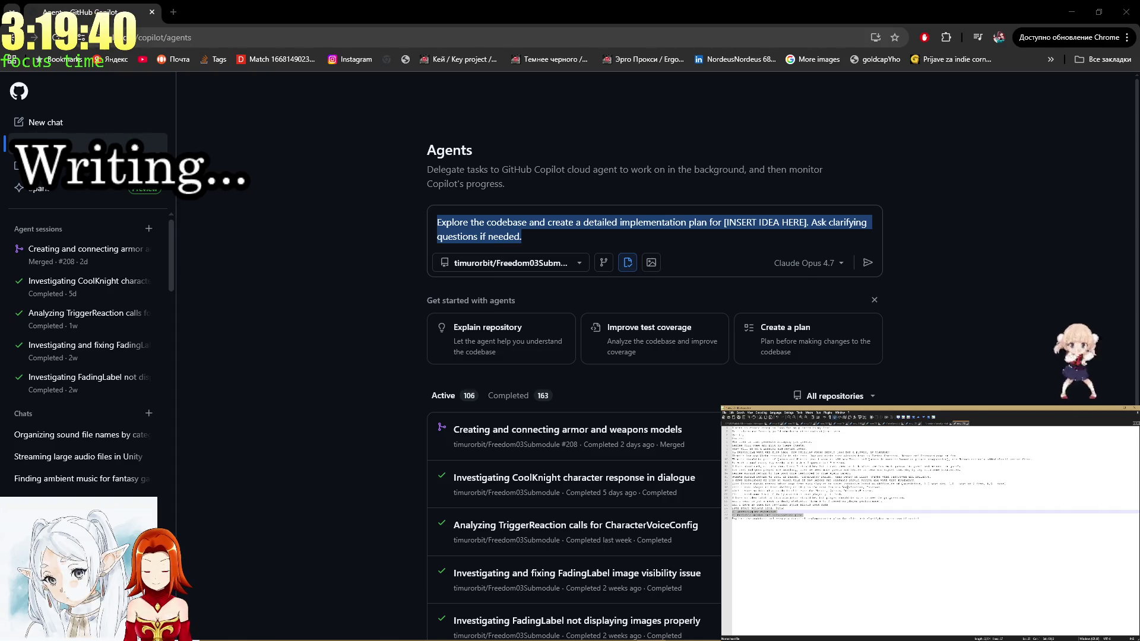
{"action": "key", "text": "shift+Up"}
{"action": "key", "text": "shift+Up"}
{"action": "key", "text": "shift+Up"}
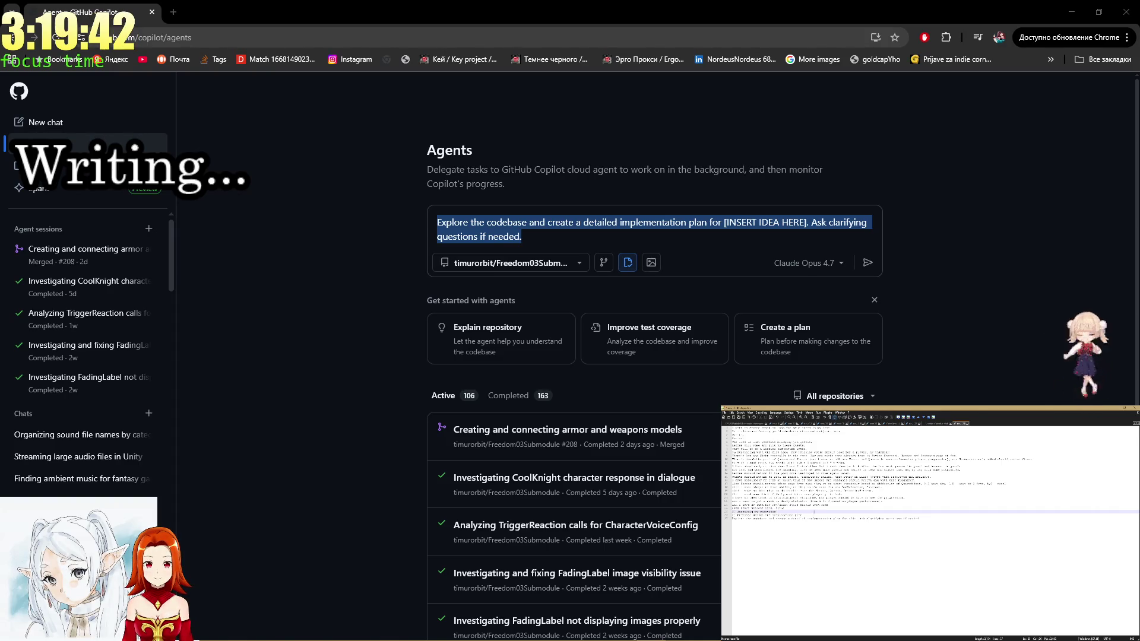
{"action": "key", "text": "Delete"}
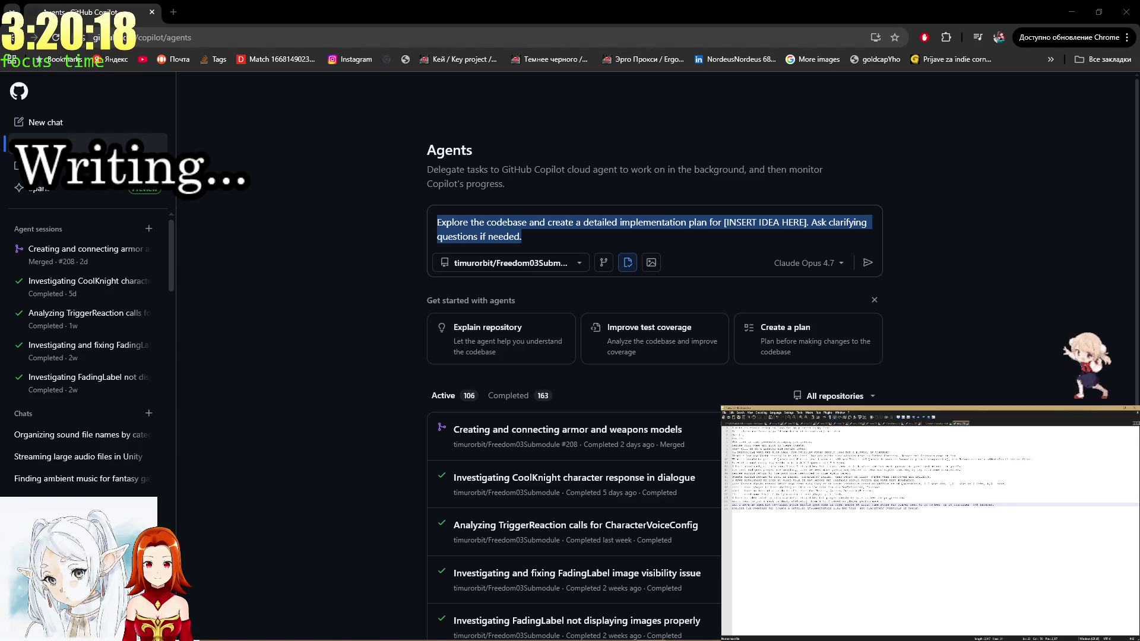
Finish the final quest line and paste the whole note into the Copilot agent prompt, replacing the template.
{"action": "type", "text": "msg"}
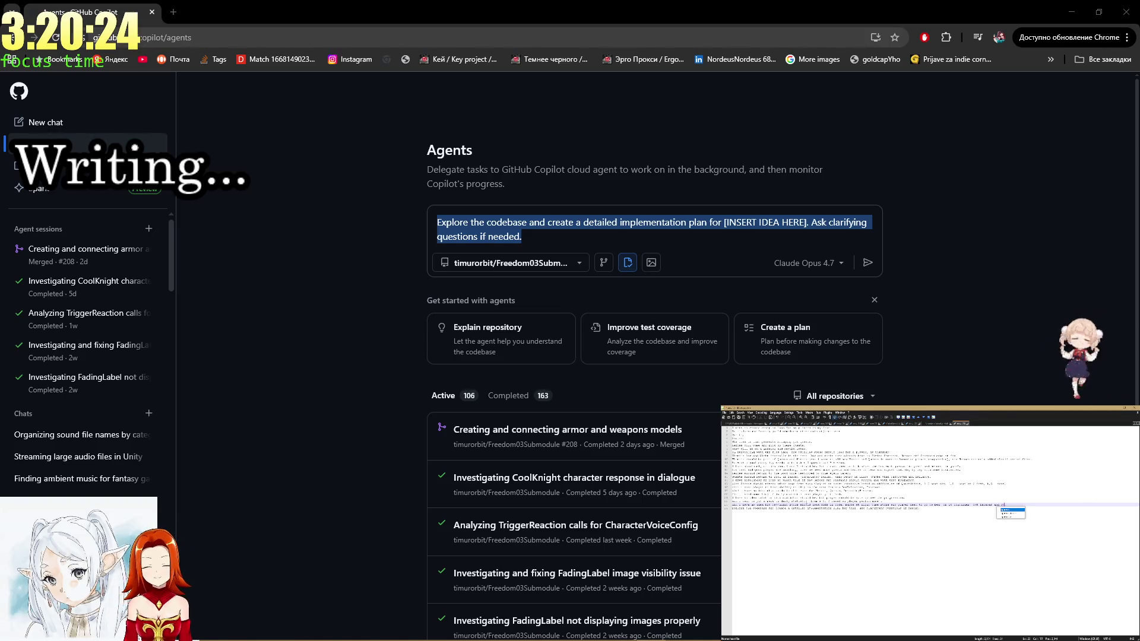
{"action": "type", "text": "text a questions"}
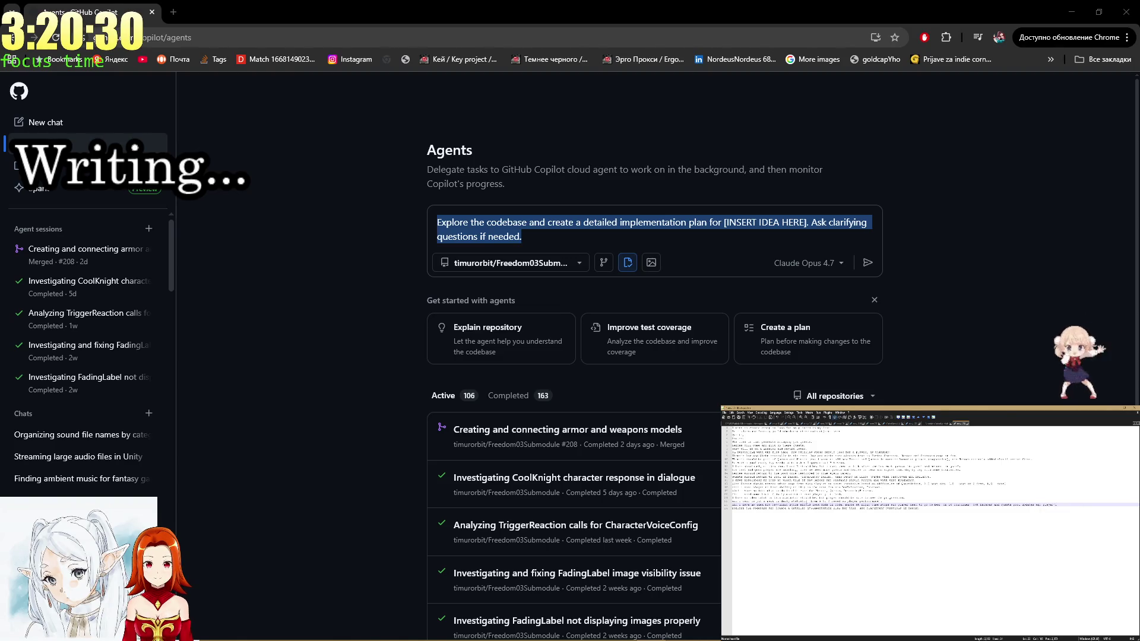
{"action": "type", "text": " ands and"}
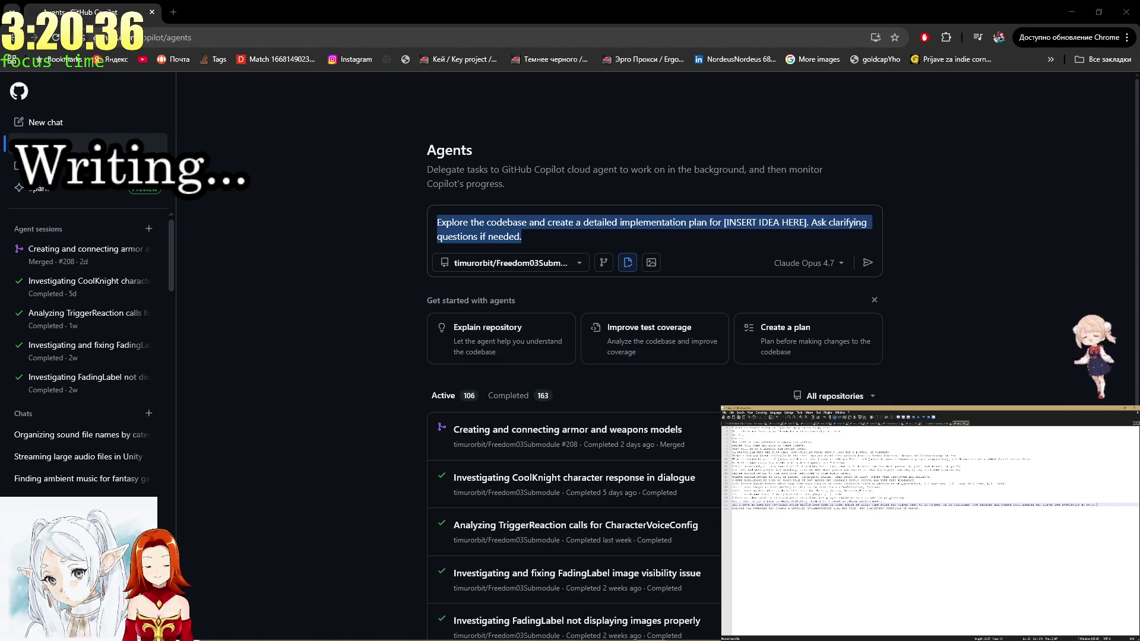
{"action": "type", "text": " a"}
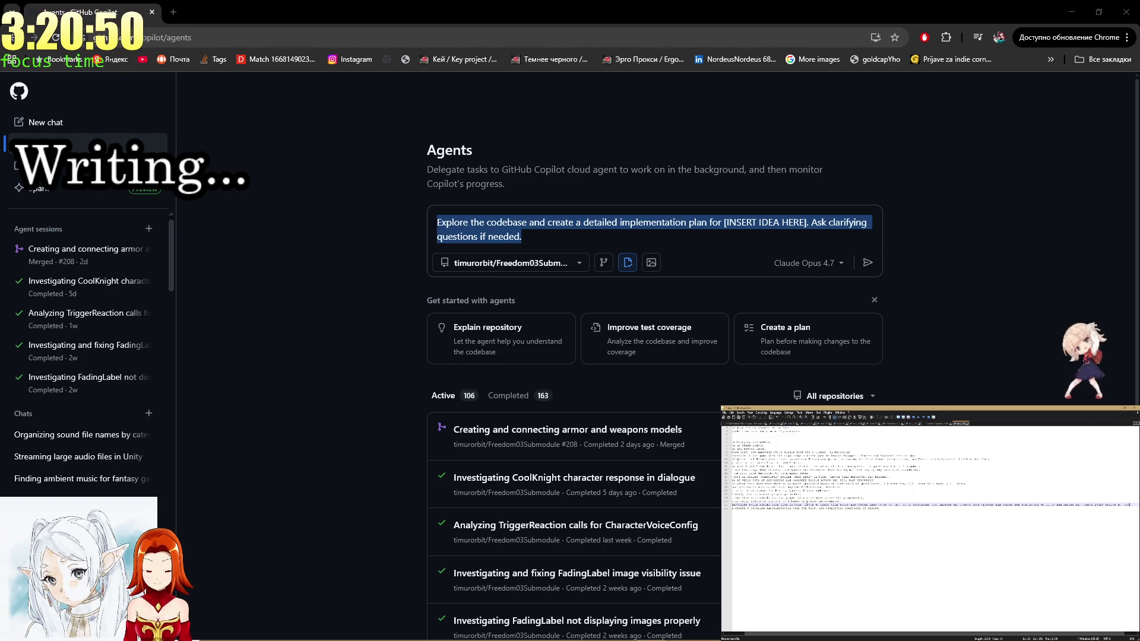
{"action": "key", "text": "ctrl+a"}
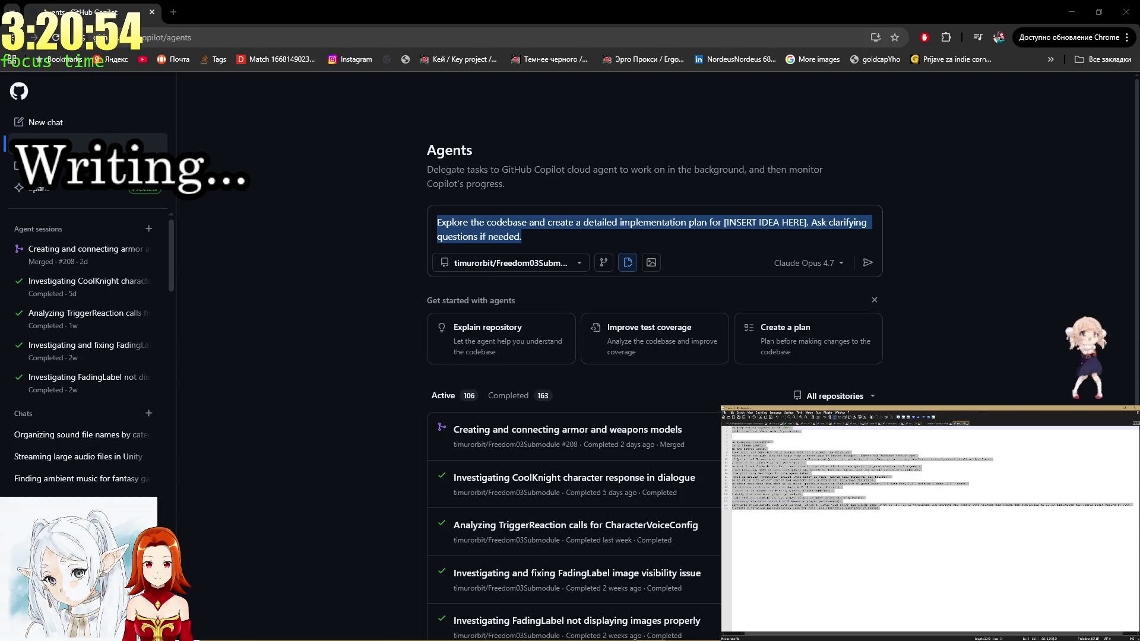
{"action": "left_click", "coordinate": [667, 242]}
{"action": "key", "text": "ctrl+v"}
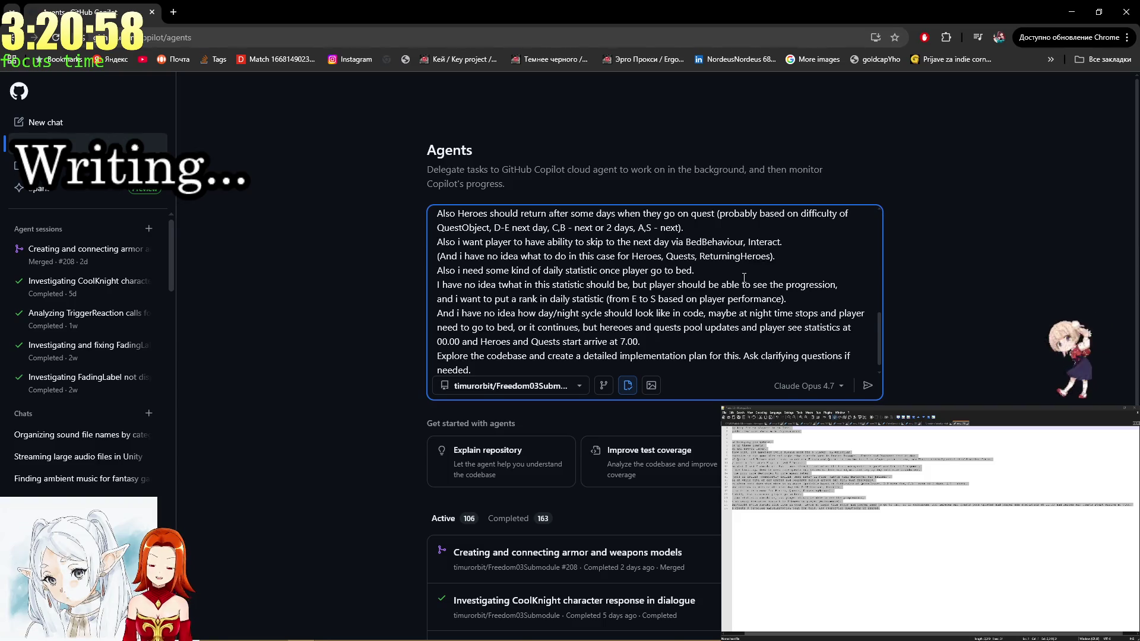
Submit the gameplay-loop prompt as a queued agent session, then open the OBS text source's properties.
{"action": "key", "text": "Return"}
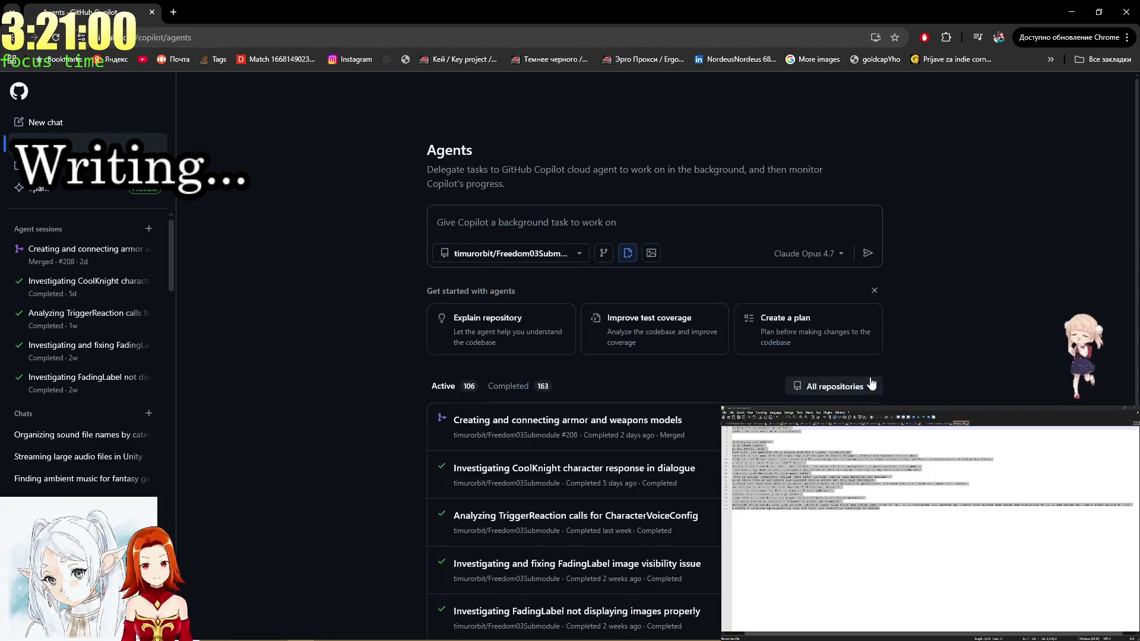
{"action": "key", "text": "alt+Tab"}
{"action": "key", "text": "alt+Tab"}
{"action": "key", "text": "alt+Tab"}
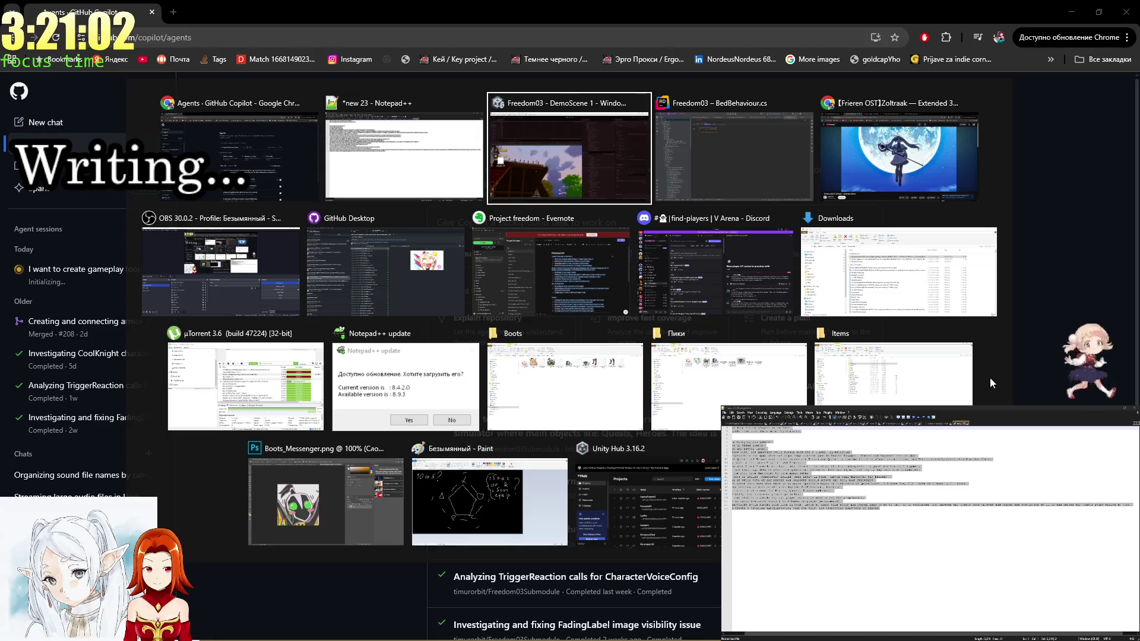
{"action": "left_click", "coordinate": [195, 277]}
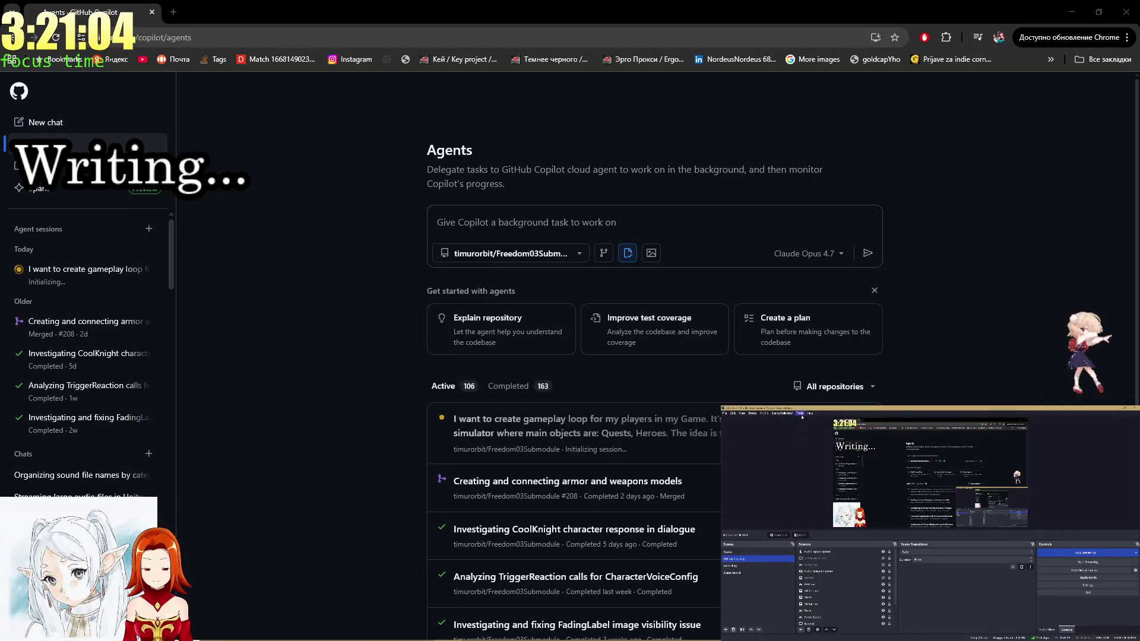
{"action": "right_click", "coordinate": [838, 584]}
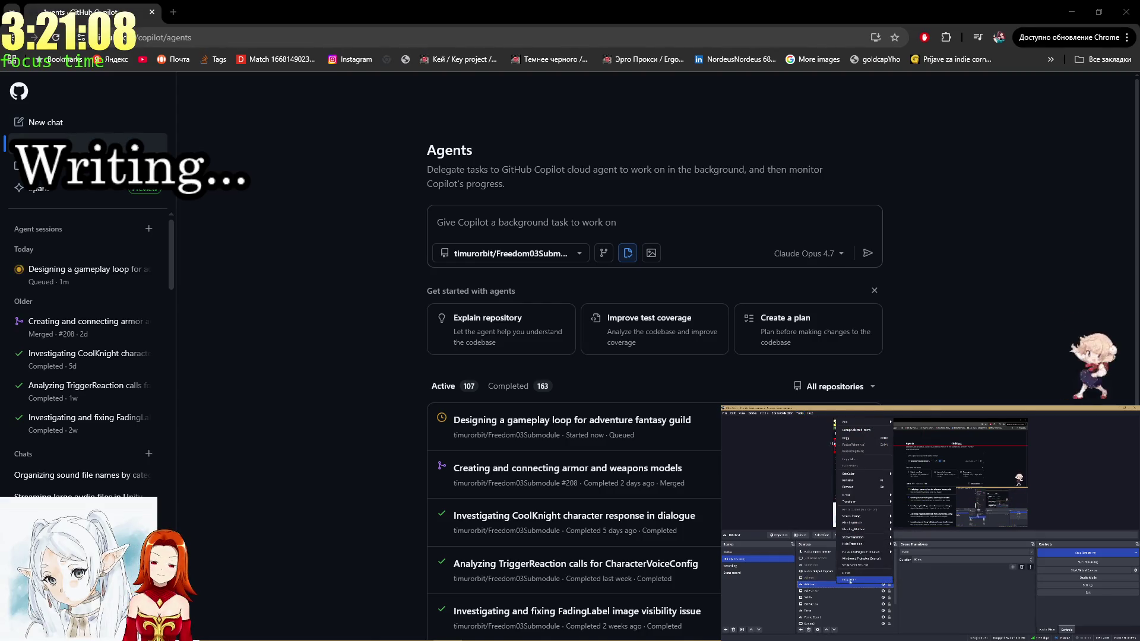
{"action": "left_click", "coordinate": [849, 579]}
Change the OBS stream caption to BRB and show the cartoon character overlay.
{"action": "type", "text": "RB"}
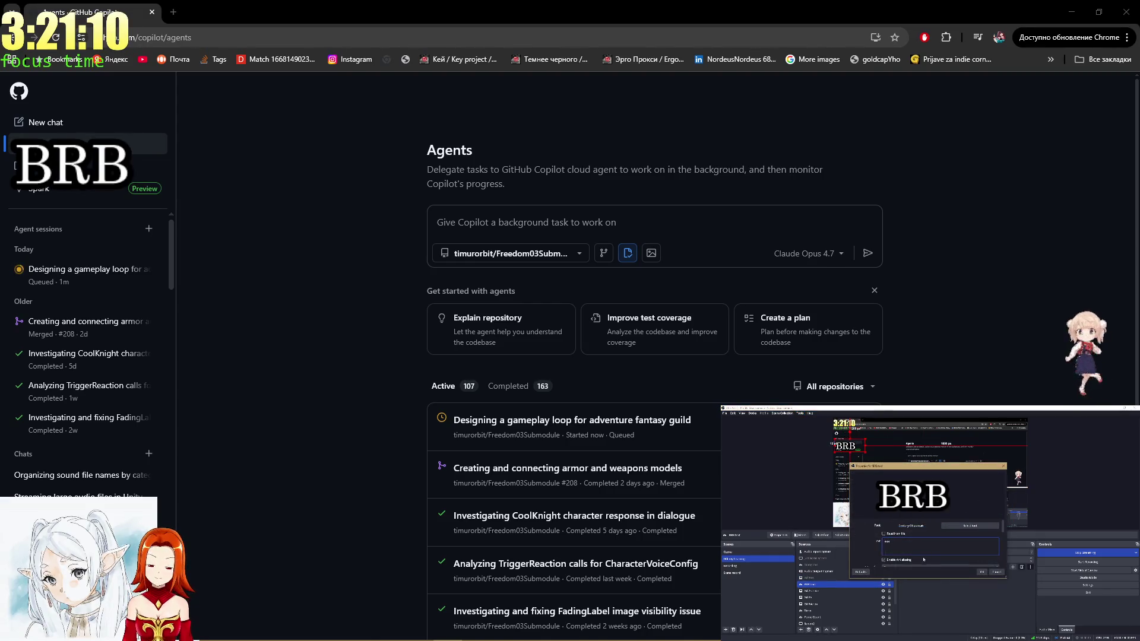
{"action": "left_click", "coordinate": [982, 572]}
{"action": "left_click", "coordinate": [880, 575]}
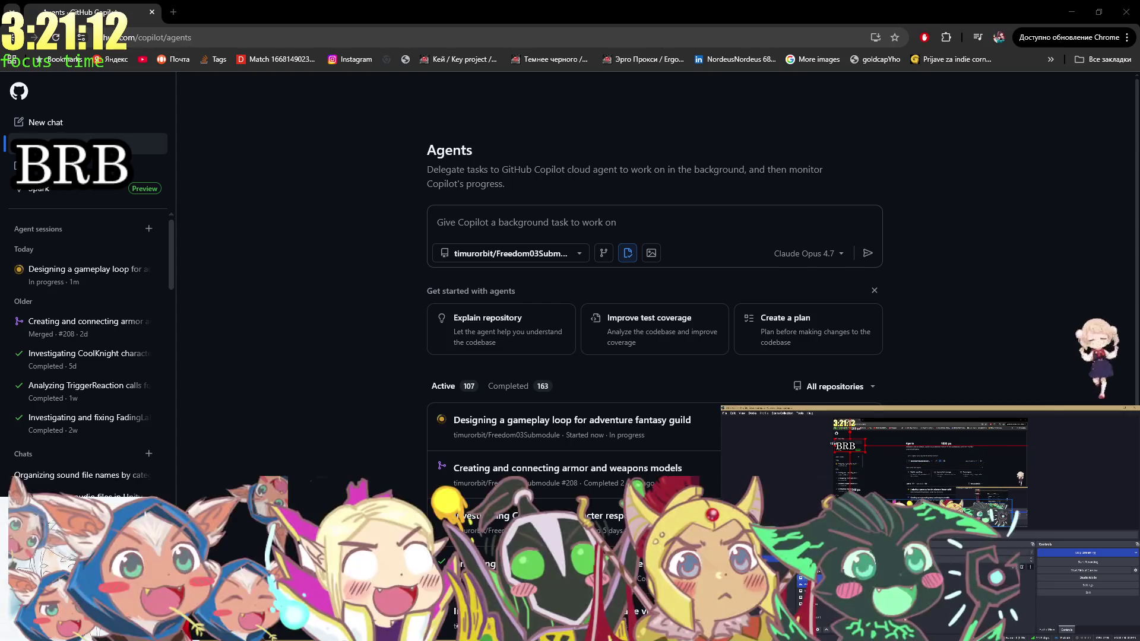
Move OBS to the second monitor and play the Frieren YouTube video fullscreen on the main screen.
{"action": "key", "text": "alt+Tab"}
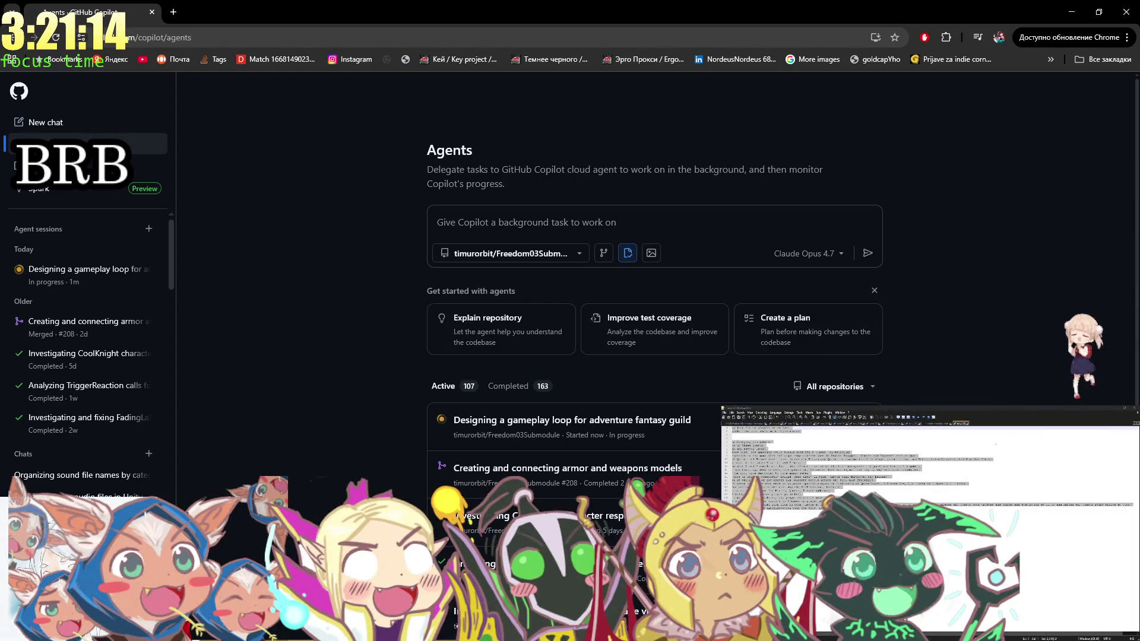
{"action": "key", "text": "alt+Tab"}
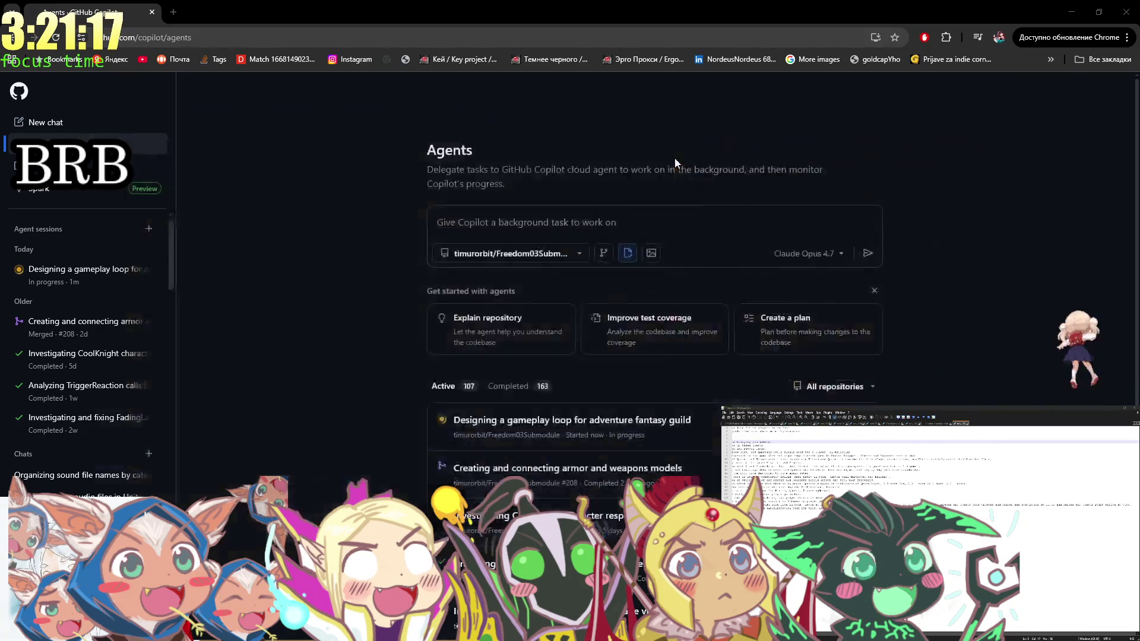
{"action": "key", "text": "alt+Tab"}
{"action": "left_click_drag", "start_coordinate": [701, 5], "coordinate": [1139, 6]}
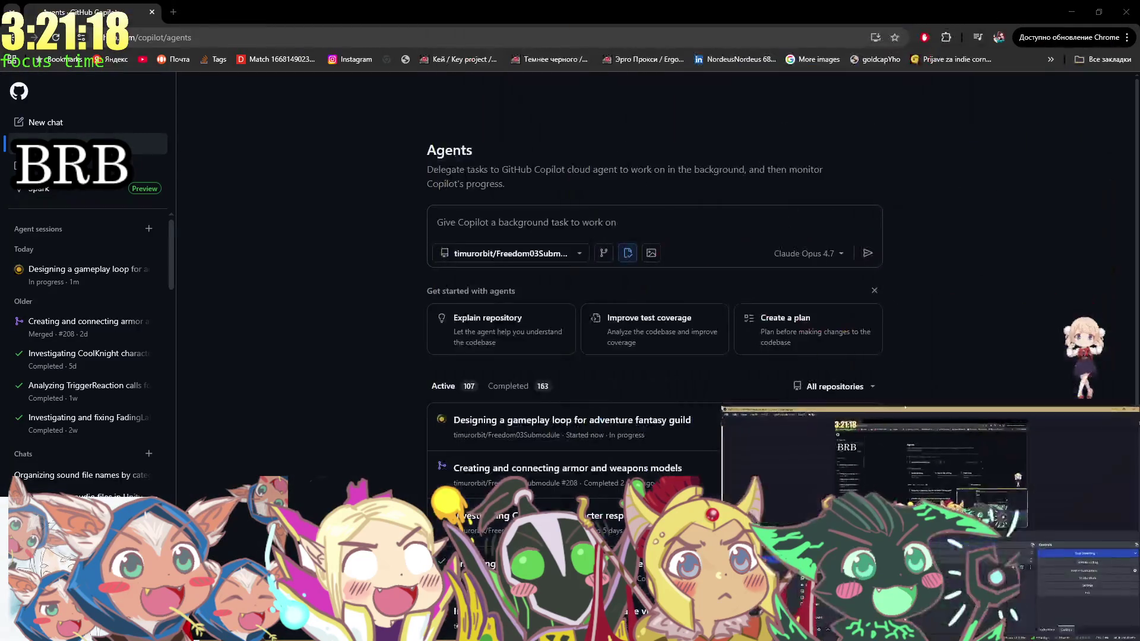
{"action": "key", "text": "alt+Tab"}
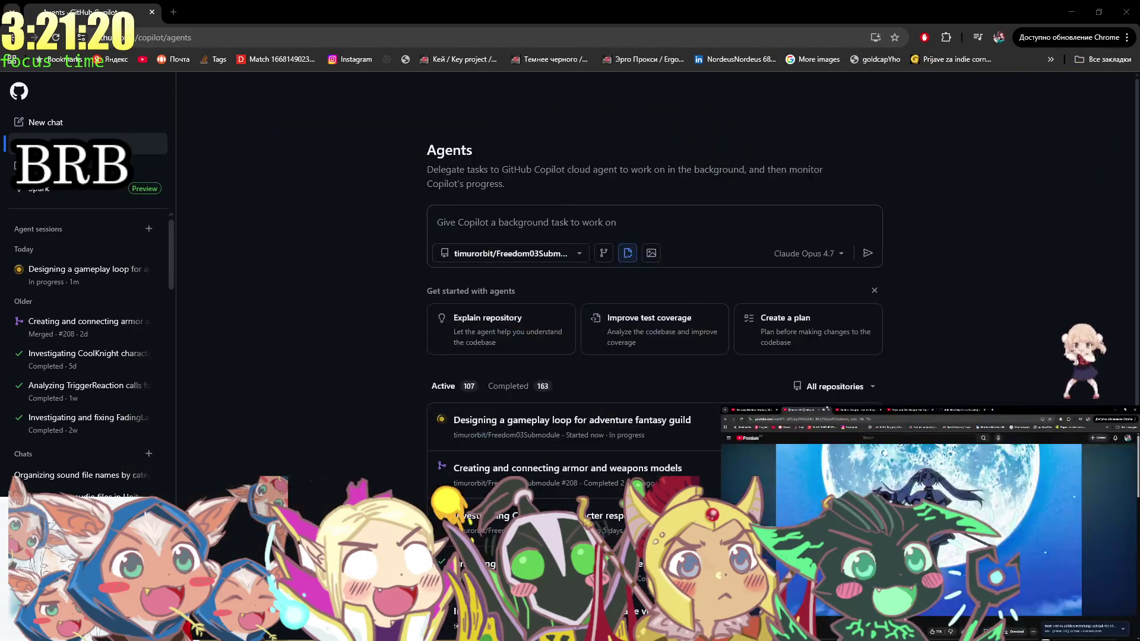
{"action": "key", "text": "super+shift+Left"}
{"action": "key", "text": "f"}
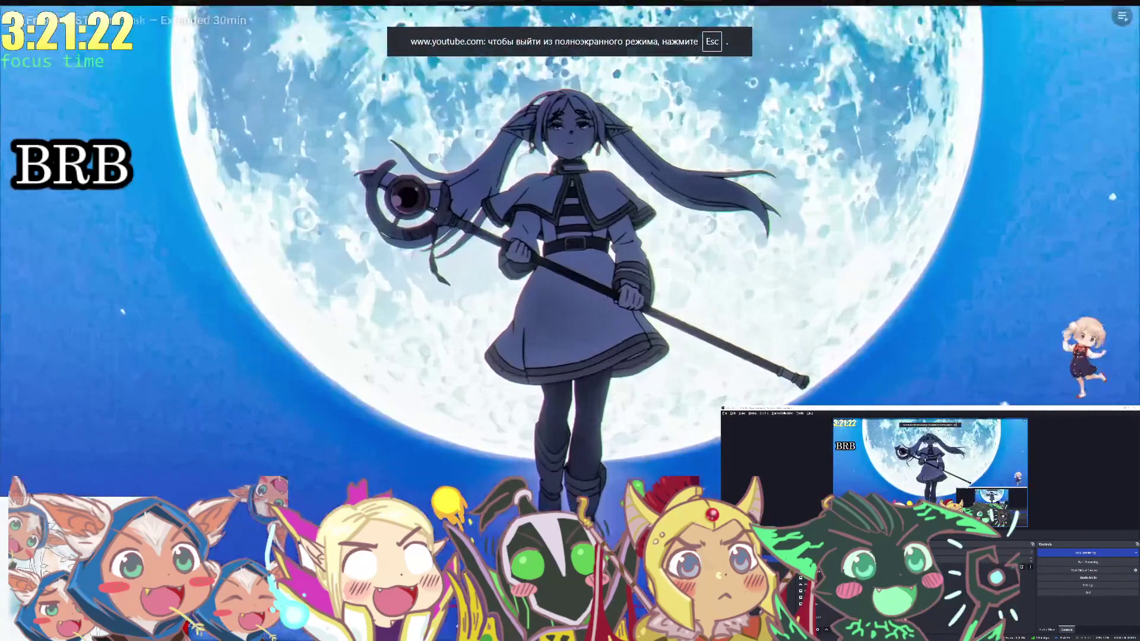
{"action": "left_click", "coordinate": [813, 433]}
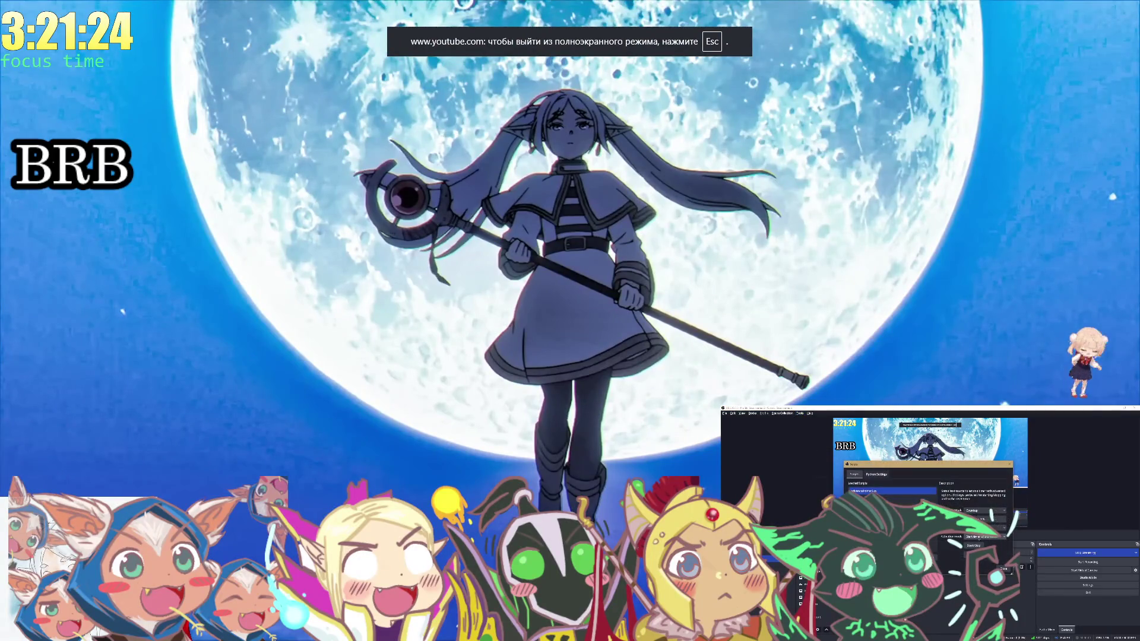
{"action": "left_click", "coordinate": [1009, 464]}
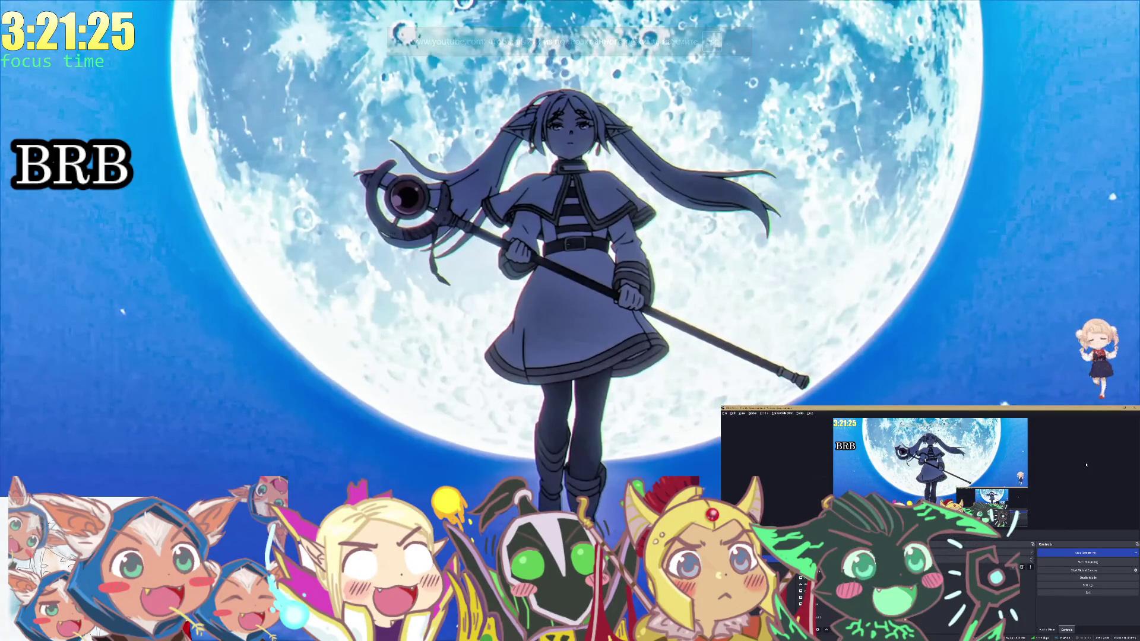